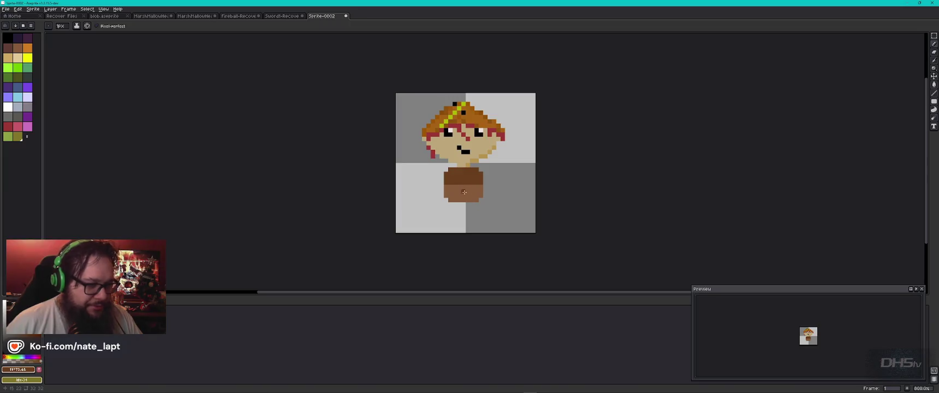
Undo the body fill, trim the brown body's left column, and draw two dark brown legs.
{"action": "key", "text": "ctrl+z"}
{"action": "key", "text": "ctrl+z"}
{"action": "key", "text": "ctrl+z"}
{"action": "key", "text": "ctrl+z"}
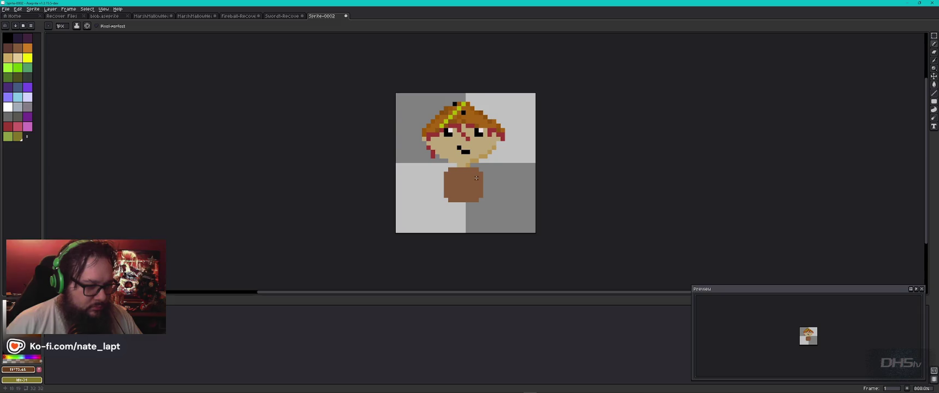
{"action": "key", "text": "e"}
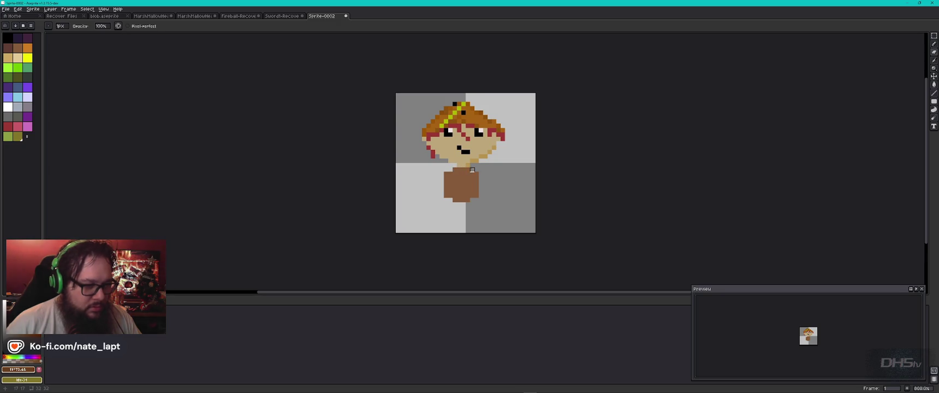
{"action": "left_click_drag", "start_coordinate": [446, 172], "coordinate": [446, 209]}
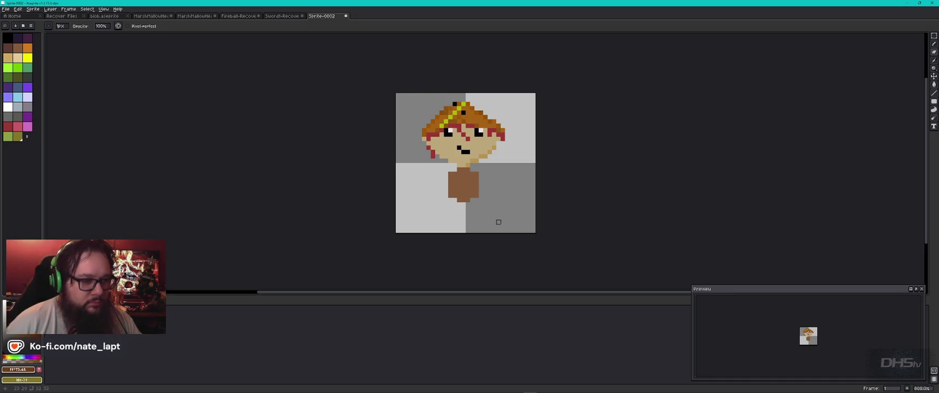
{"action": "key", "text": "b"}
{"action": "mouse_move", "coordinate": [454, 200]}
{"action": "left_mouse_down"}
{"action": "mouse_move", "coordinate": [472, 200]}
{"action": "mouse_move", "coordinate": [454, 223]}
{"action": "left_mouse_up"}
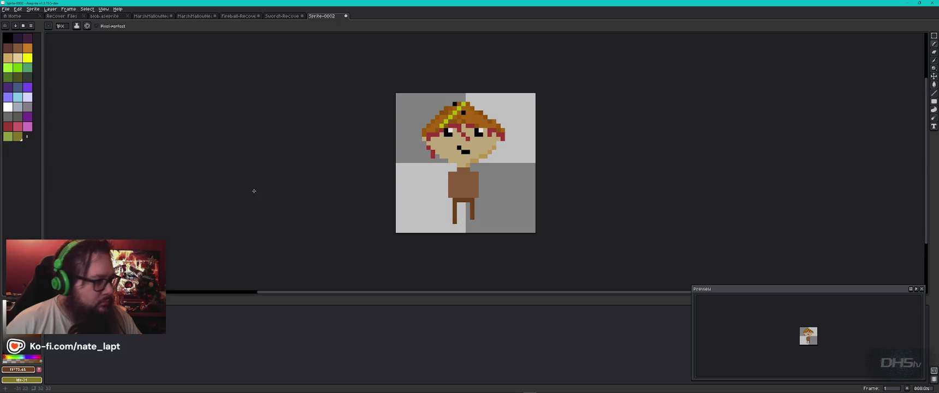
Draw a foot off the left leg and fill the left shoe with darker brown.
{"action": "left_click", "coordinate": [8, 47]}
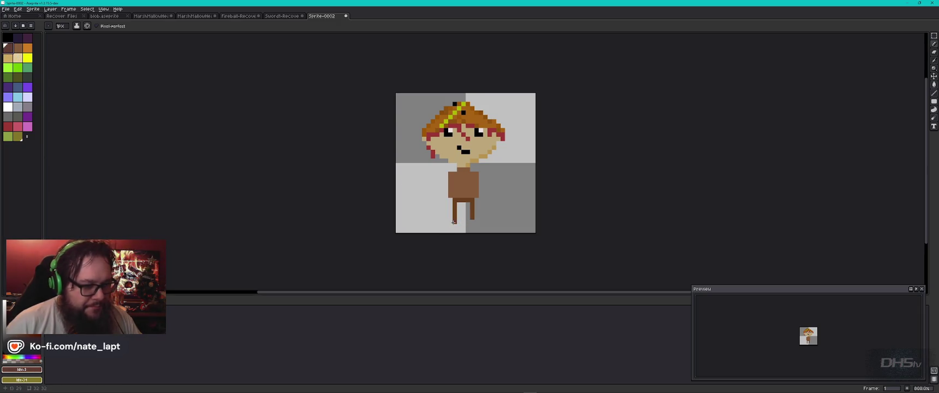
{"action": "left_click_drag", "start_coordinate": [454, 222], "coordinate": [447, 225]}
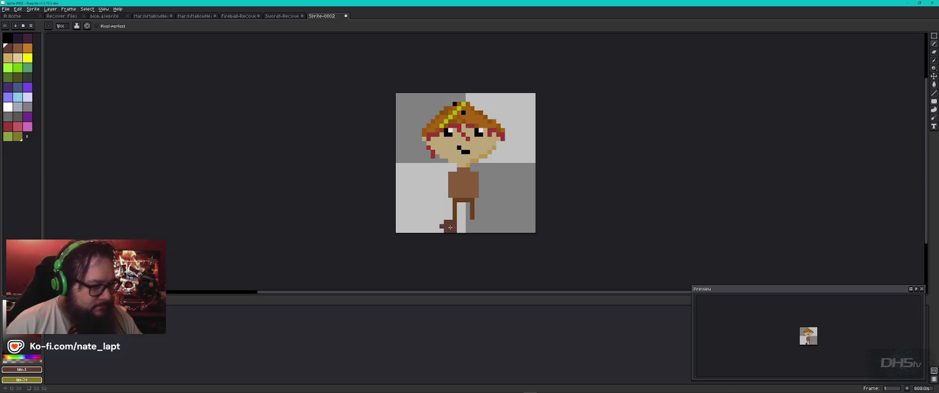
{"action": "left_click", "coordinate": [17, 47]}
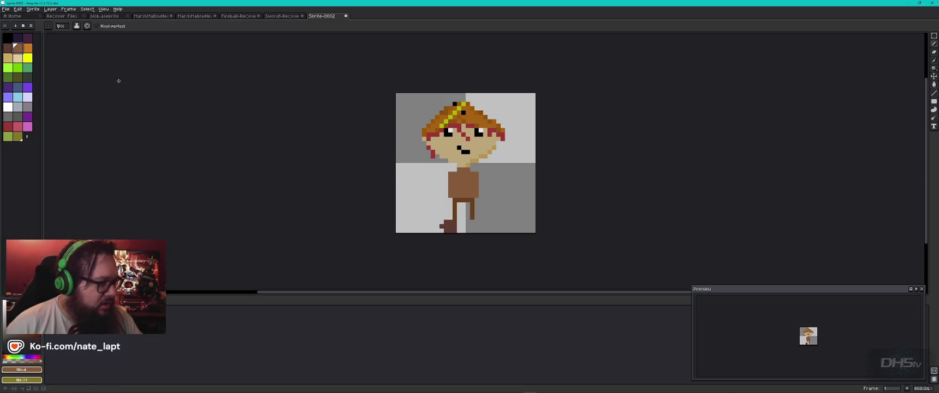
{"action": "left_click", "coordinate": [7, 48]}
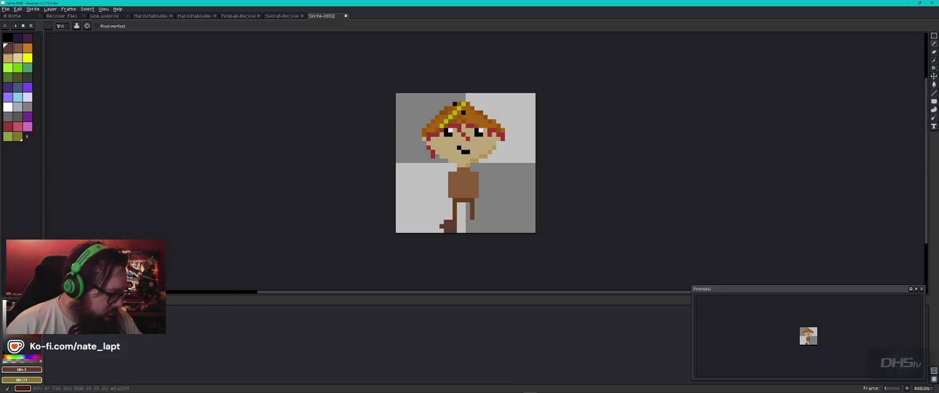
{"action": "left_click", "coordinate": [25, 336]}
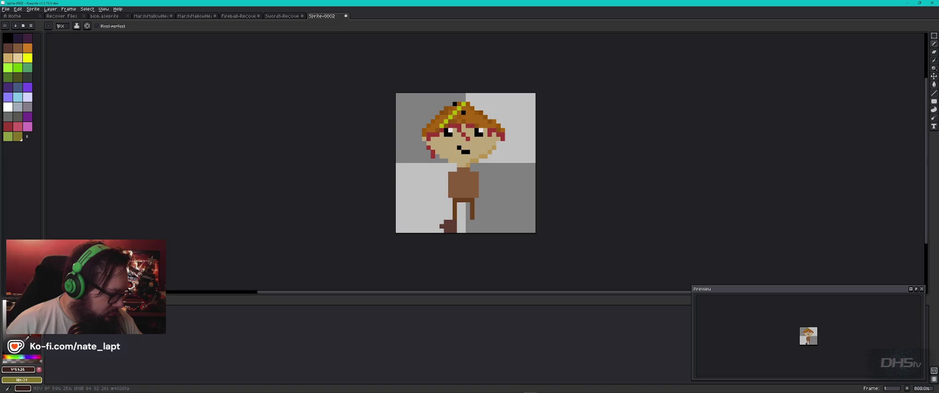
{"action": "key", "text": "g"}
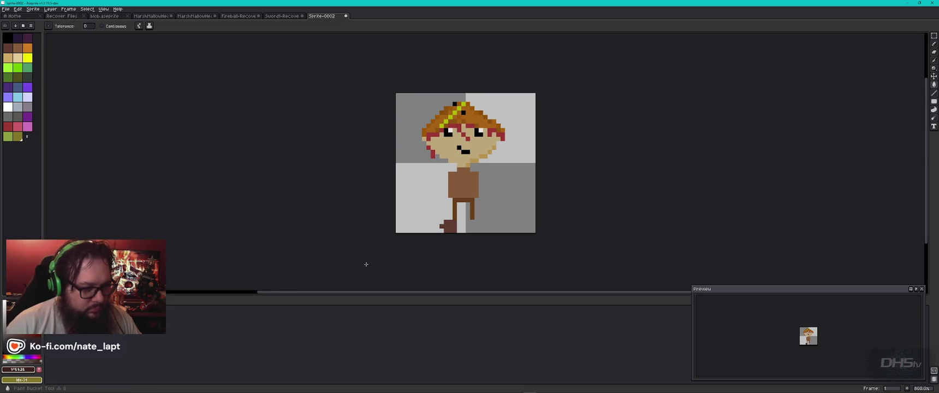
{"action": "left_click", "coordinate": [452, 227]}
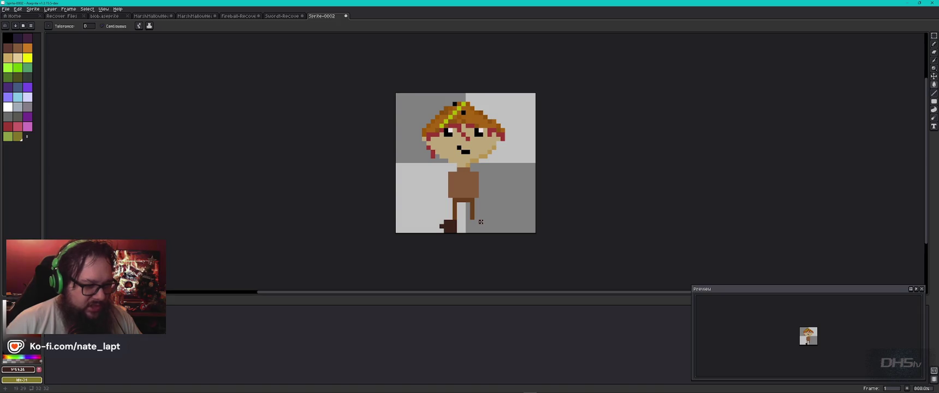
Draw and extend the right shoe in dark brown.
{"action": "key", "text": "b"}
{"action": "mouse_move", "coordinate": [481, 222]}
{"action": "left_mouse_down"}
{"action": "mouse_move", "coordinate": [472, 222]}
{"action": "mouse_move", "coordinate": [480, 222]}
{"action": "left_mouse_up"}
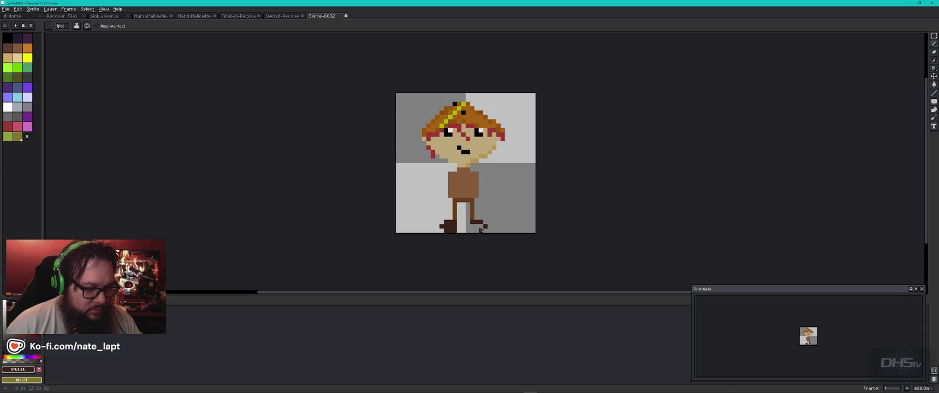
{"action": "left_click_drag", "start_coordinate": [481, 231], "coordinate": [473, 226]}
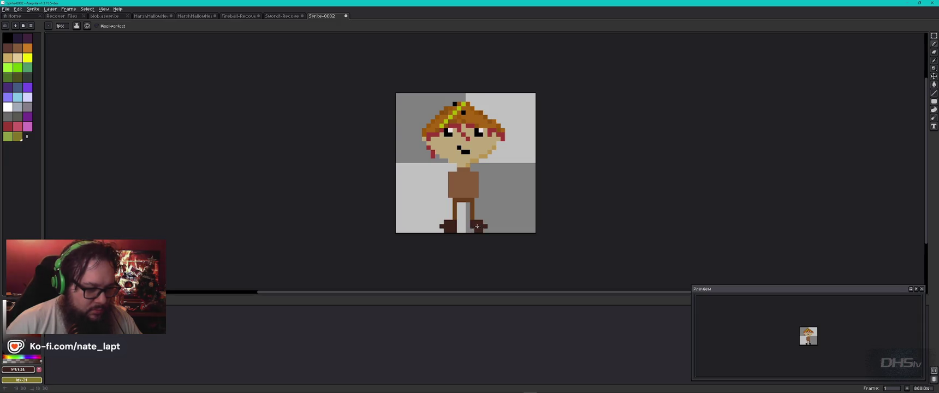
{"action": "left_click", "coordinate": [472, 227]}
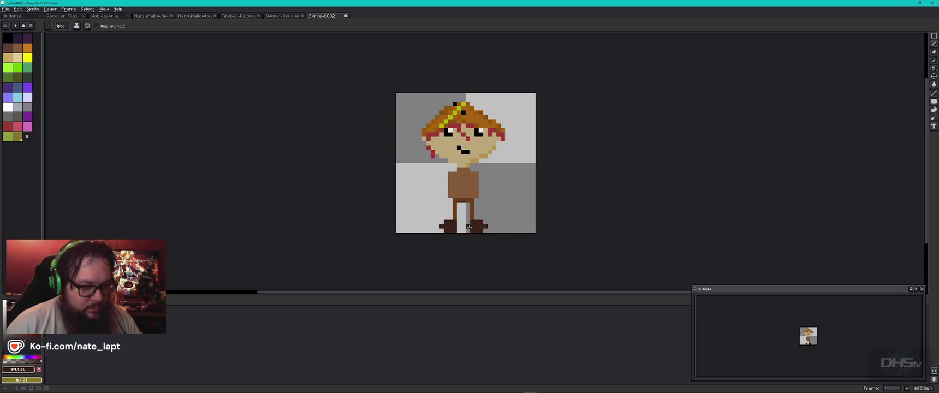
{"action": "key", "text": "alt+Tab"}
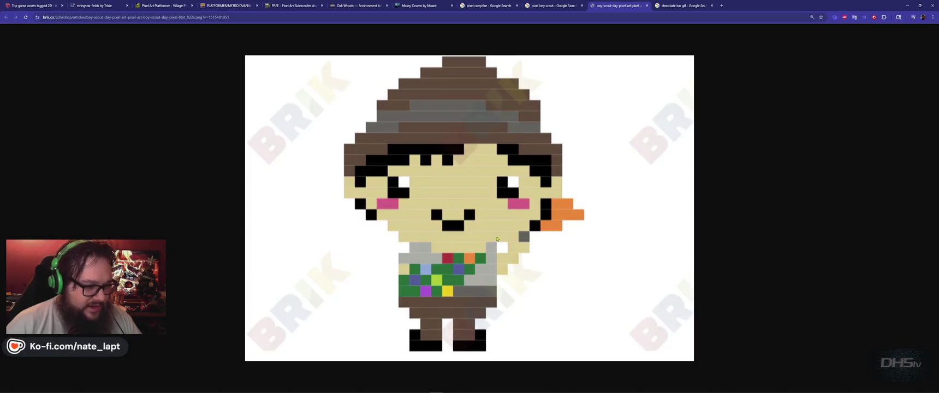
Return from the boy-scout reference to the sprite and ready the eraser.
{"action": "key", "text": "alt+Tab"}
{"action": "key", "text": "b"}
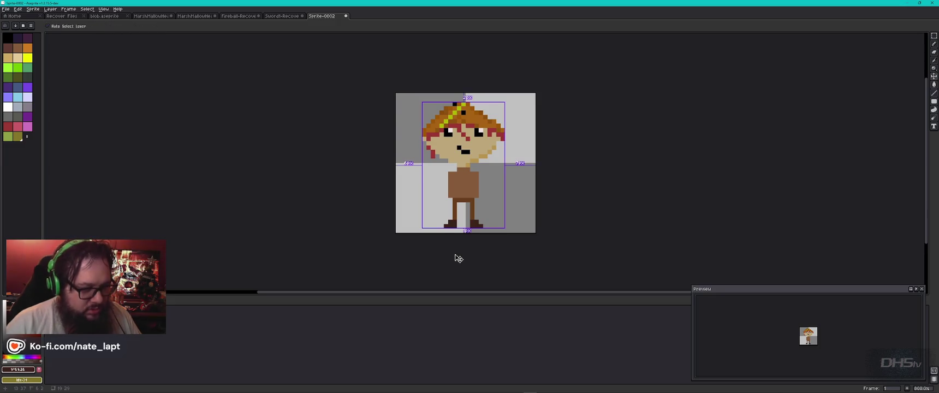
Undo the last erase, recheck the scout reference, and select the green palette swatch.
{"action": "key", "text": "ctrl+z"}
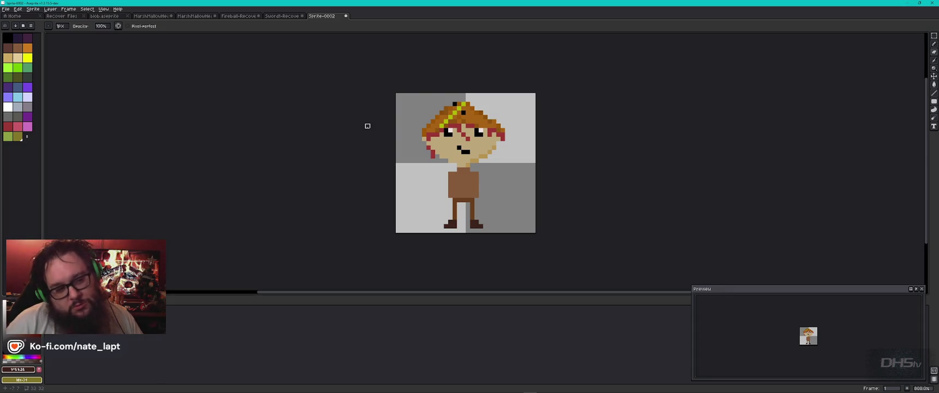
{"action": "key", "text": "alt+Tab"}
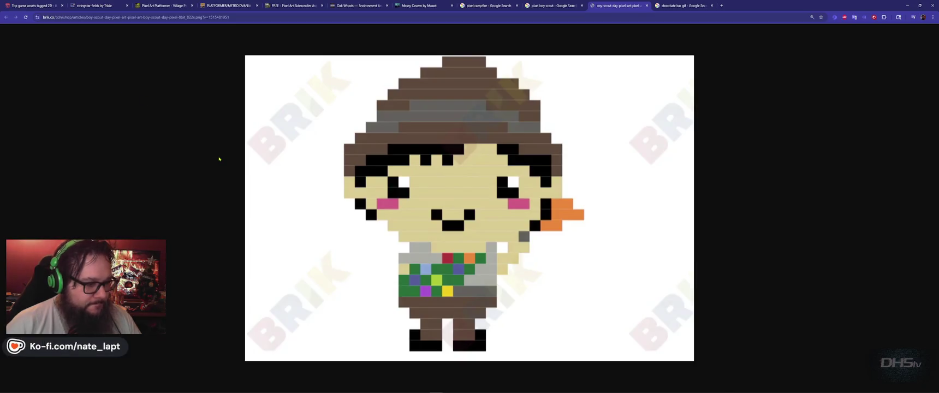
{"action": "key", "text": "alt+Tab"}
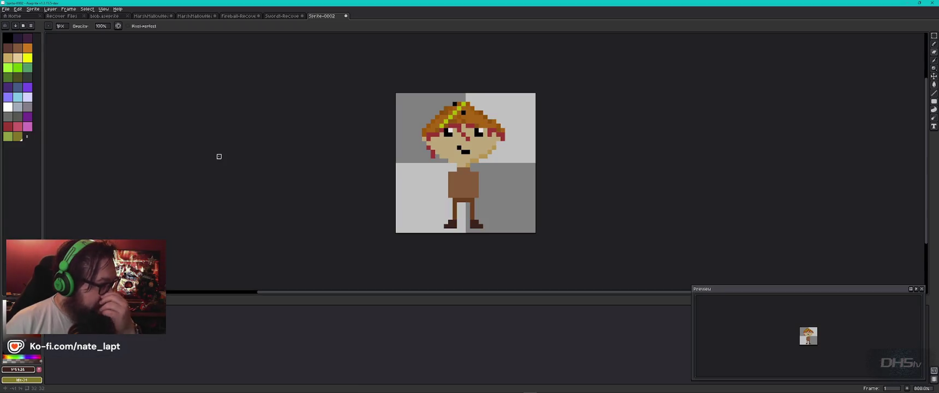
{"action": "left_click", "coordinate": [27, 67]}
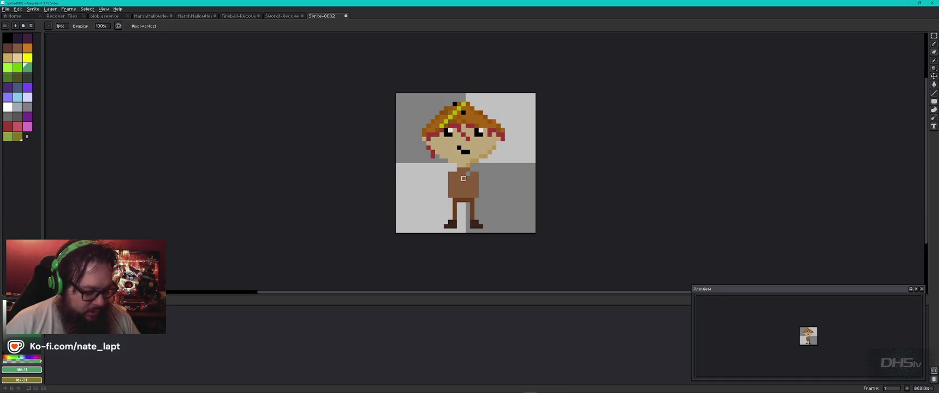
Paint an orange badge pixel on the scout's chest after trying blue and purple.
{"action": "key", "text": "b"}
{"action": "left_click", "coordinate": [17, 87]}
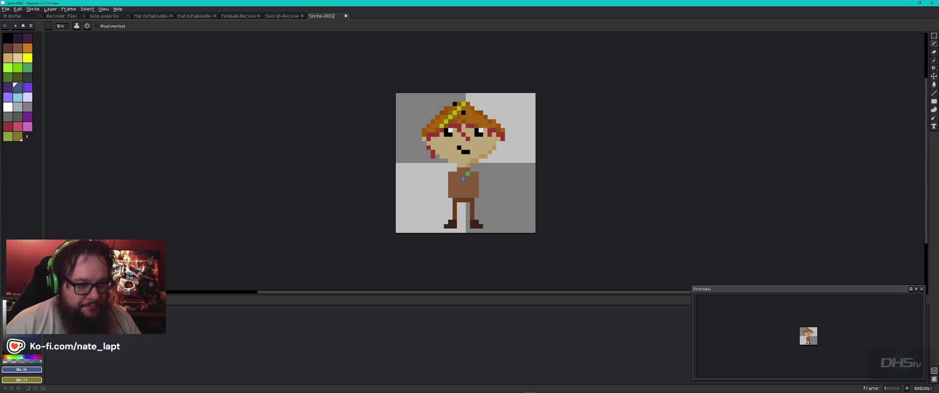
{"action": "left_click", "coordinate": [27, 87]}
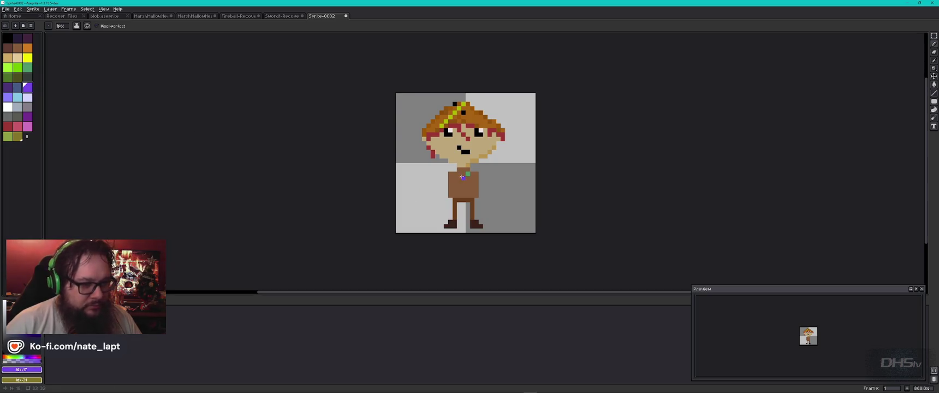
{"action": "left_click", "coordinate": [27, 49]}
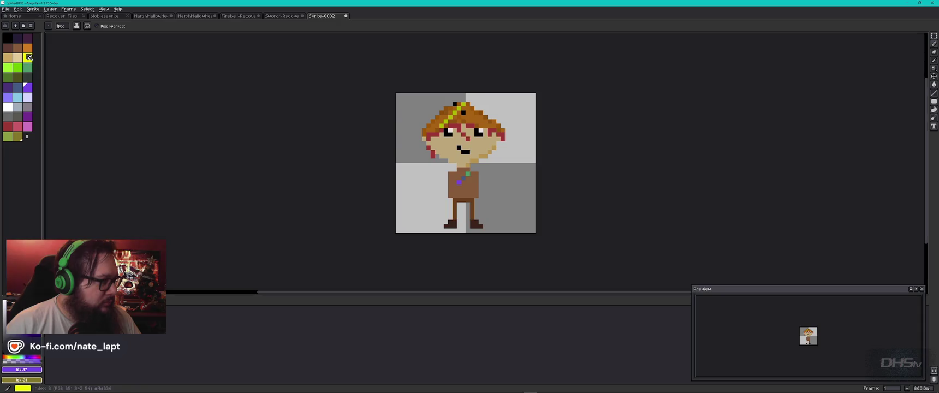
{"action": "left_click", "coordinate": [454, 187]}
Compare pink, grey, near-black, red and orange swatches before choosing bright green.
{"action": "left_click", "coordinate": [18, 126]}
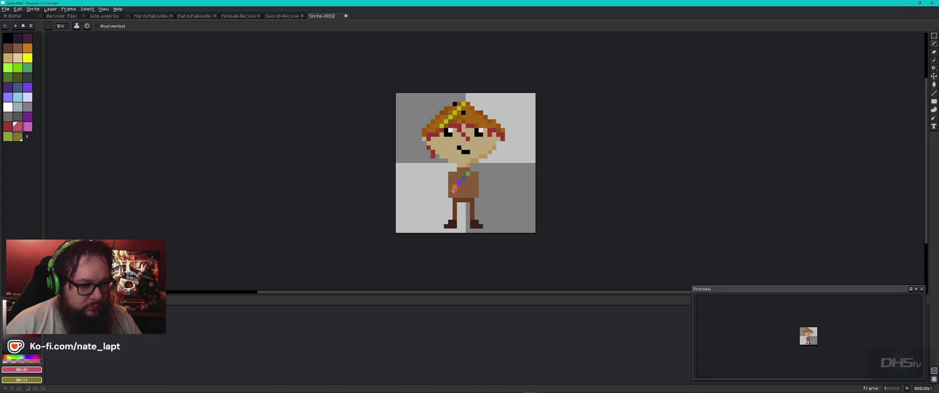
{"action": "left_click", "coordinate": [8, 116]}
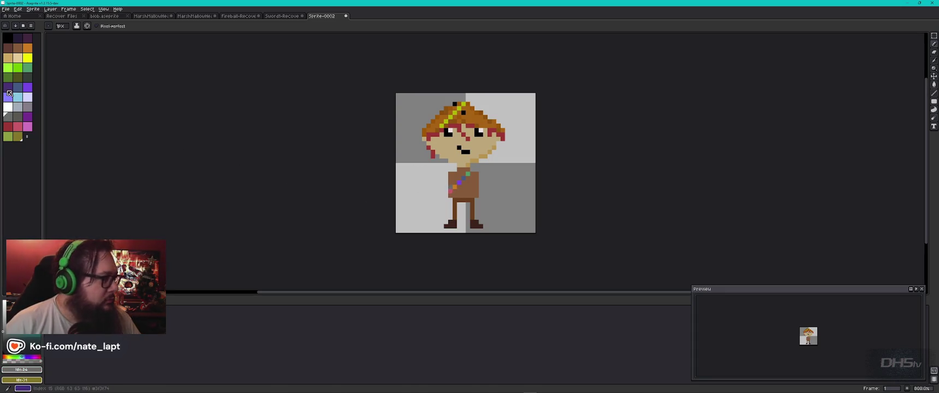
{"action": "left_click", "coordinate": [21, 38]}
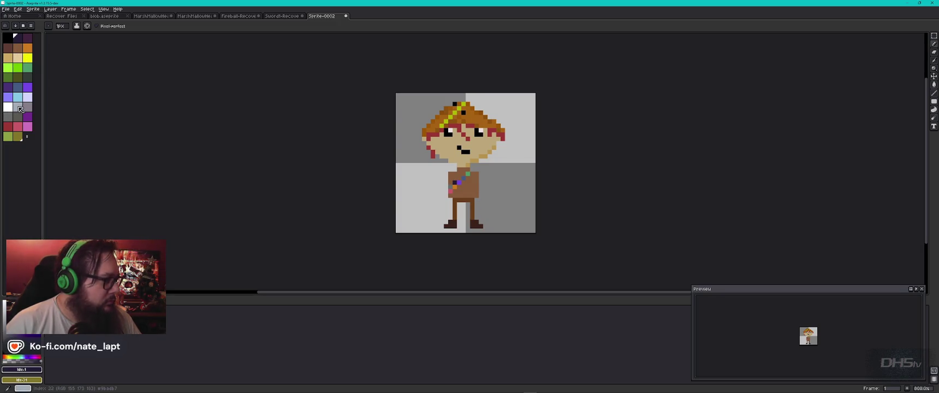
{"action": "left_click", "coordinate": [7, 126]}
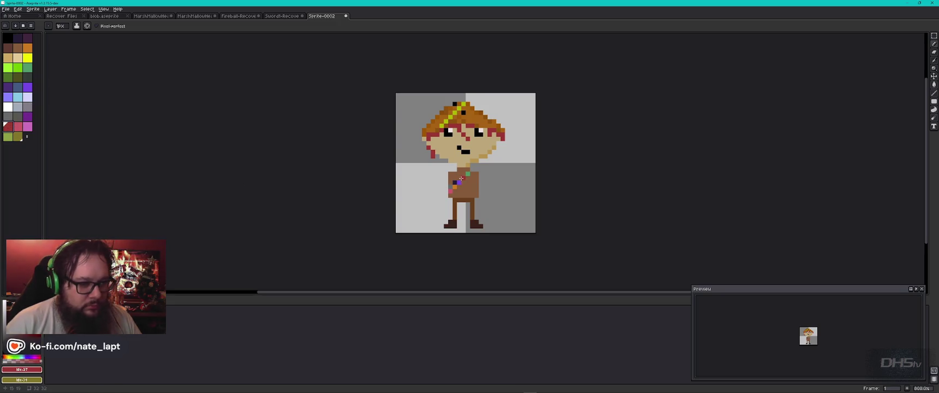
{"action": "left_click", "coordinate": [8, 67]}
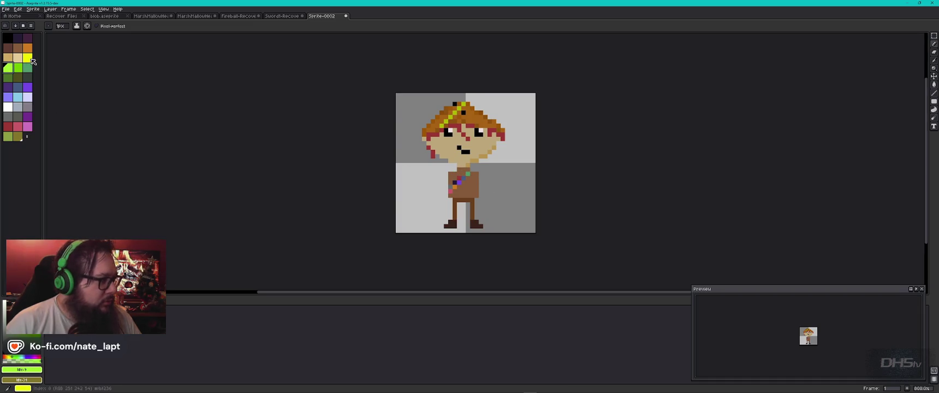
{"action": "left_click", "coordinate": [27, 48]}
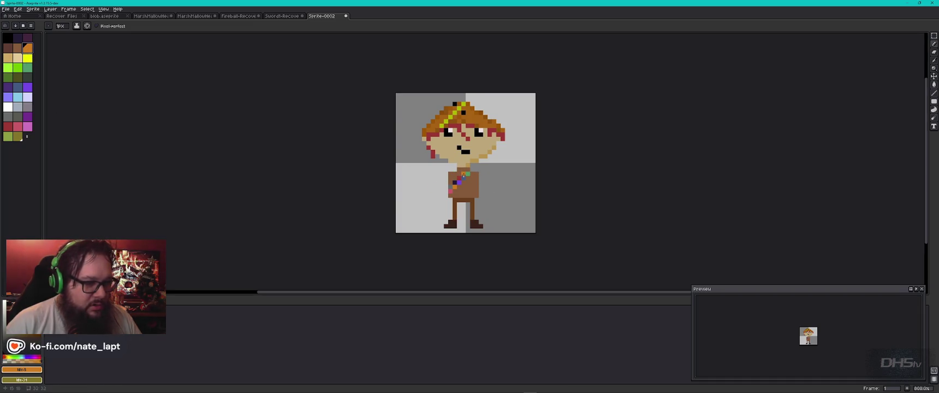
{"action": "left_click", "coordinate": [12, 69]}
Paint a green shirt pixel, undo it, and sample the shirt's brown.
{"action": "left_click", "coordinate": [455, 191]}
{"action": "key", "text": "ctrl+z"}
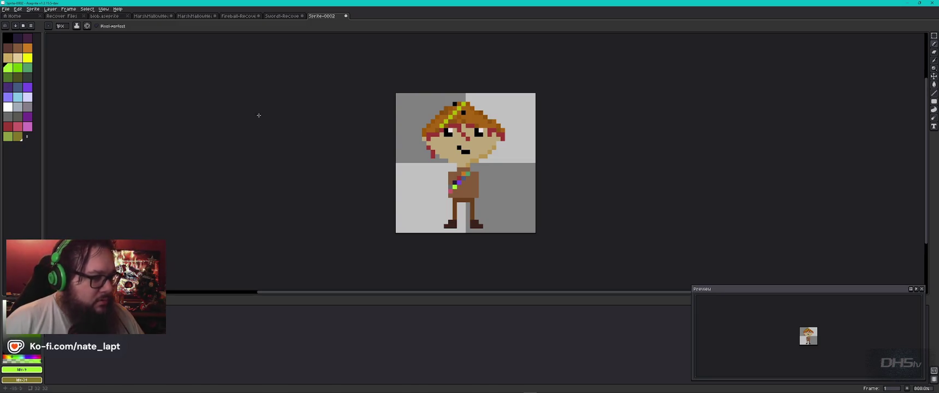
{"action": "left_click", "coordinate": [457, 191], "text": "alt"}
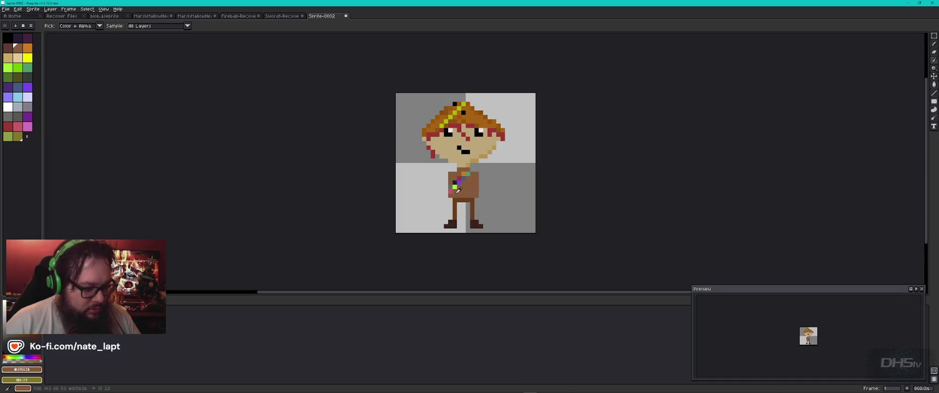
{"action": "key", "text": "alt+Tab"}
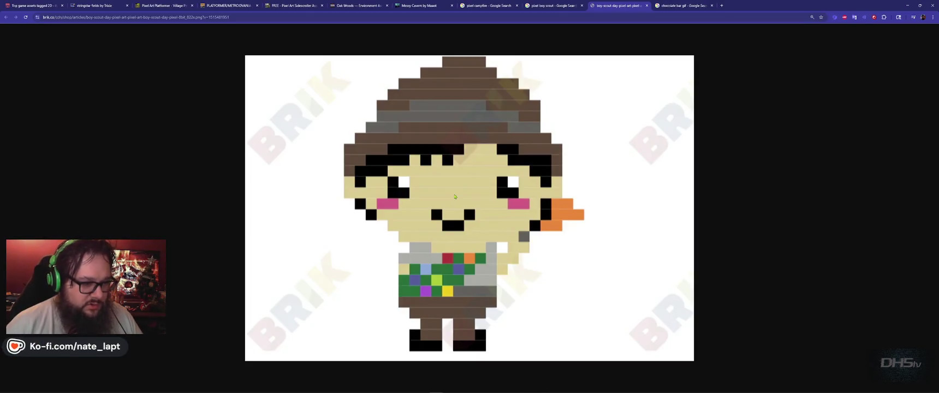
Go back from the scout reference image to the sprite in Aseprite.
{"action": "key", "text": "alt+Tab"}
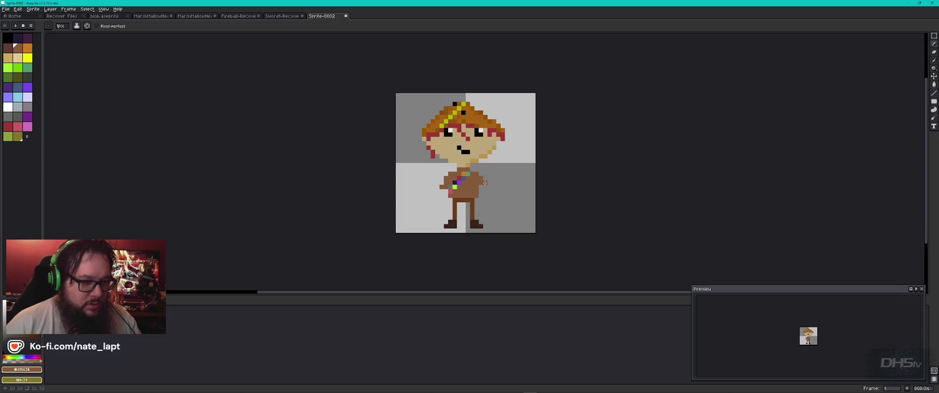
Lengthen the right arm by two brown pixels and resample the skin and shirt colours.
{"action": "left_click_drag", "start_coordinate": [489, 188], "coordinate": [490, 191]}
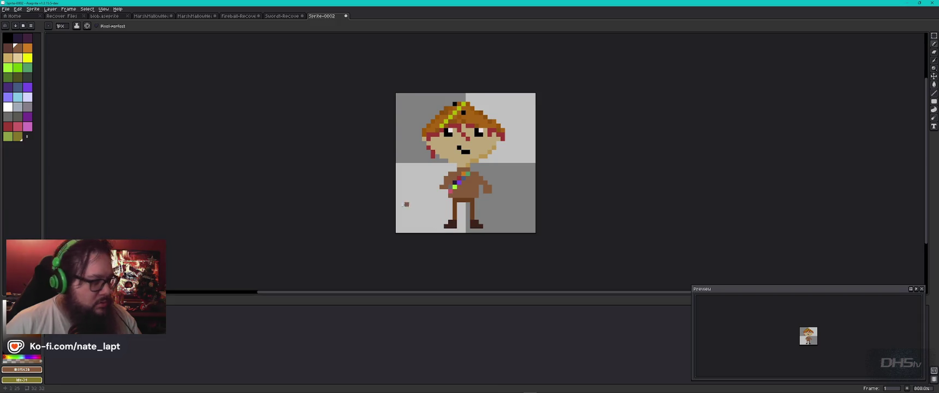
{"action": "left_click", "coordinate": [486, 143], "text": "alt"}
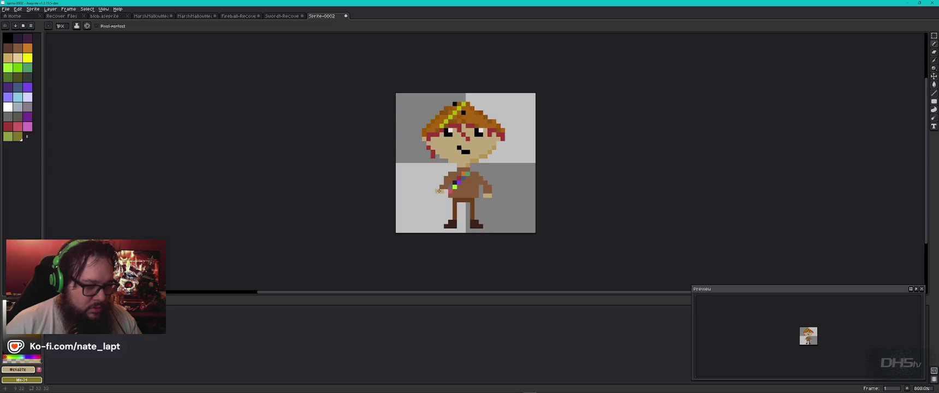
{"action": "key", "text": "i"}
{"action": "left_click", "coordinate": [468, 185]}
{"action": "key", "text": "b"}
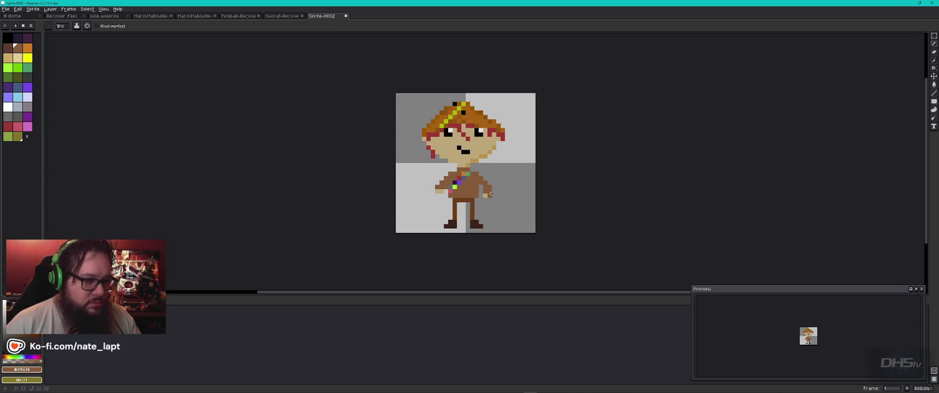
Try a grey shoulder pixel, undo the stray edits, and resample the shirt brown.
{"action": "left_click", "coordinate": [28, 107]}
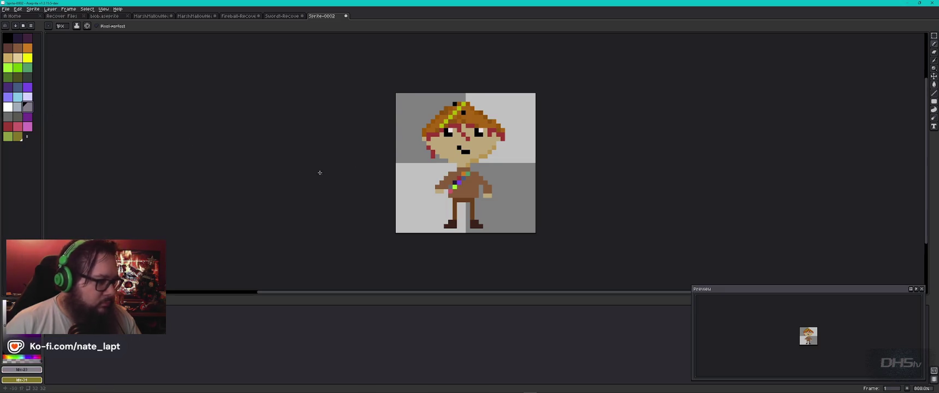
{"action": "left_click", "coordinate": [450, 182]}
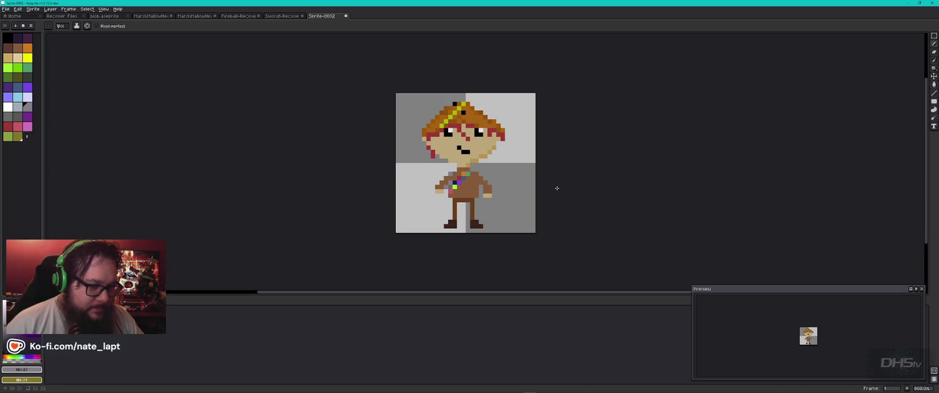
{"action": "key", "text": "e"}
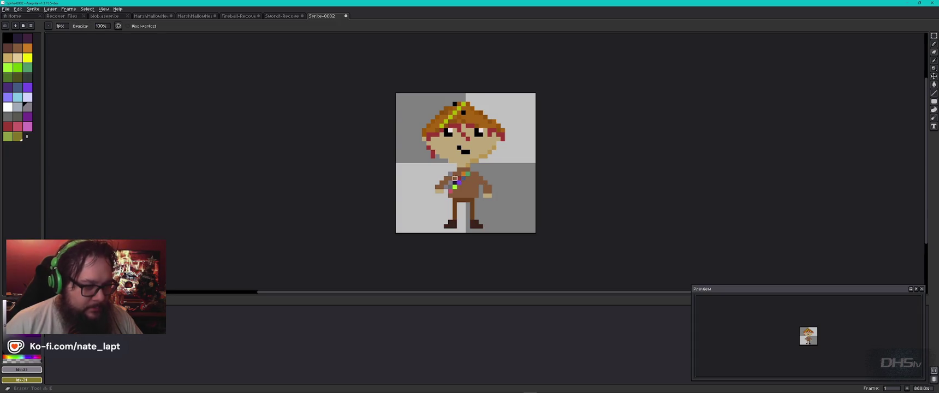
{"action": "key", "text": "ctrl+z"}
{"action": "key", "text": "b"}
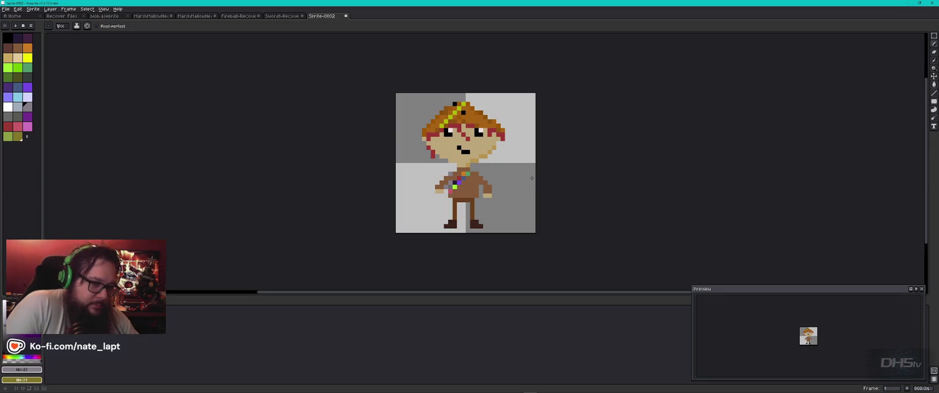
{"action": "key", "text": "ctrl+z"}
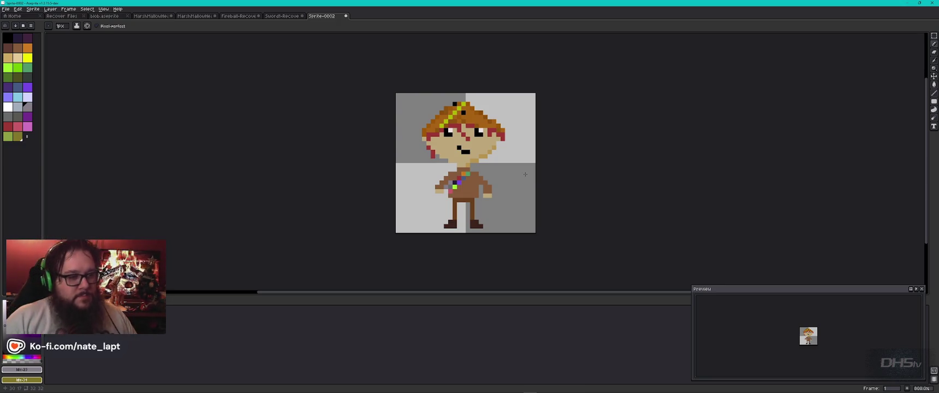
{"action": "left_click", "coordinate": [463, 168], "text": "alt"}
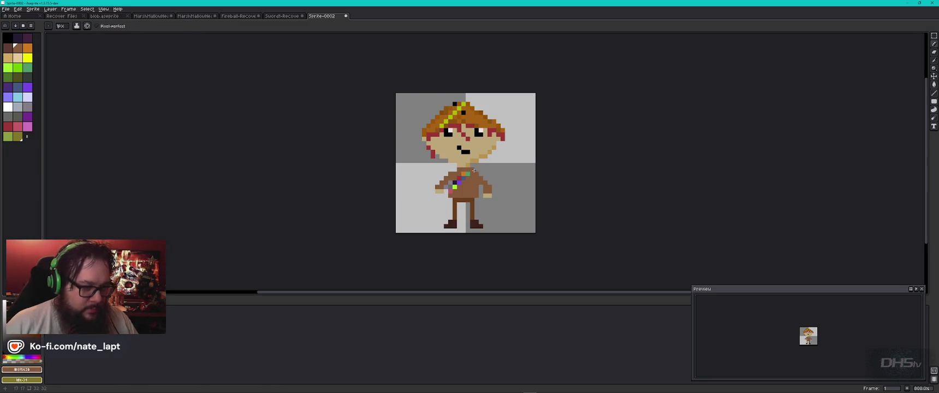
{"action": "key", "text": "b"}
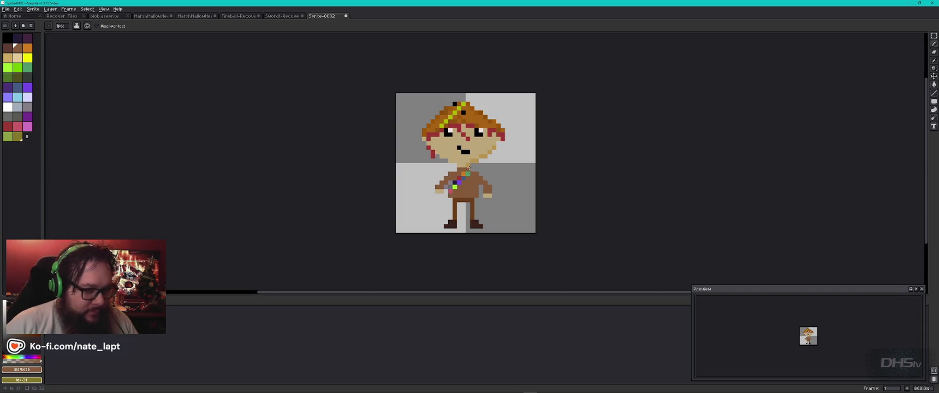
{"action": "left_click", "coordinate": [476, 160], "text": "alt"}
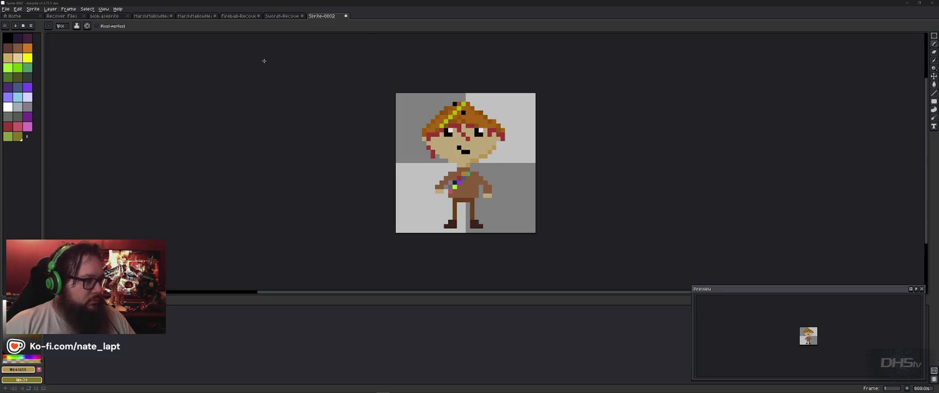
{"action": "left_click", "coordinate": [6, 9]}
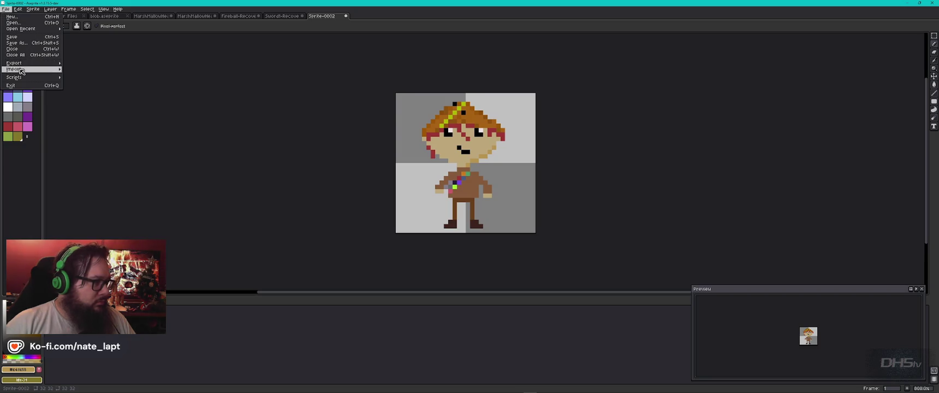
Create a new MelloBoy folder from the Save As dialog.
{"action": "left_click", "coordinate": [25, 43]}
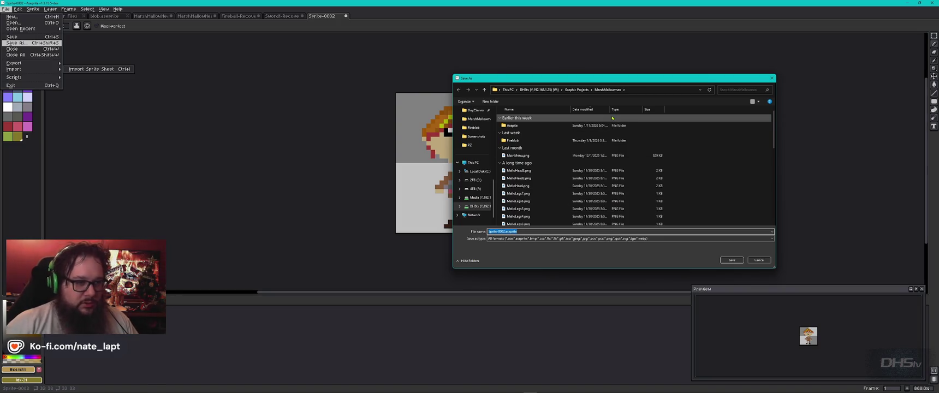
{"action": "left_click", "coordinate": [491, 101]}
{"action": "type", "text": "Ma"}
{"action": "type", "text": "Boy"}
{"action": "key", "text": "Return"}
{"action": "key", "text": "Return"}
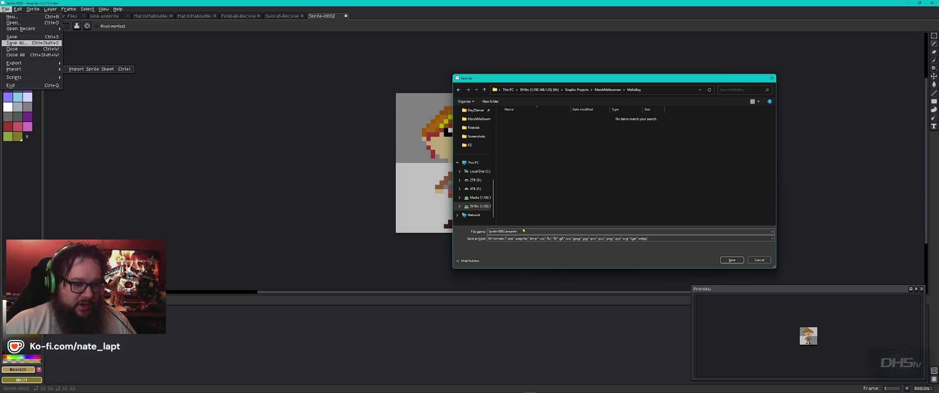
Save the sprite into that folder as MelloBoy.aseprite.
{"action": "left_click", "coordinate": [558, 232]}
{"action": "type", "text": "MelloBoy"}
{"action": "key", "text": "Return"}
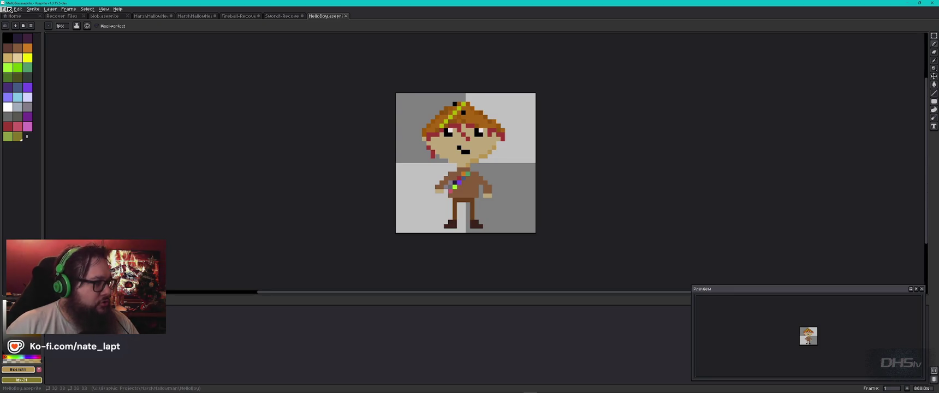
{"action": "left_click", "coordinate": [9, 9]}
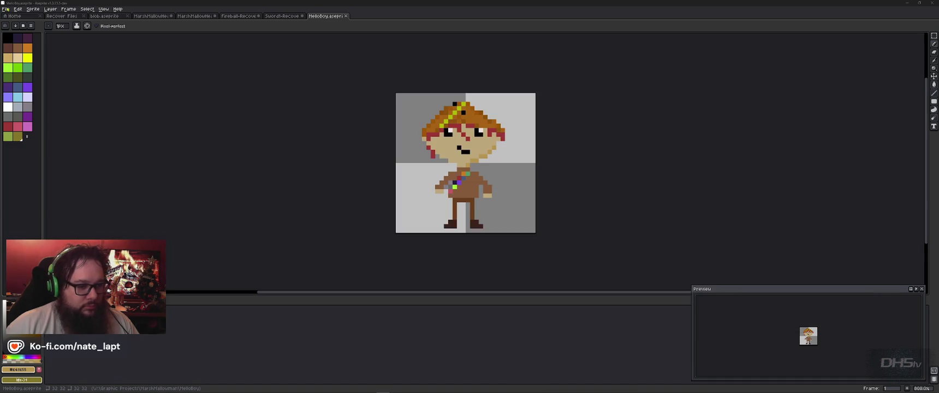
{"action": "key", "text": "alt+Tab"}
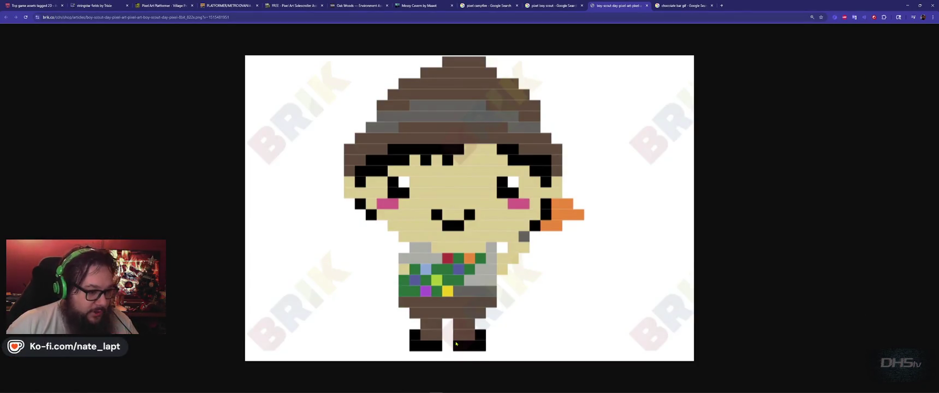
{"action": "key", "text": "alt+Tab"}
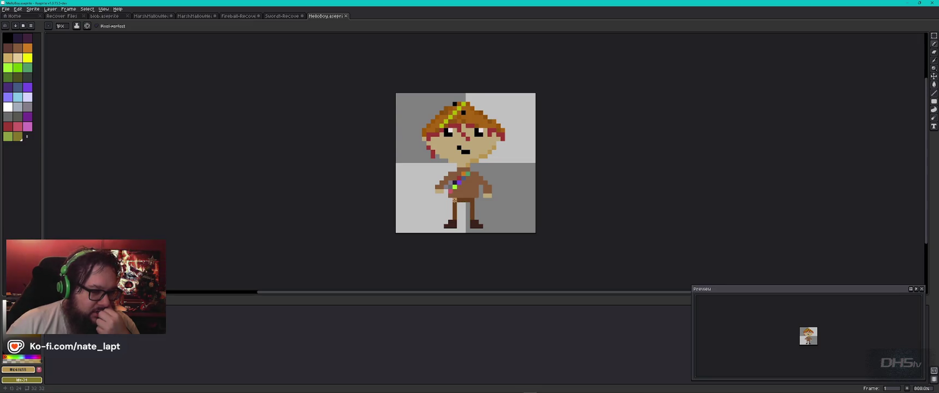
{"action": "key", "text": "i"}
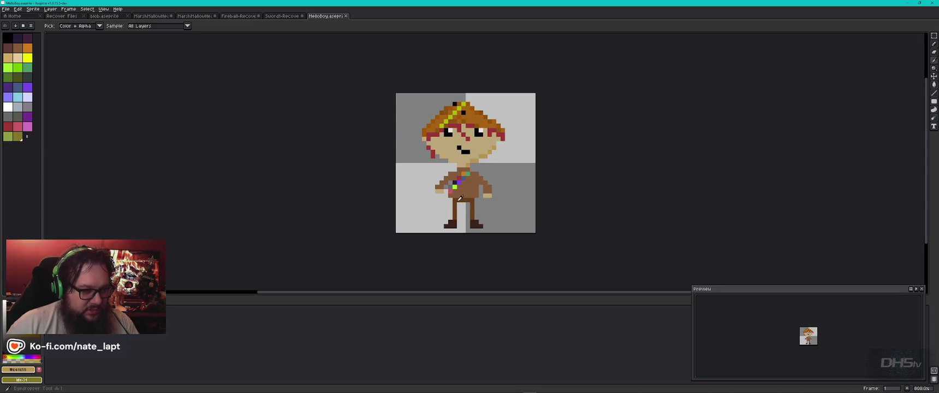
Paint dark brown pixels under the waist and along the trousers' top row.
{"action": "key", "text": "b"}
{"action": "scroll", "coordinate": [461, 198], "scroll_direction": "up", "scroll_amount": 5}
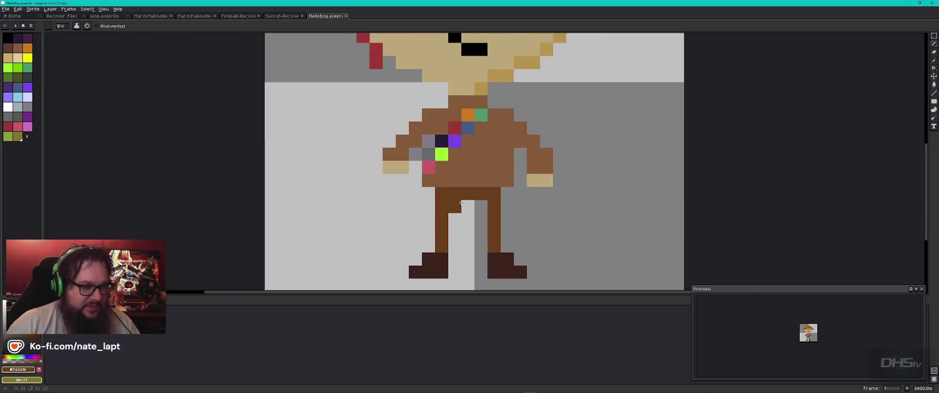
{"action": "left_click", "coordinate": [453, 207]}
{"action": "left_click", "coordinate": [470, 208]}
{"action": "left_click", "coordinate": [488, 207]}
{"action": "left_click", "coordinate": [18, 48]}
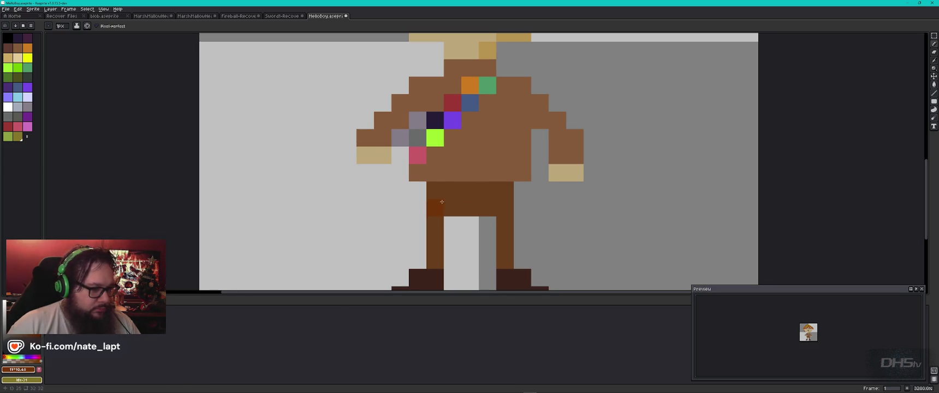
{"action": "left_click_drag", "start_coordinate": [437, 193], "coordinate": [505, 191]}
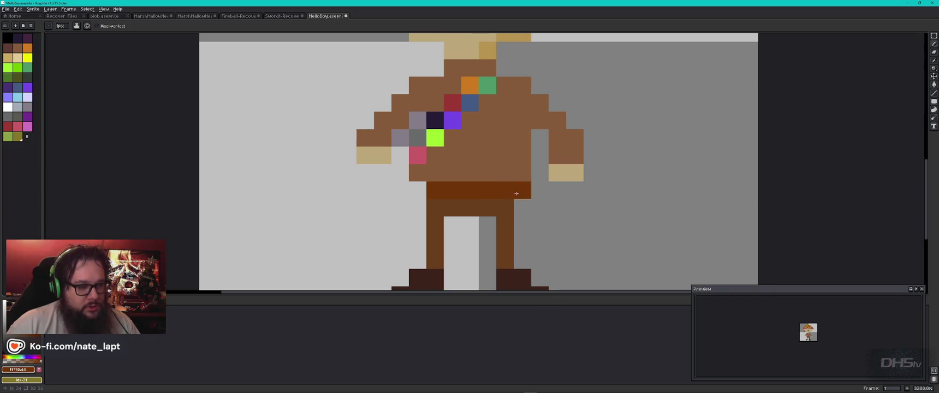
Repaint the trousers' top row in red-brown #712907 as a belt.
{"action": "scroll", "coordinate": [574, 209], "scroll_direction": "down", "scroll_amount": 1}
{"action": "scroll", "coordinate": [579, 213], "scroll_direction": "down", "scroll_amount": 4}
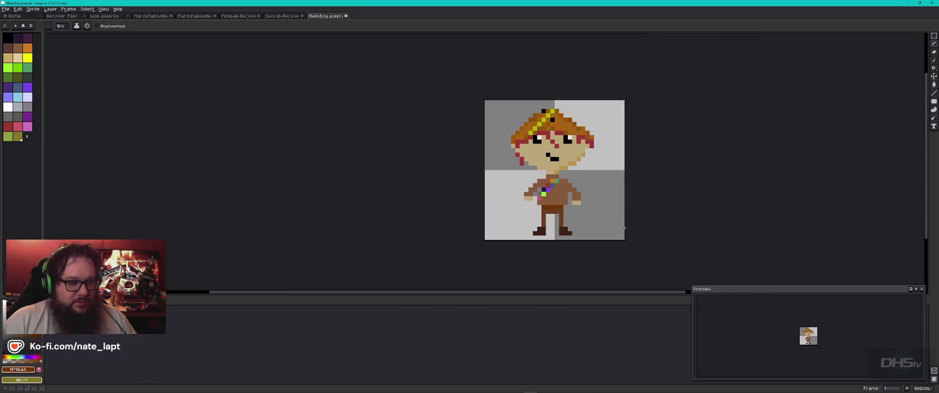
{"action": "scroll", "coordinate": [562, 207], "scroll_direction": "up", "scroll_amount": 4}
{"action": "scroll", "coordinate": [563, 207], "scroll_direction": "up", "scroll_amount": 1}
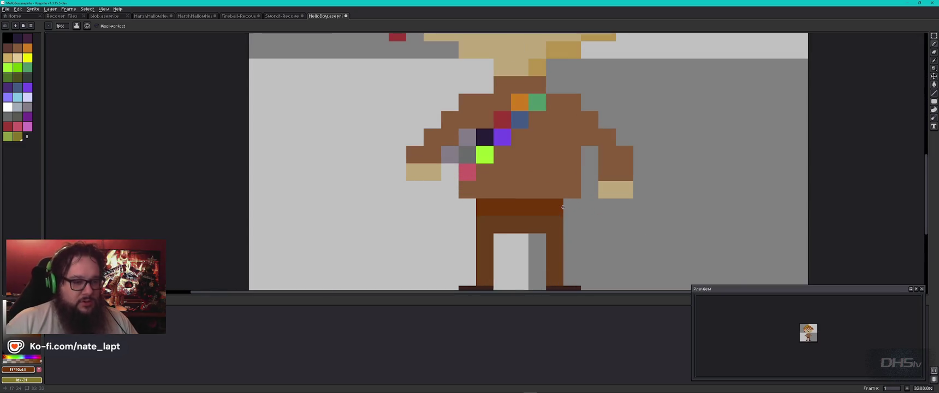
{"action": "left_click", "coordinate": [542, 176]}
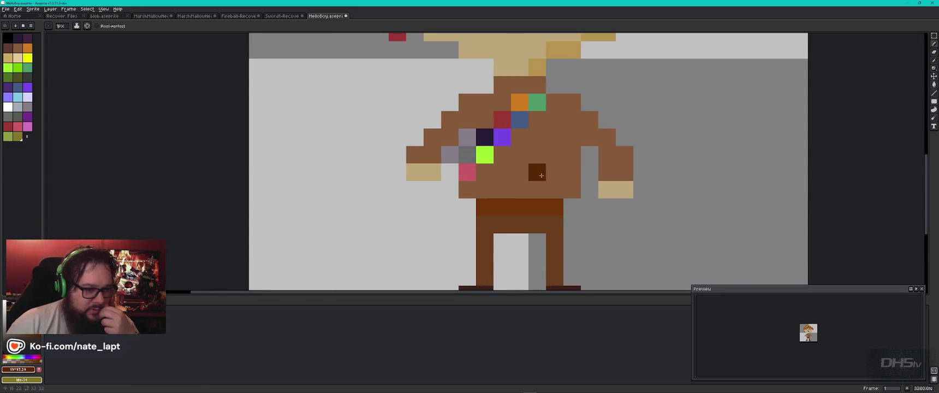
{"action": "left_click_drag", "start_coordinate": [485, 207], "coordinate": [555, 207]}
{"action": "scroll", "coordinate": [572, 191], "scroll_direction": "down", "scroll_amount": 5}
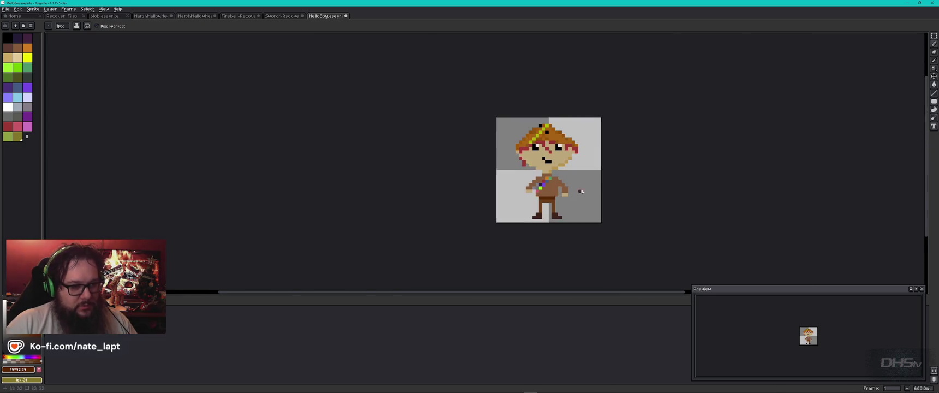
{"action": "scroll", "coordinate": [559, 197], "scroll_direction": "up", "scroll_amount": 7}
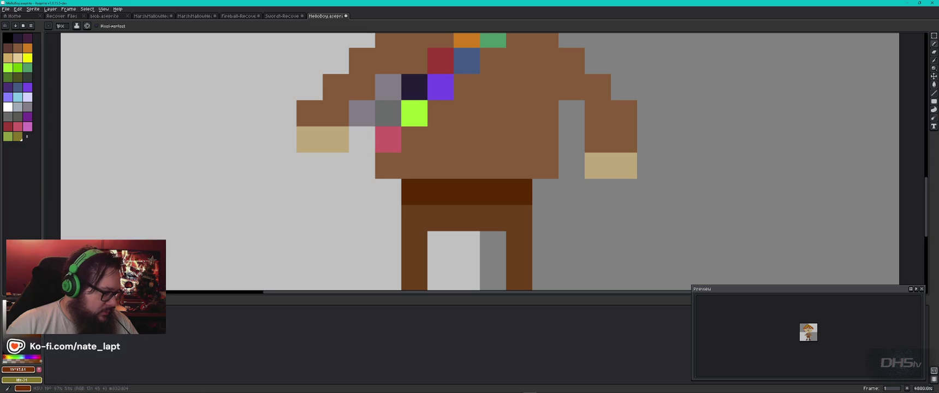
{"action": "left_click_drag", "start_coordinate": [414, 194], "coordinate": [508, 195]}
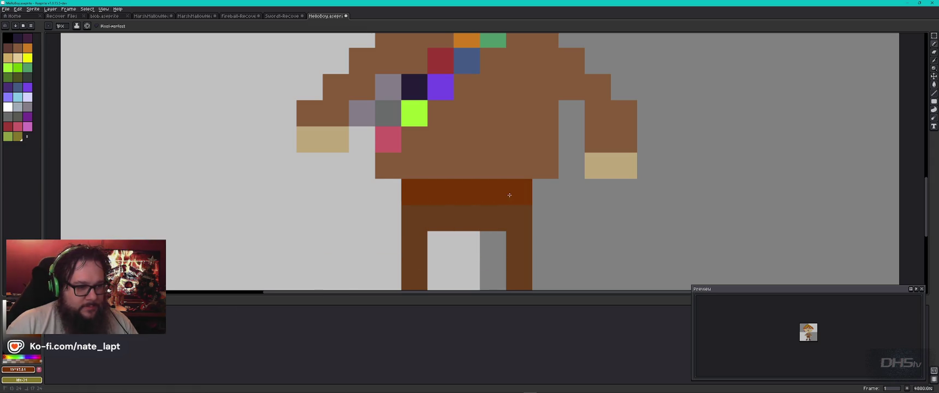
{"action": "scroll", "coordinate": [573, 188], "scroll_direction": "down", "scroll_amount": 5}
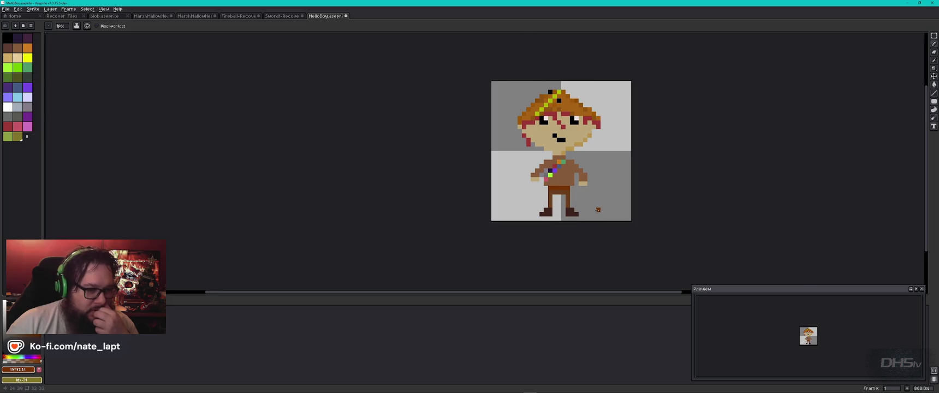
{"action": "scroll", "coordinate": [598, 209], "scroll_direction": "up", "scroll_amount": 1}
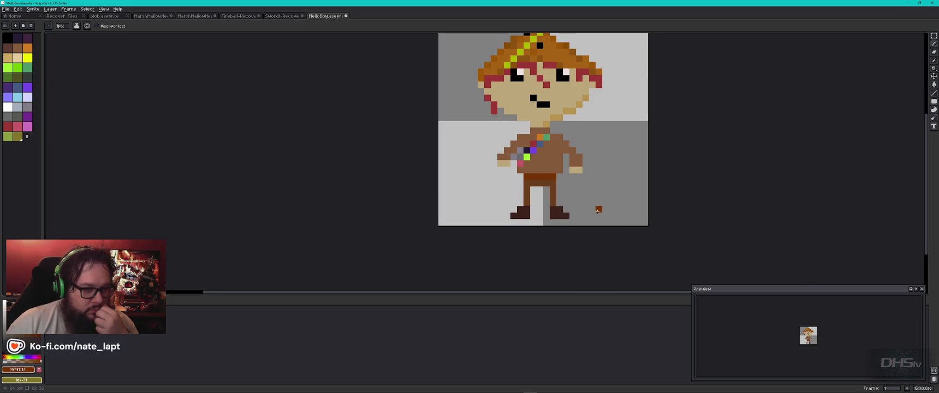
{"action": "left_click", "coordinate": [559, 164], "text": "alt"}
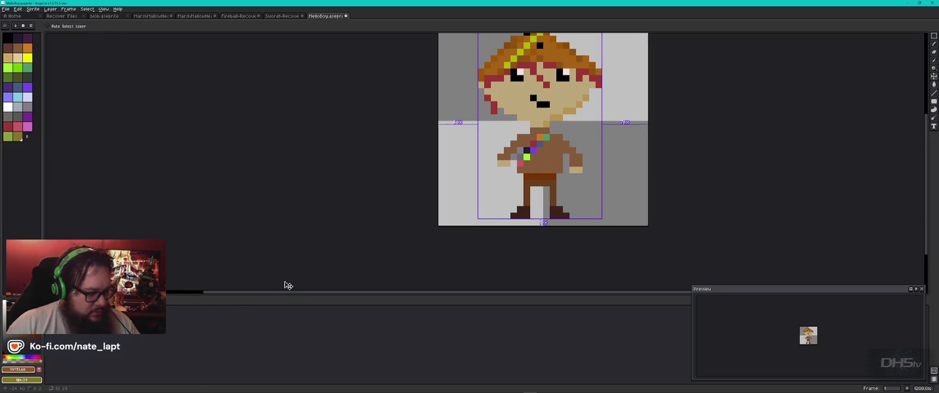
Sample shirt and skin colours and try a grey chin pixel, undoing failed strokes.
{"action": "left_click", "coordinate": [555, 162], "text": "alt"}
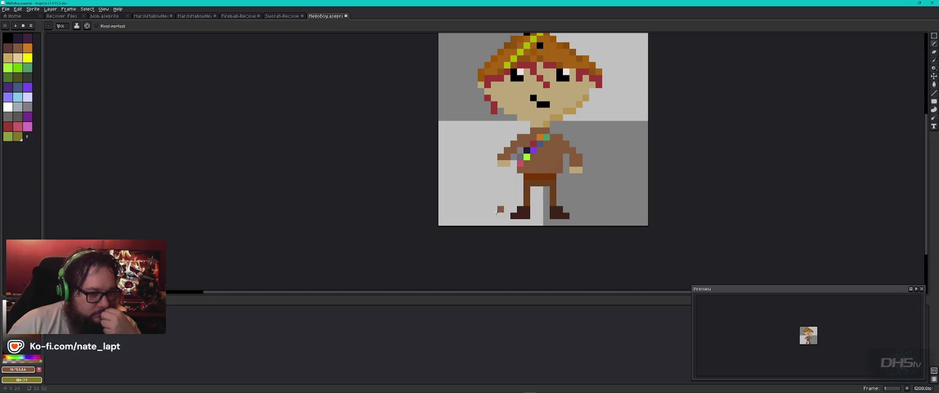
{"action": "left_click", "coordinate": [554, 170], "text": "alt"}
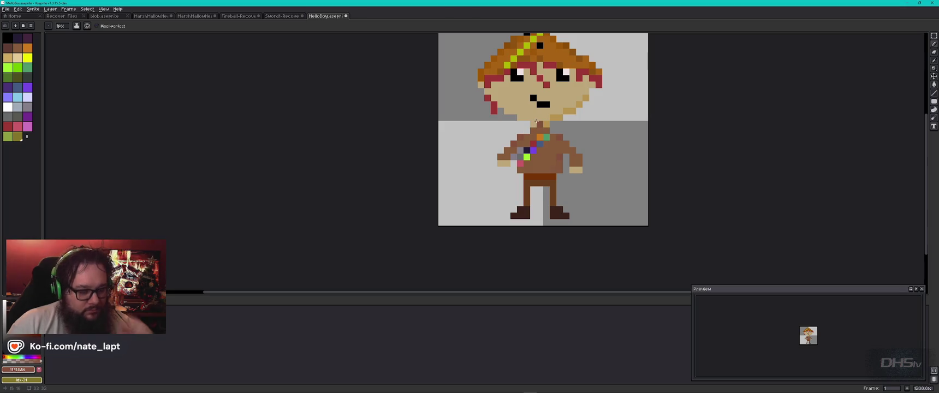
{"action": "left_click", "coordinate": [536, 121], "text": "alt"}
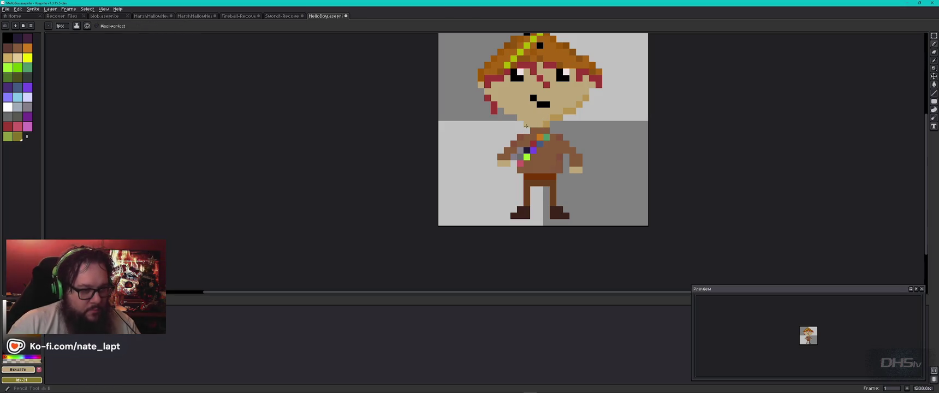
{"action": "key", "text": "ctrl+z"}
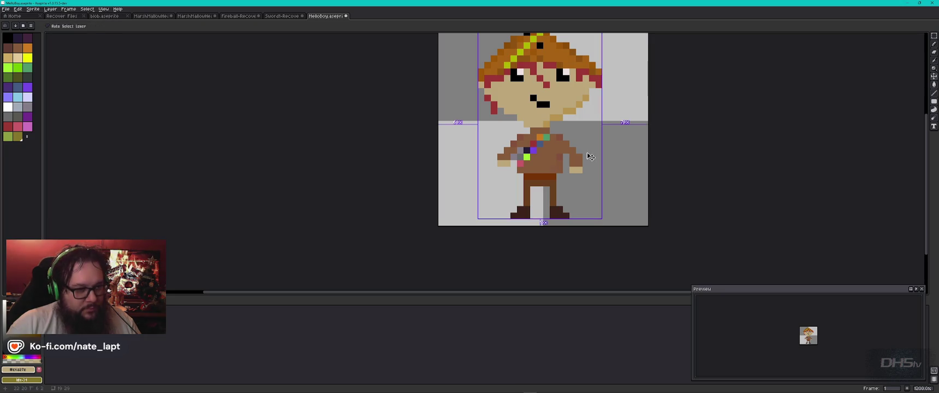
{"action": "left_click", "coordinate": [511, 117]}
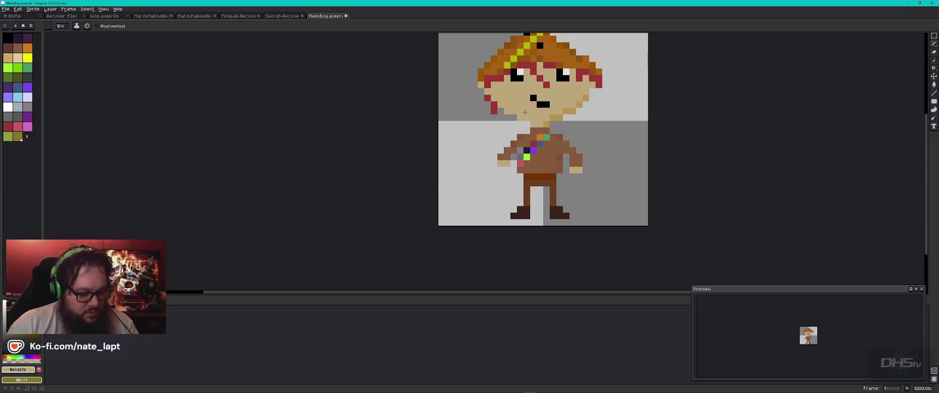
{"action": "key", "text": "i"}
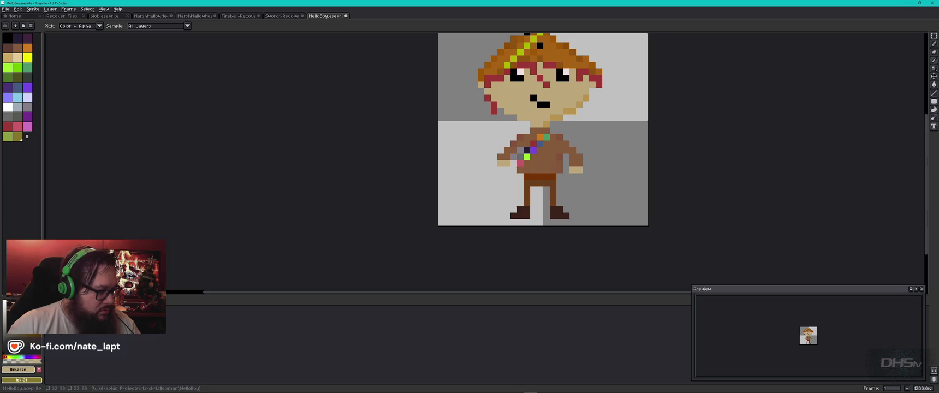
{"action": "left_click", "coordinate": [525, 115]}
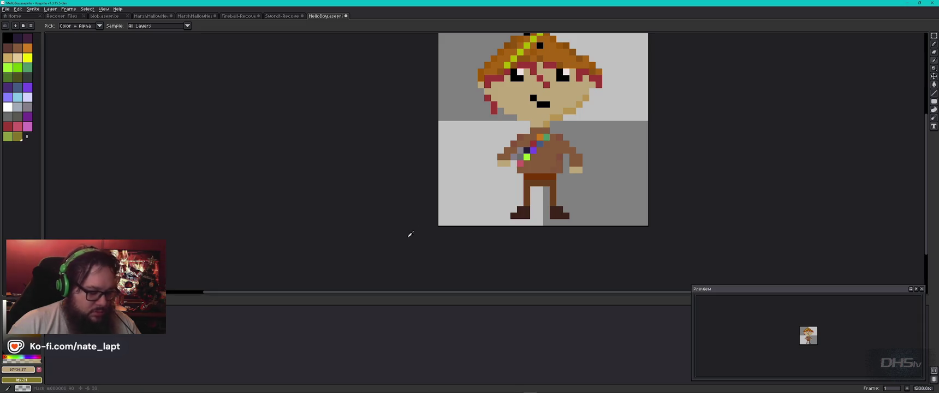
{"action": "key", "text": "b"}
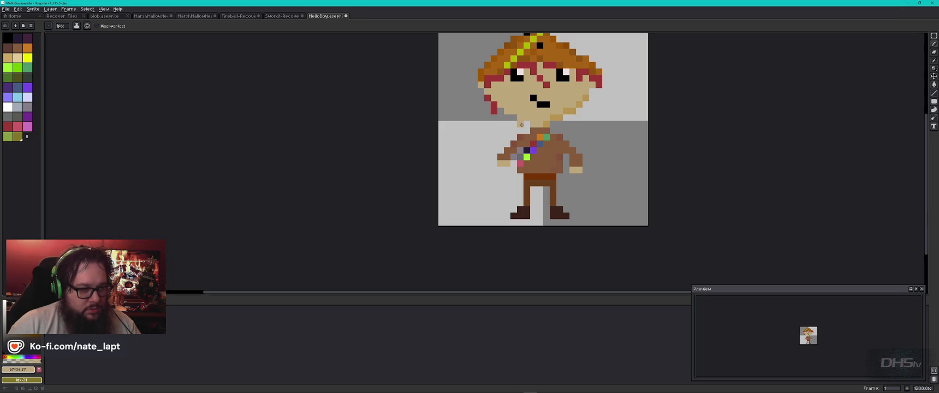
{"action": "key", "text": "ctrl+z"}
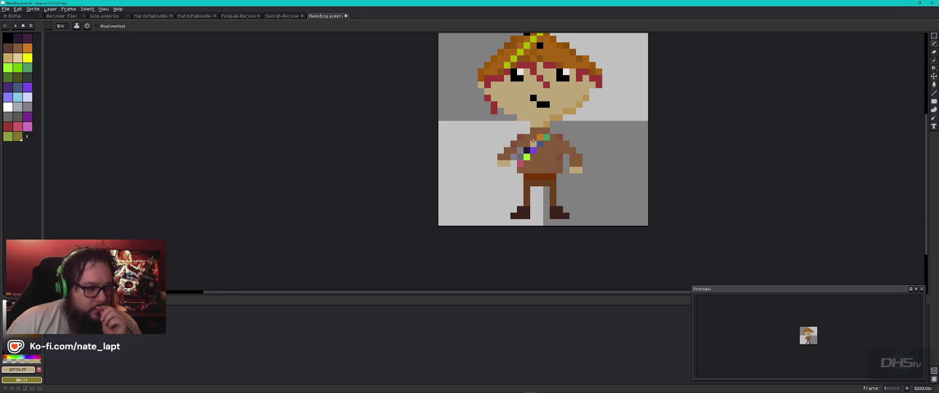
Add a dark red torso pixel and light grey chin shading, undoing the stray erase.
{"action": "left_click", "coordinate": [533, 144]}
{"action": "left_click", "coordinate": [18, 107]}
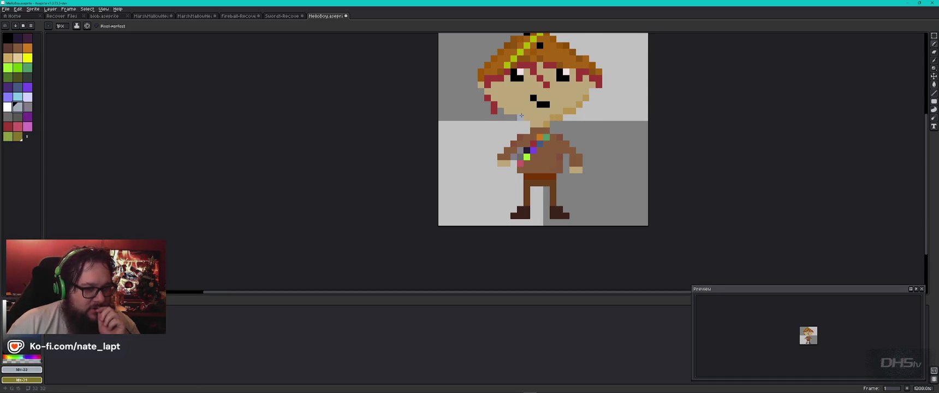
{"action": "left_click", "coordinate": [513, 112]}
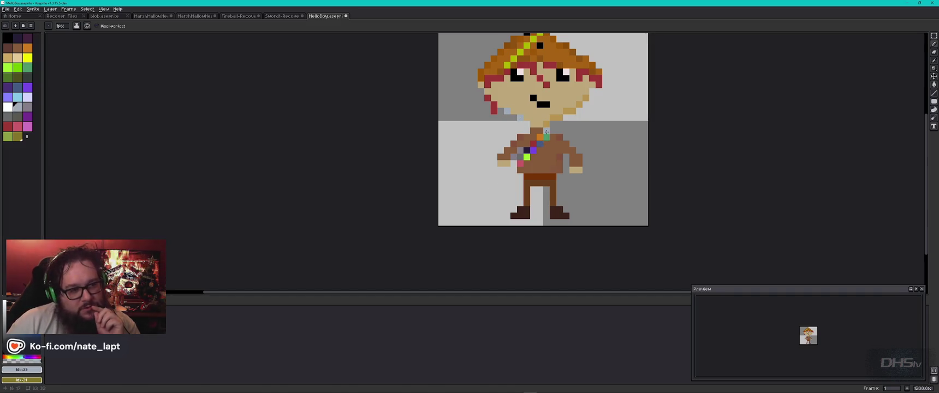
{"action": "key", "text": "e"}
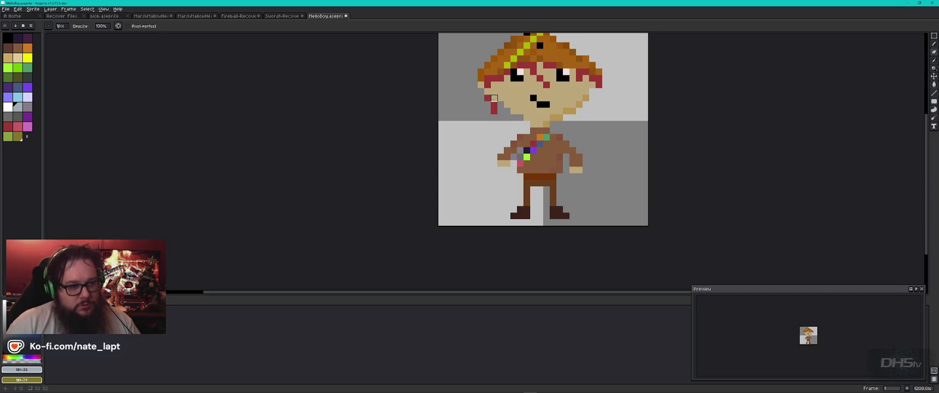
{"action": "key", "text": "b"}
{"action": "left_click", "coordinate": [495, 111], "text": "alt"}
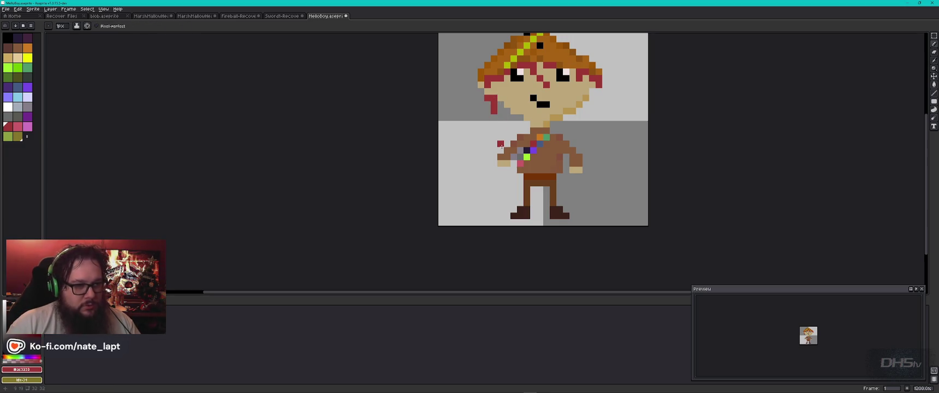
{"action": "key", "text": "ctrl+z"}
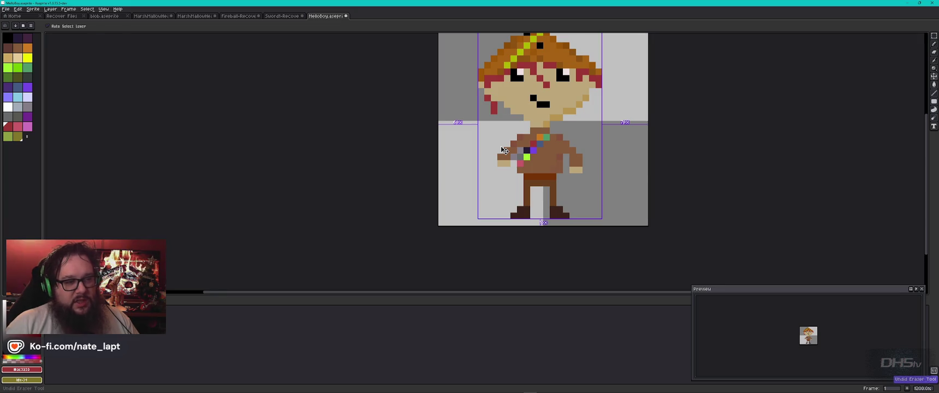
{"action": "left_click", "coordinate": [504, 90], "text": "alt"}
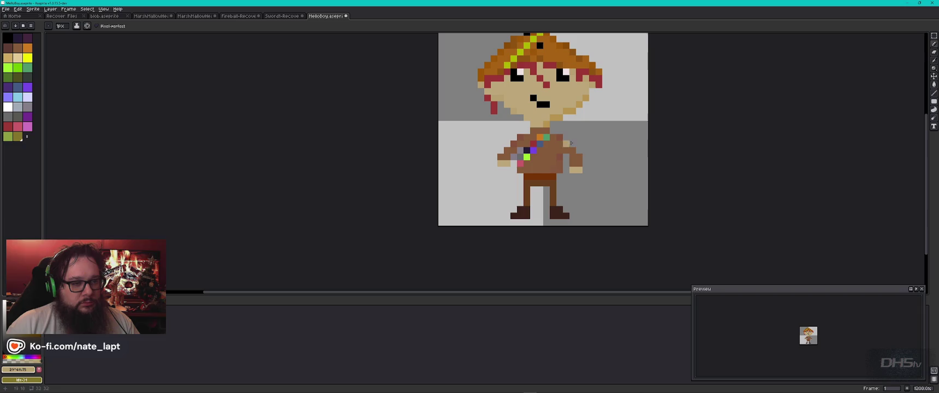
{"action": "key", "text": "v"}
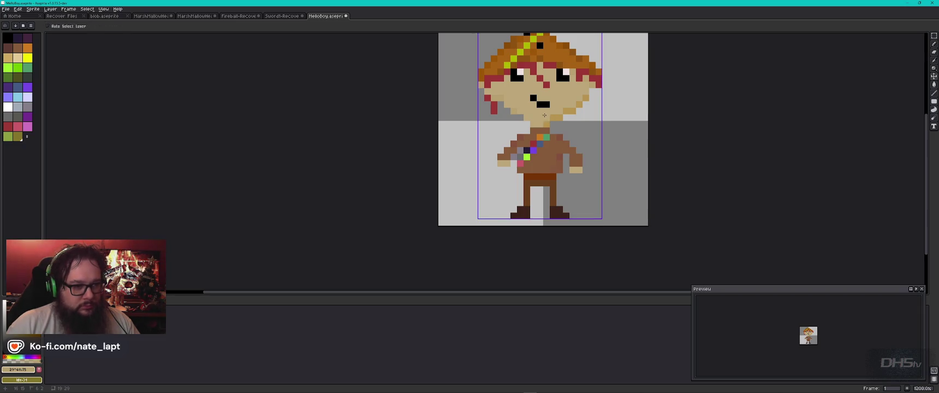
{"action": "key", "text": "b"}
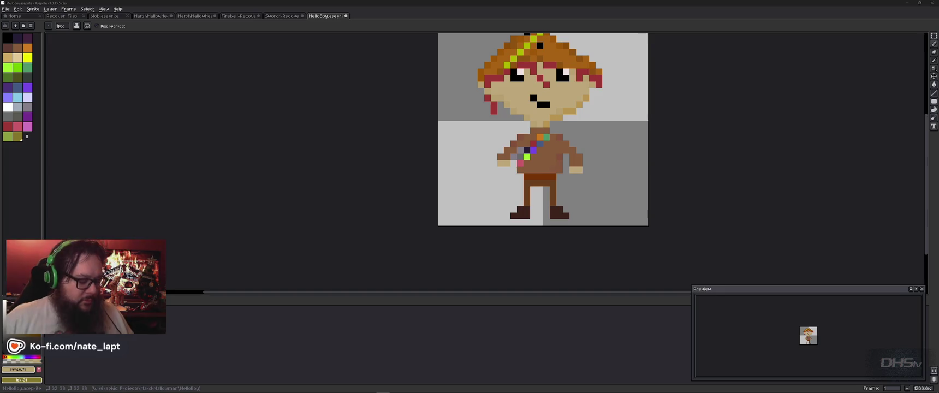
Draw and erase a few test pixels beside the scout sprite, ending back on the pencil.
{"action": "left_click_drag", "start_coordinate": [636, 97], "coordinate": [617, 112]}
{"action": "key", "text": "ctrl+z"}
{"action": "left_click", "coordinate": [619, 123]}
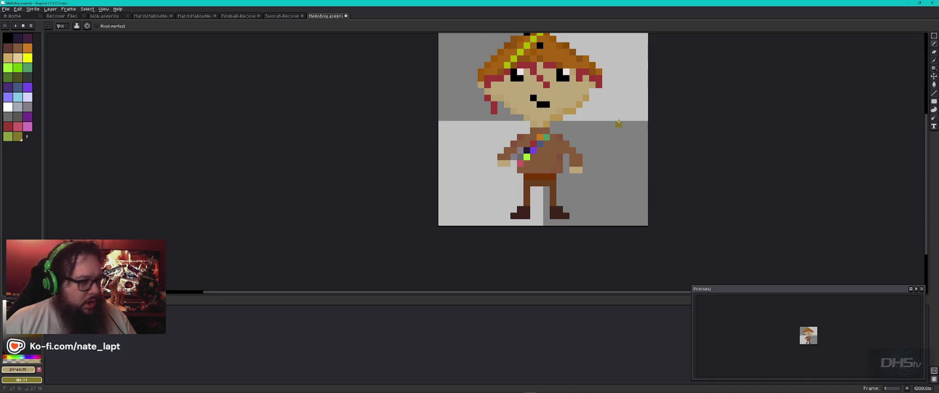
{"action": "mouse_move", "coordinate": [620, 105]}
{"action": "left_mouse_down"}
{"action": "mouse_move", "coordinate": [568, 110]}
{"action": "mouse_move", "coordinate": [565, 135]}
{"action": "left_mouse_up"}
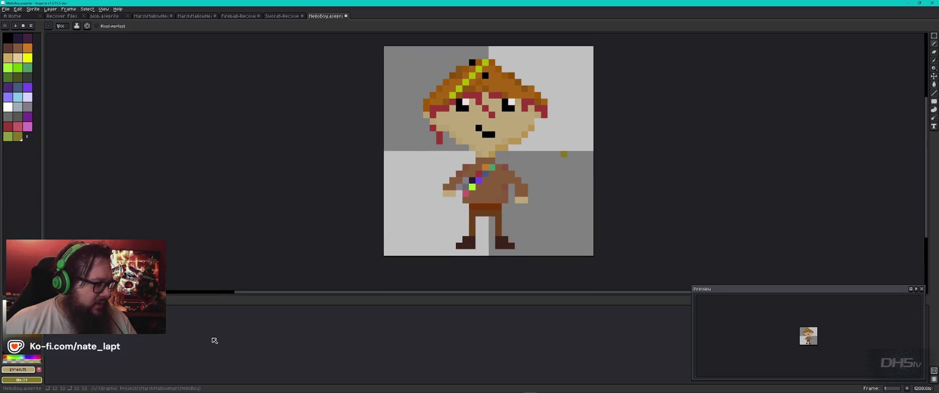
{"action": "left_click", "coordinate": [17, 98]}
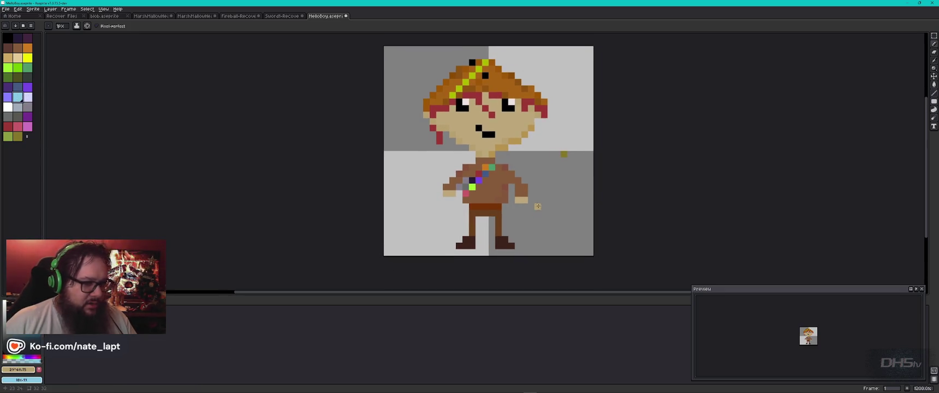
{"action": "left_click", "coordinate": [564, 154]}
{"action": "key", "text": "e"}
{"action": "left_click", "coordinate": [565, 154]}
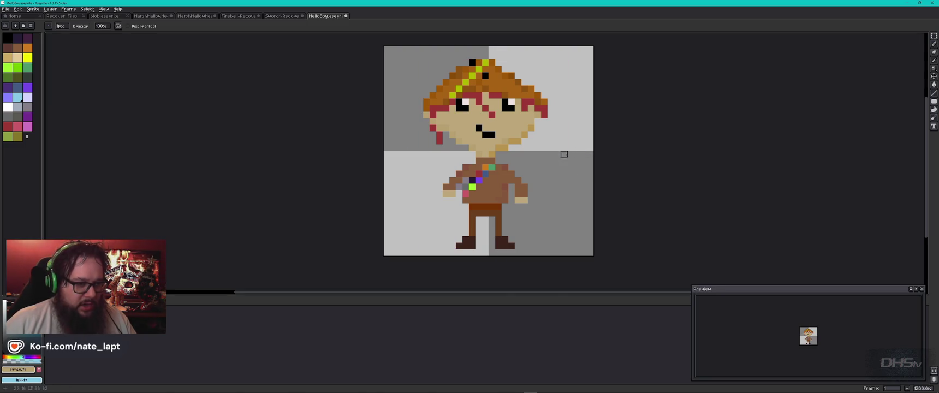
{"action": "key", "text": "b"}
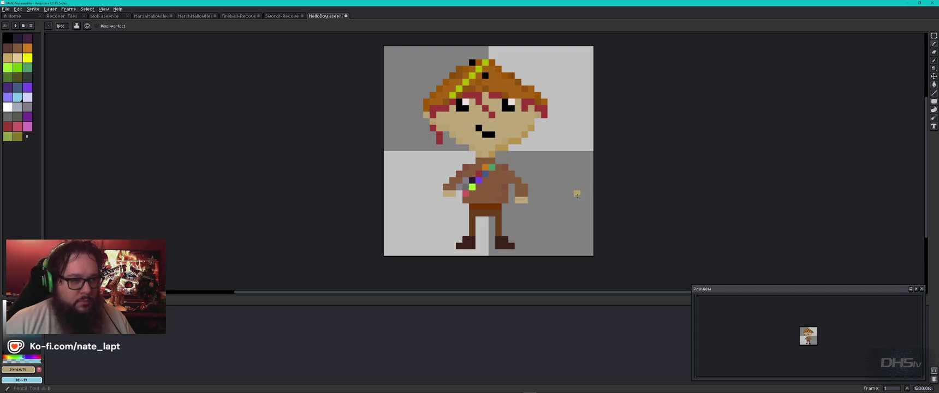
Glance at the Chrome reference image, return to Aseprite, then switch over to Godot.
{"action": "key", "text": "alt+Tab"}
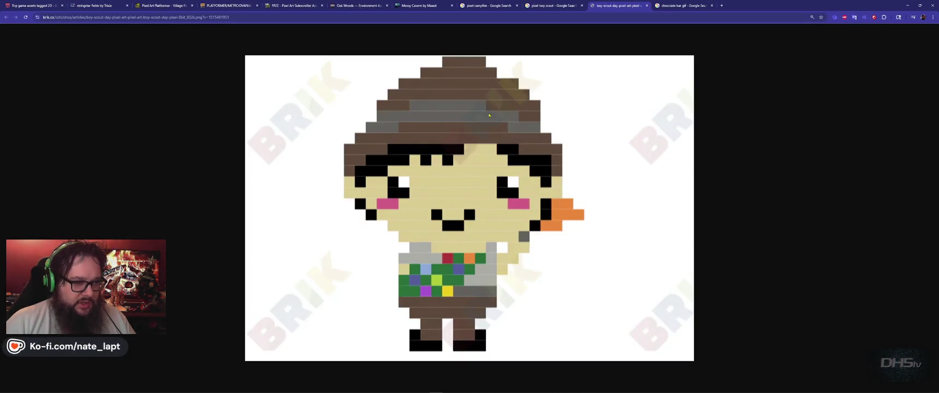
{"action": "key", "text": "alt+Tab"}
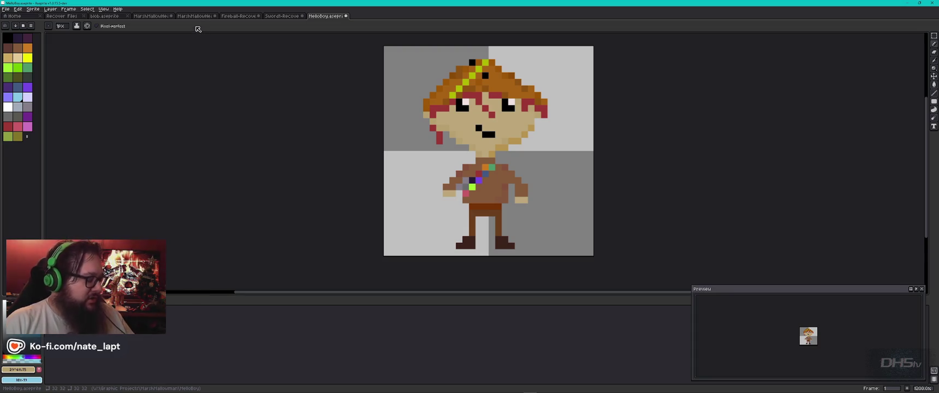
{"action": "key", "text": "alt+Tab"}
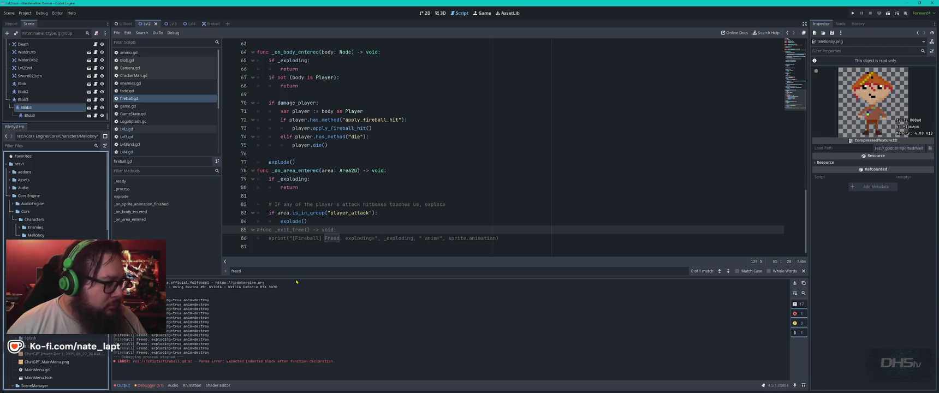
{"action": "left_click", "coordinate": [337, 248]}
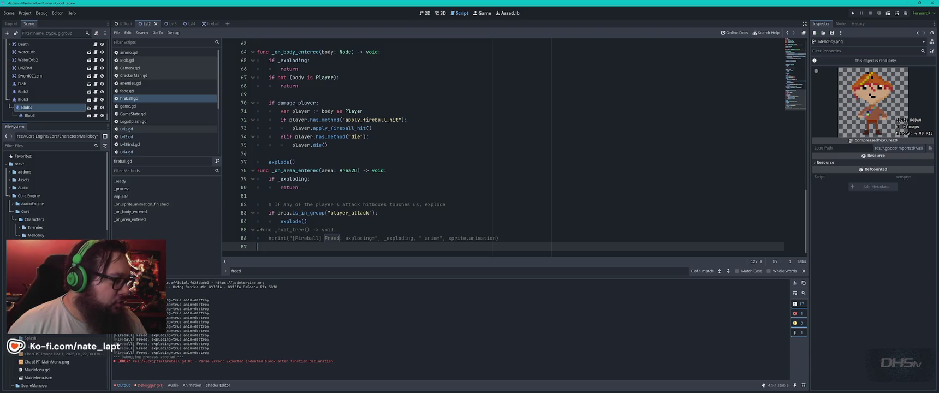
Undo the stray Blob4 paste and start a New Scene in the Melloboy folder.
{"action": "left_click", "coordinate": [19, 229]}
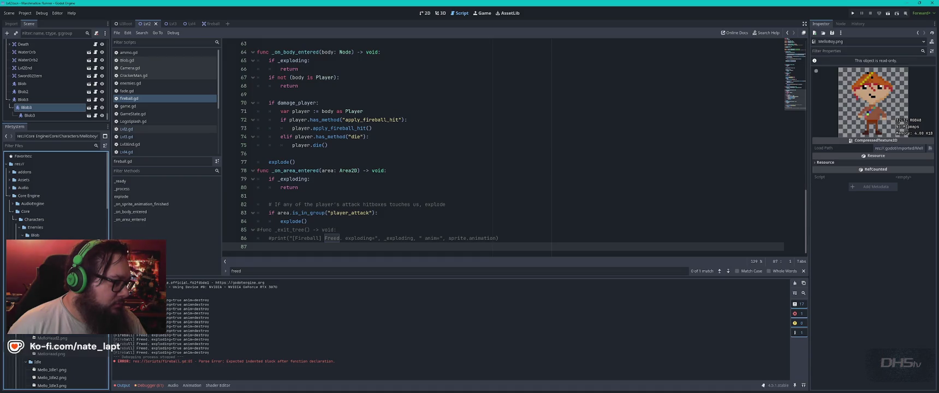
{"action": "left_click", "coordinate": [33, 227]}
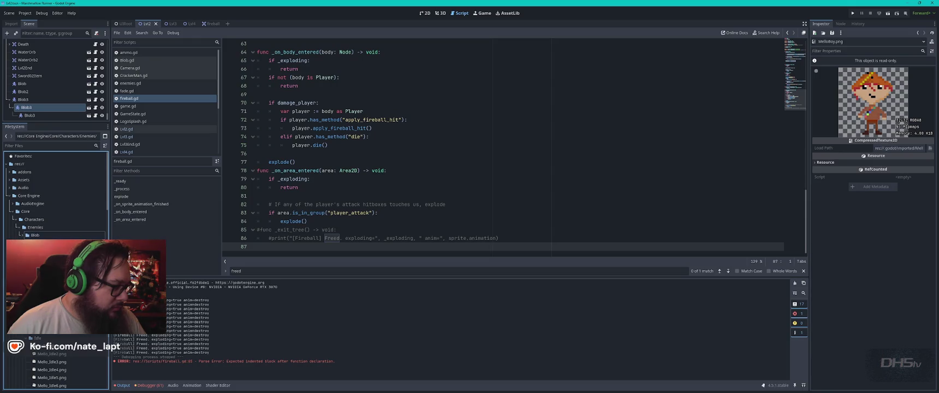
{"action": "left_click", "coordinate": [18, 228]}
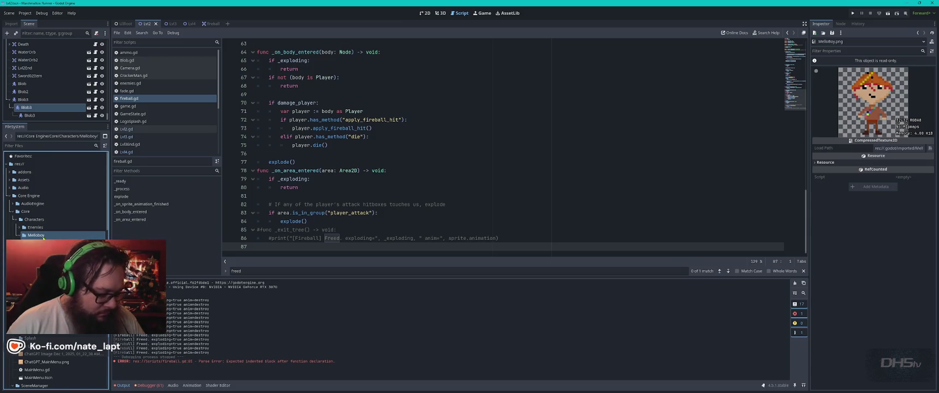
{"action": "key", "text": "ctrl+v"}
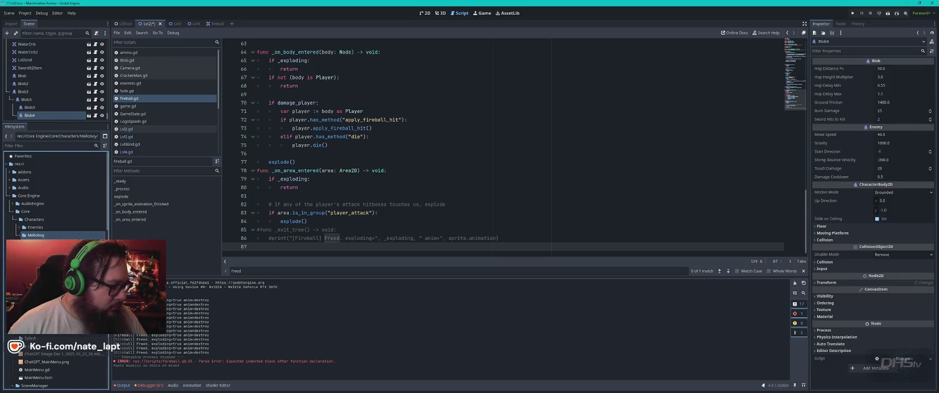
{"action": "key", "text": "ctrl+z"}
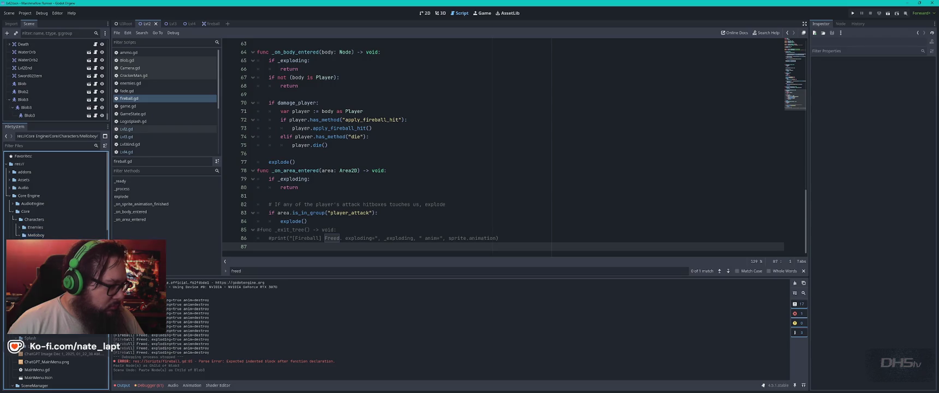
{"action": "right_click", "coordinate": [56, 354]}
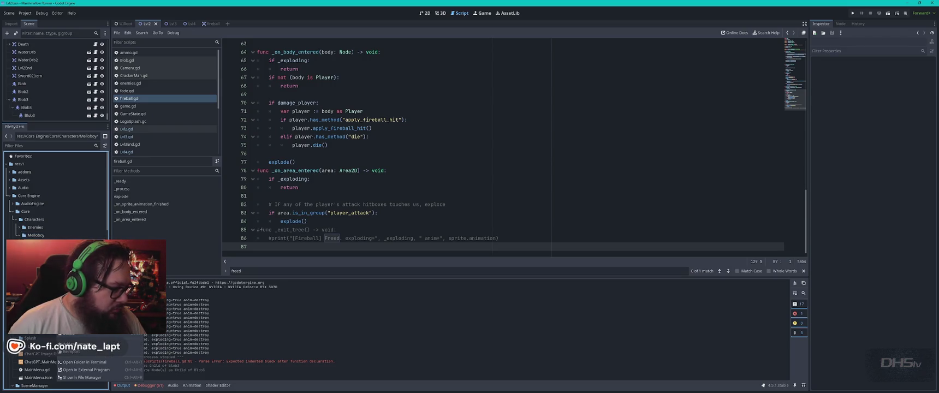
{"action": "left_click", "coordinate": [81, 306]}
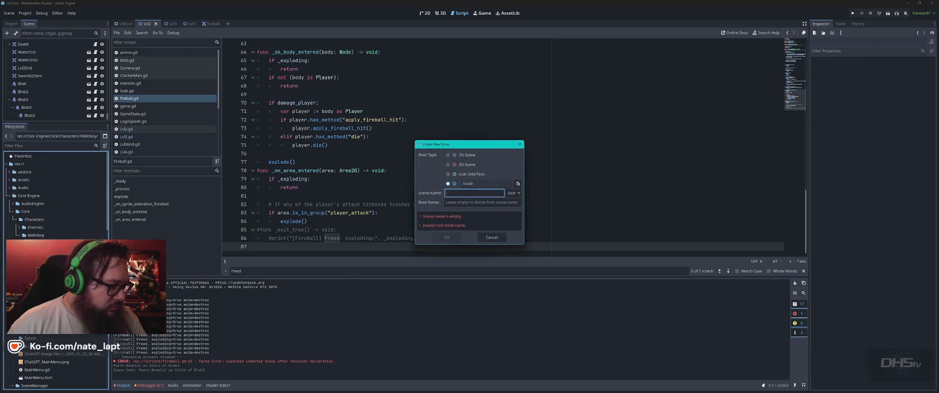
Create the scene 'melloboy' with a CharacterBody2D root, found by searching 'chara'.
{"action": "type", "text": "melloboy"}
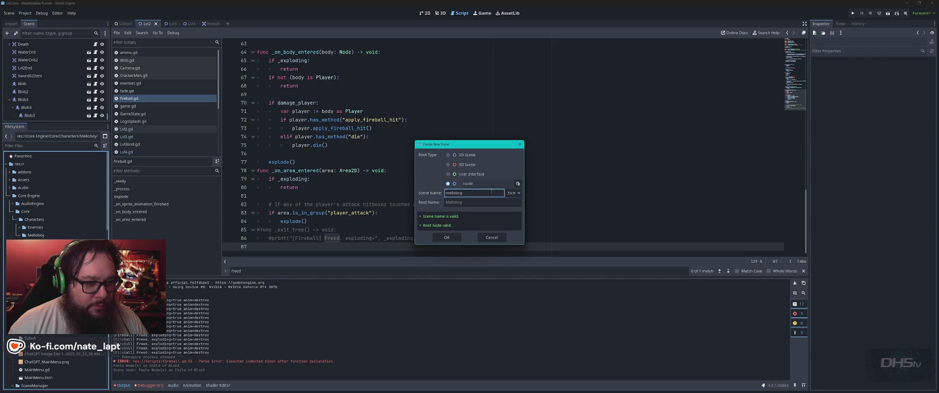
{"action": "left_click", "coordinate": [518, 184]}
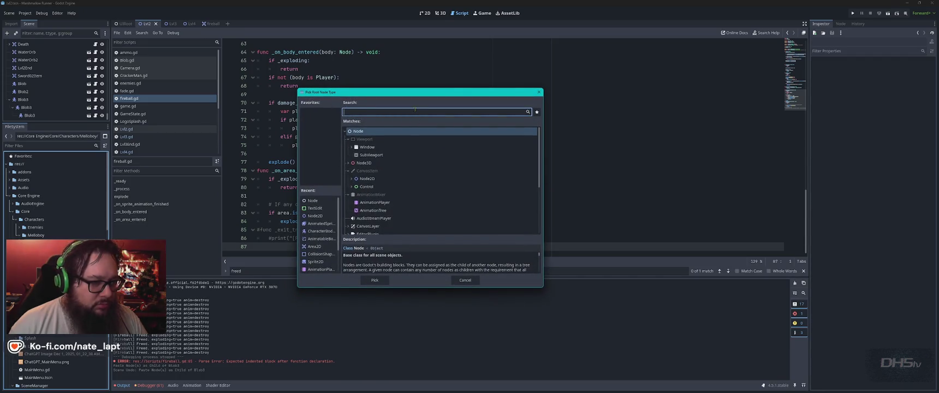
{"action": "type", "text": "p"}
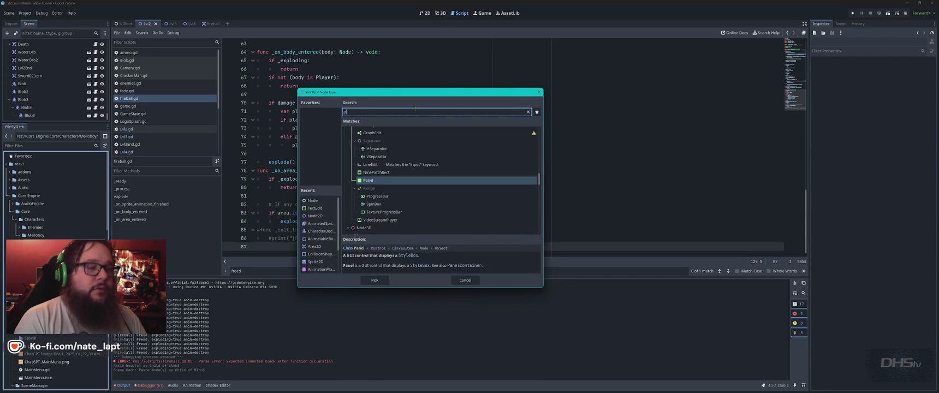
{"action": "key", "text": "BackSpace"}
{"action": "type", "text": "chara"}
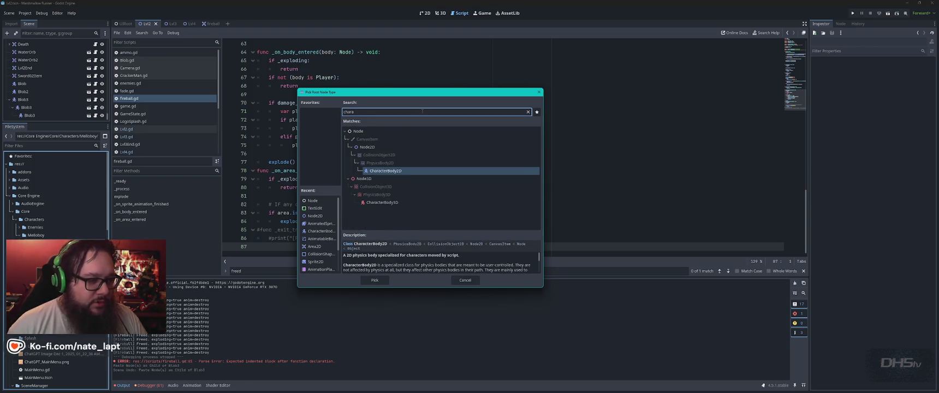
{"action": "double_click", "coordinate": [431, 171]}
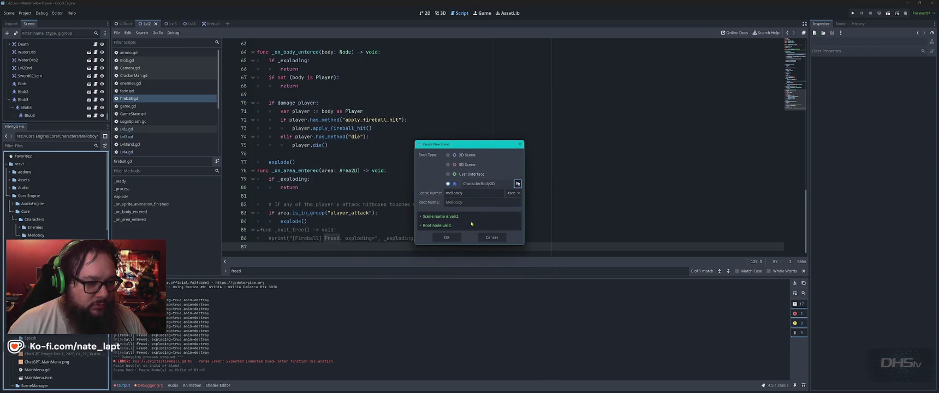
{"action": "left_click", "coordinate": [446, 237]}
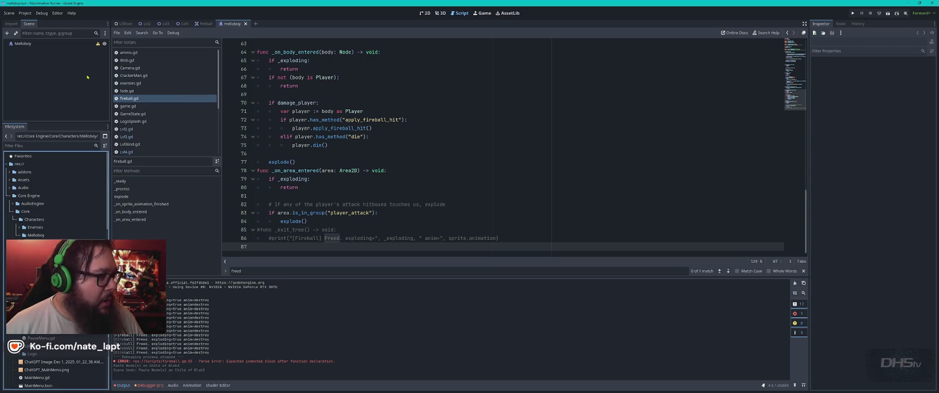
{"action": "left_click", "coordinate": [38, 44]}
Add Sprite2D and CollisionShape2D child nodes to Melloboy, then show the 2D workspace.
{"action": "right_click", "coordinate": [36, 43]}
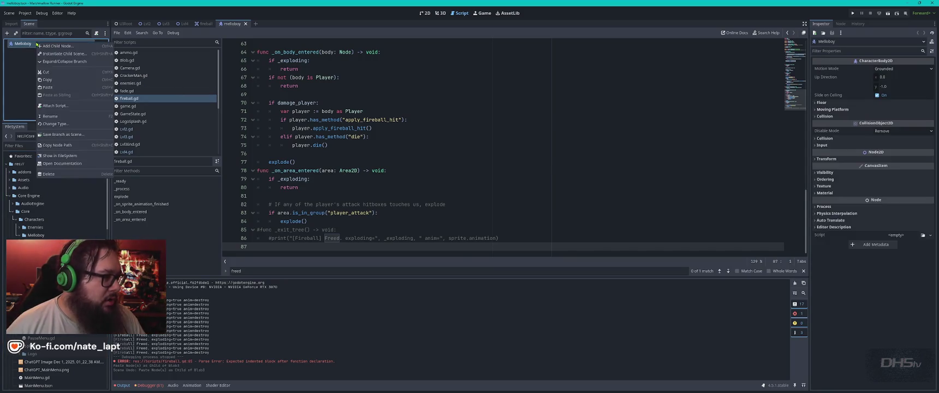
{"action": "left_click", "coordinate": [65, 46]}
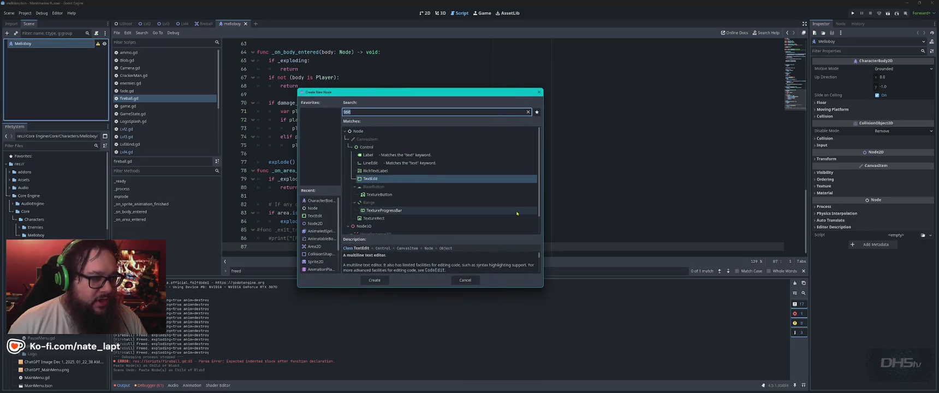
{"action": "type", "text": "sprite"}
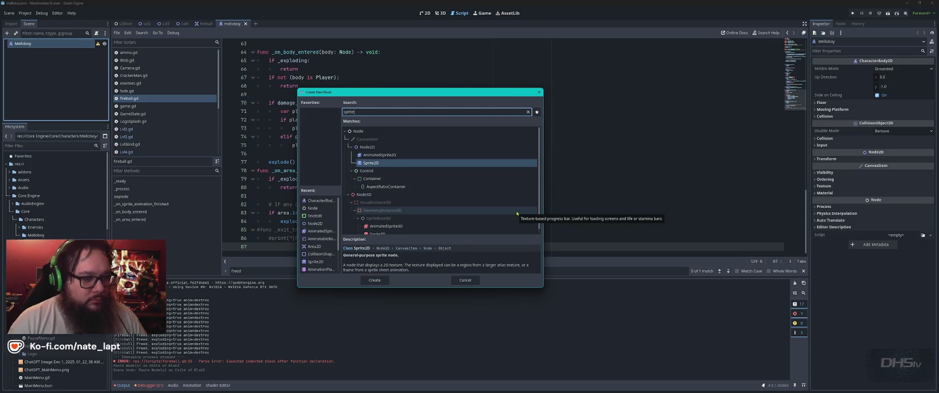
{"action": "key", "text": "Return"}
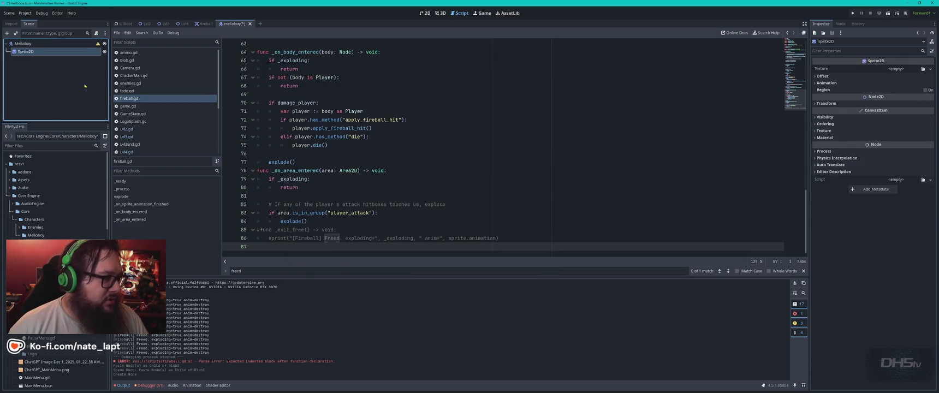
{"action": "right_click", "coordinate": [48, 44]}
{"action": "left_click", "coordinate": [51, 50]}
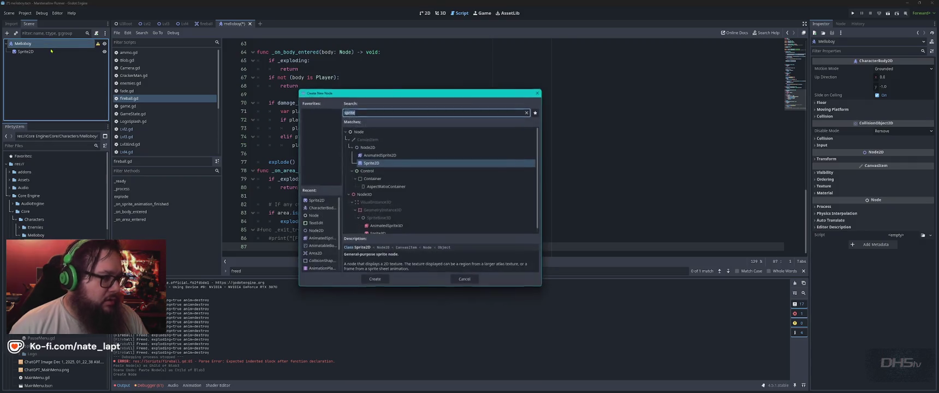
{"action": "type", "text": "colli"}
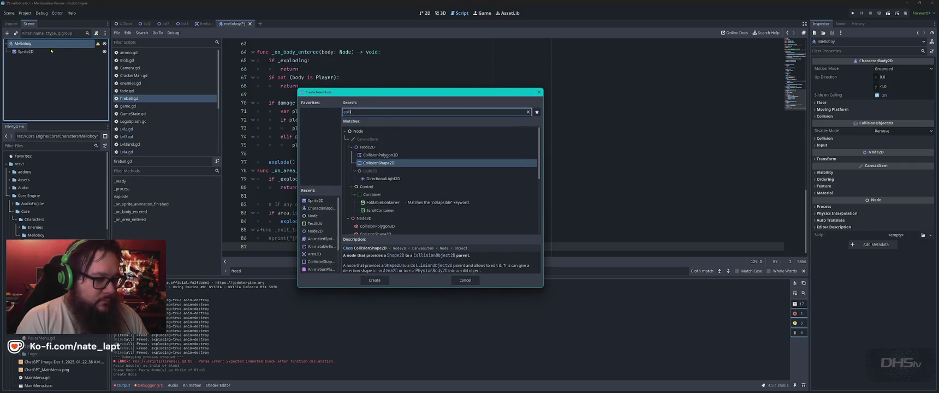
{"action": "key", "text": "Return"}
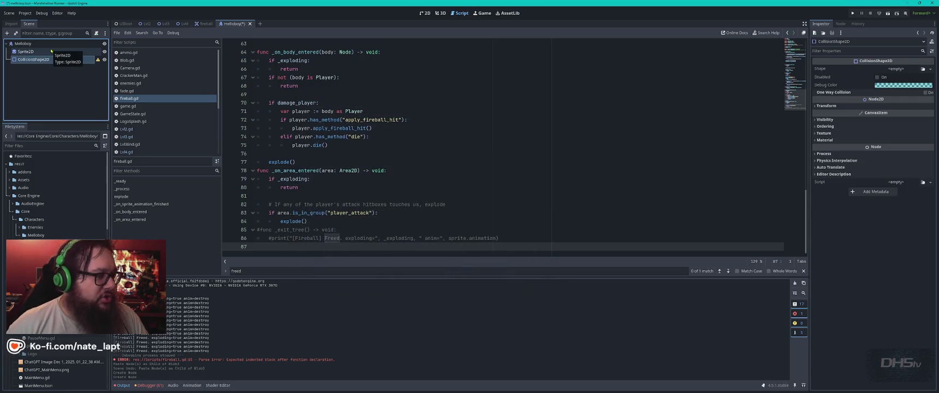
{"action": "left_click", "coordinate": [425, 13]}
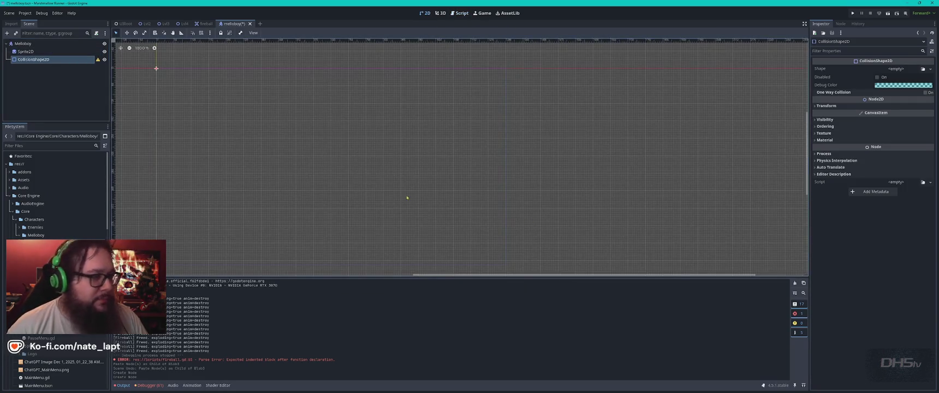
Drag MelloBoy.png from FileSystem into the Sprite2D's Texture property and centre the sprite.
{"action": "left_click", "coordinate": [48, 52]}
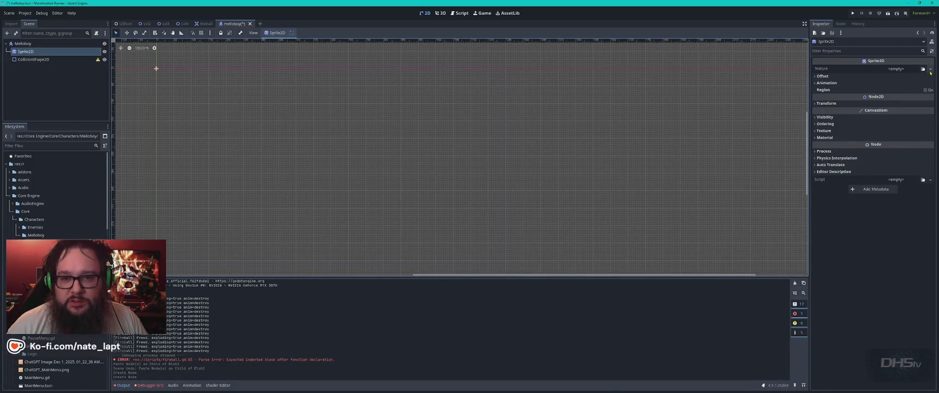
{"action": "left_click", "coordinate": [932, 72]}
{"action": "left_click", "coordinate": [923, 68]}
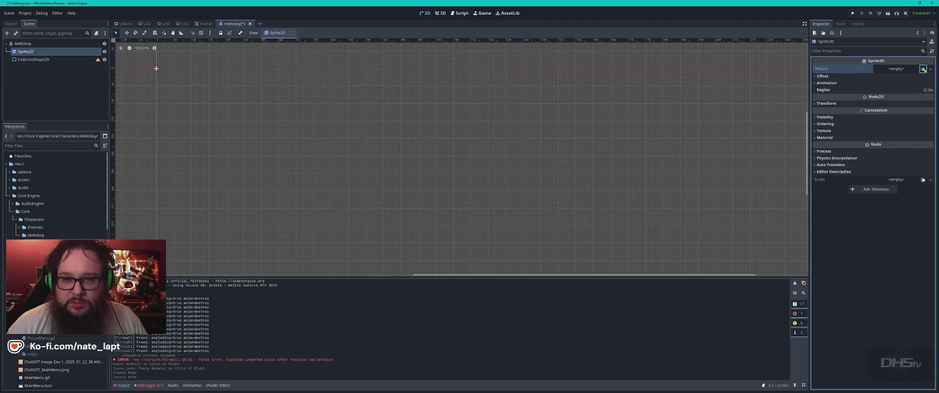
{"action": "left_click", "coordinate": [923, 69]}
{"action": "left_click", "coordinate": [923, 69]}
{"action": "left_click", "coordinate": [923, 69]}
{"action": "scroll", "coordinate": [490, 207], "scroll_direction": "down", "scroll_amount": 4}
{"action": "scroll", "coordinate": [489, 207], "scroll_direction": "down", "scroll_amount": 5}
{"action": "scroll", "coordinate": [490, 208], "scroll_direction": "up", "scroll_amount": 9}
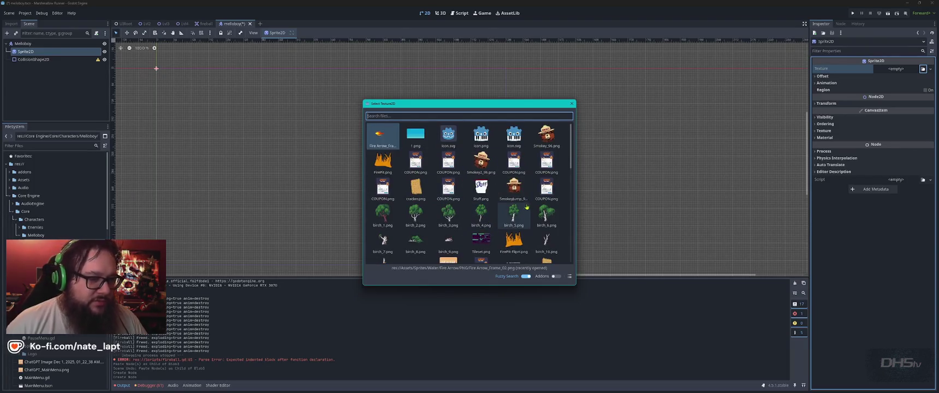
{"action": "key", "text": "Escape"}
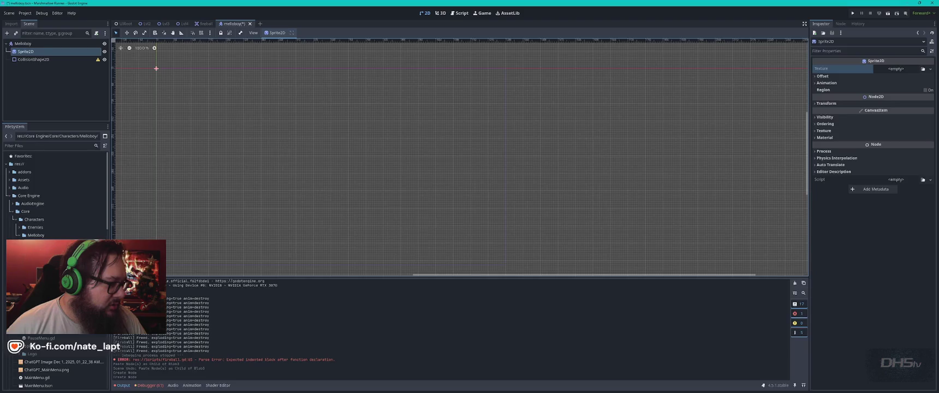
{"action": "mouse_move", "coordinate": [44, 243]}
{"action": "left_mouse_down"}
{"action": "mouse_move", "coordinate": [273, 237]}
{"action": "mouse_move", "coordinate": [915, 113]}
{"action": "mouse_move", "coordinate": [899, 70]}
{"action": "mouse_move", "coordinate": [910, 76]}
{"action": "left_mouse_up"}
{"action": "scroll", "coordinate": [148, 77], "scroll_direction": "up", "scroll_amount": 10}
{"action": "left_click_drag", "start_coordinate": [474, 155], "coordinate": [520, 183]}
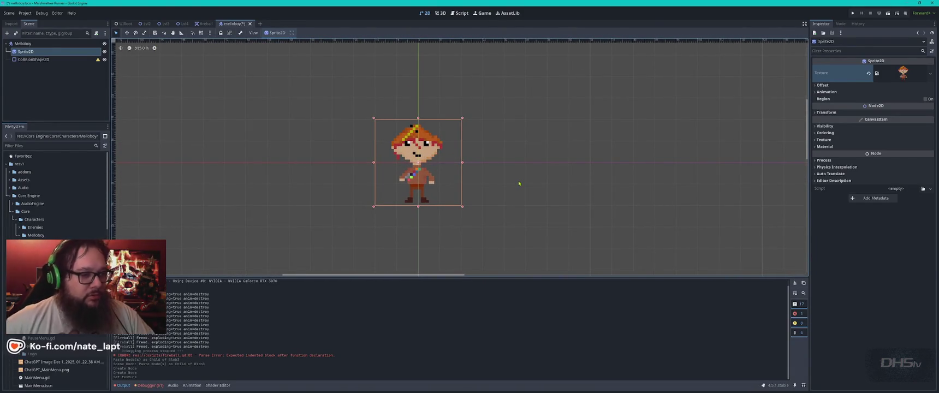
Give CollisionShape2D a New RectangleShape2D sized over the scout's body from face to feet.
{"action": "left_click", "coordinate": [33, 59]}
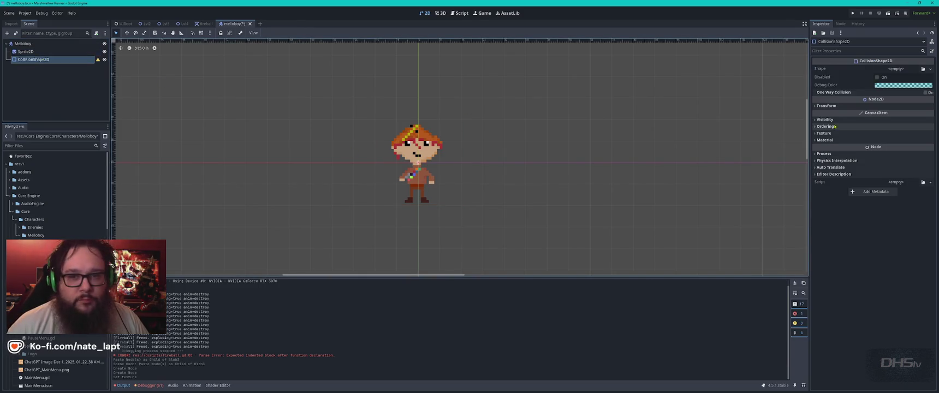
{"action": "left_click", "coordinate": [905, 68]}
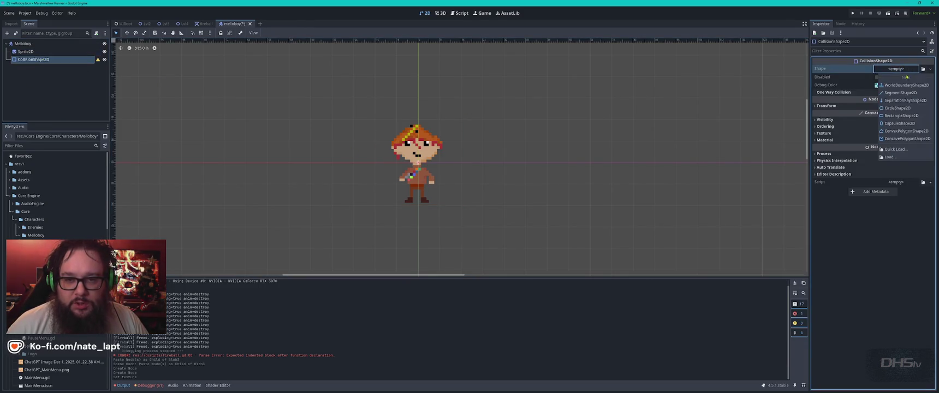
{"action": "left_click", "coordinate": [901, 115]}
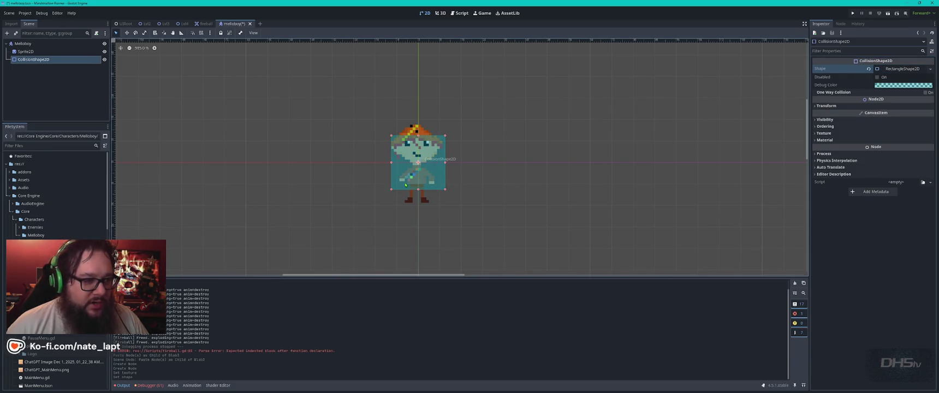
{"action": "left_click_drag", "start_coordinate": [444, 166], "coordinate": [432, 167]}
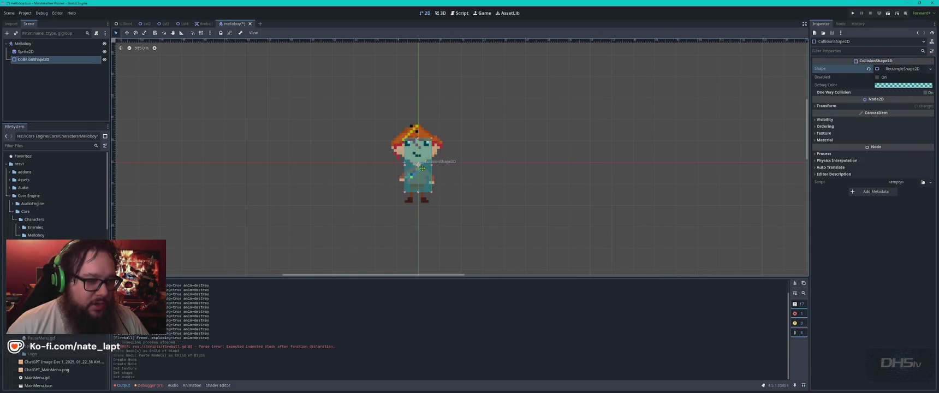
{"action": "left_click_drag", "start_coordinate": [418, 191], "coordinate": [419, 200]}
{"action": "left_click_drag", "start_coordinate": [420, 174], "coordinate": [421, 169]}
{"action": "left_click_drag", "start_coordinate": [419, 141], "coordinate": [418, 139]}
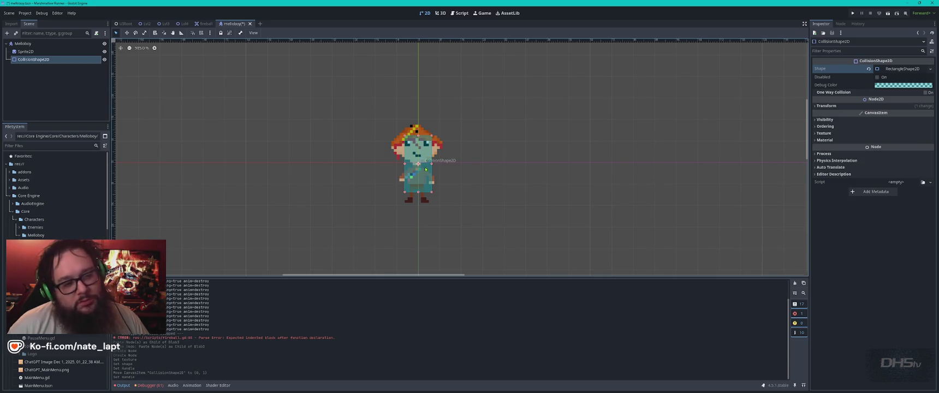
{"action": "left_click", "coordinate": [22, 43]}
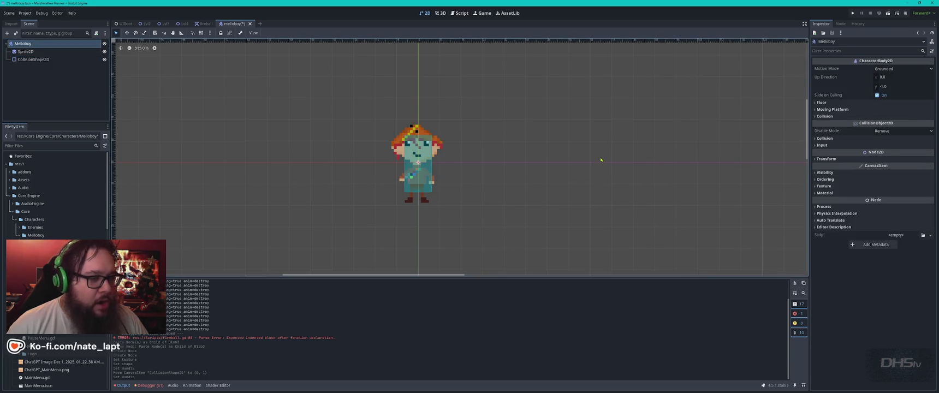
Attach CrackerMan.gd from the Enemies folder to the Melloboy root and save the scene.
{"action": "key", "text": "ctrl+s"}
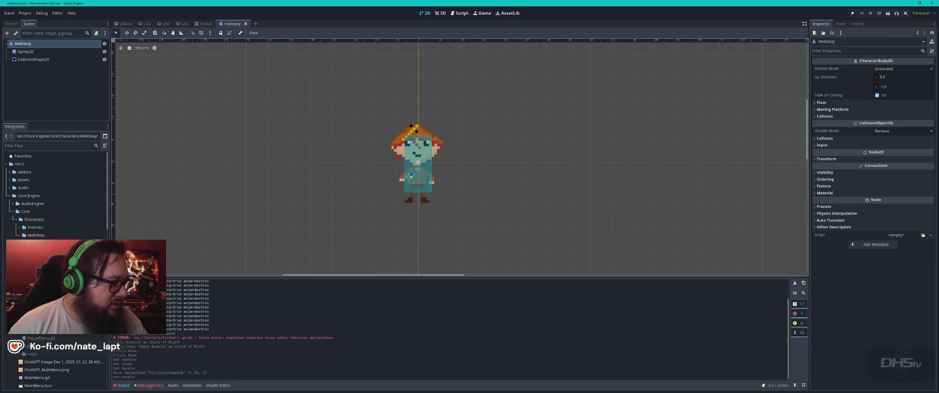
{"action": "left_click", "coordinate": [20, 227]}
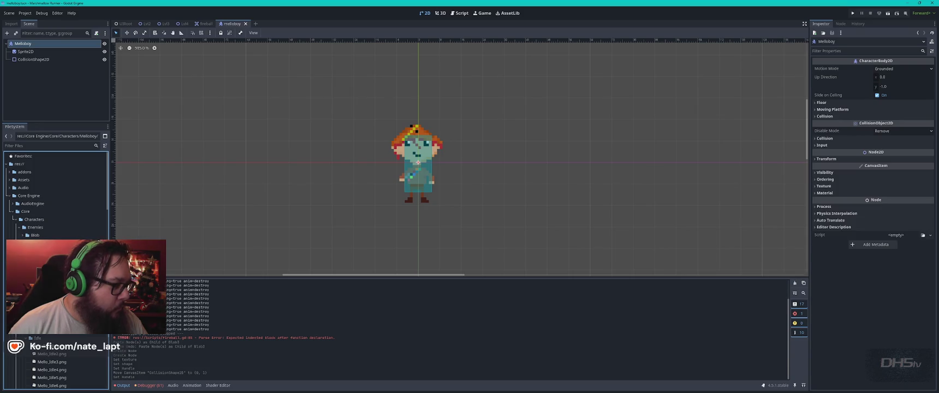
{"action": "mouse_move", "coordinate": [49, 251]}
{"action": "left_mouse_down"}
{"action": "mouse_move", "coordinate": [82, 36]}
{"action": "mouse_move", "coordinate": [101, 43]}
{"action": "mouse_move", "coordinate": [99, 34]}
{"action": "mouse_move", "coordinate": [38, 36]}
{"action": "mouse_move", "coordinate": [51, 49]}
{"action": "left_mouse_up"}
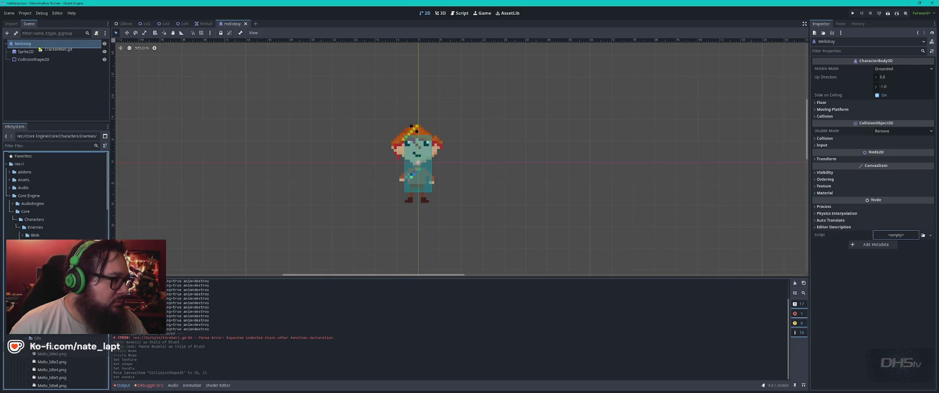
{"action": "key", "text": "ctrl+s"}
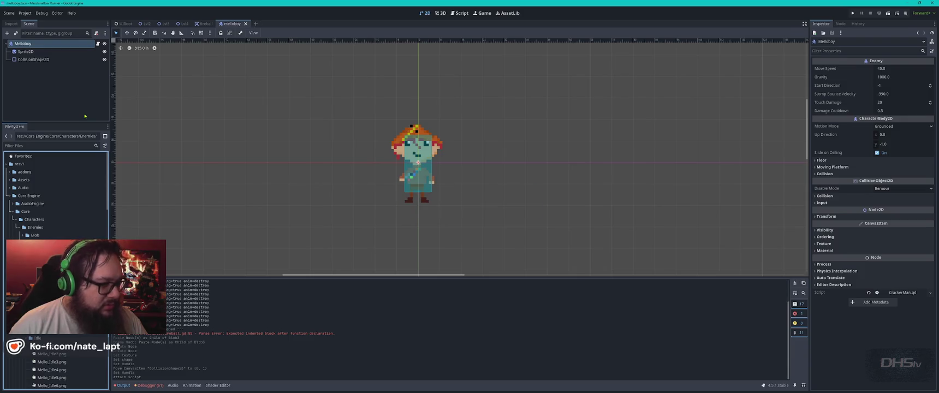
Open the Lvl2 level scene and select a Crackerman enemy in it.
{"action": "left_click", "coordinate": [146, 24]}
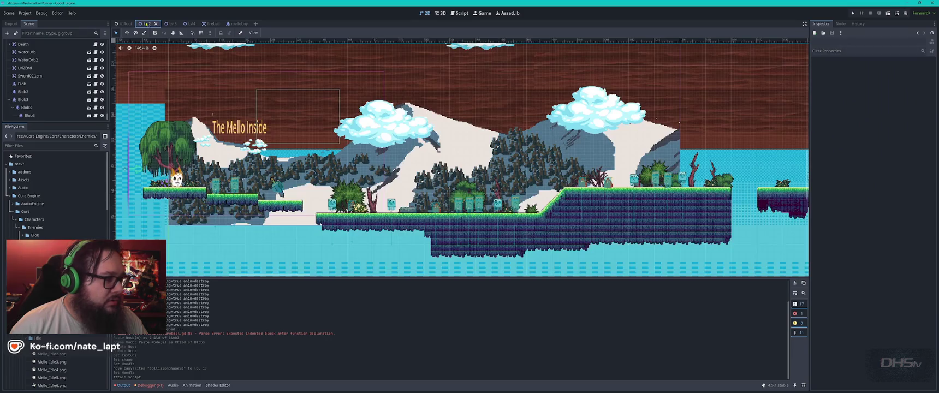
{"action": "scroll", "coordinate": [237, 180], "scroll_direction": "up", "scroll_amount": 5}
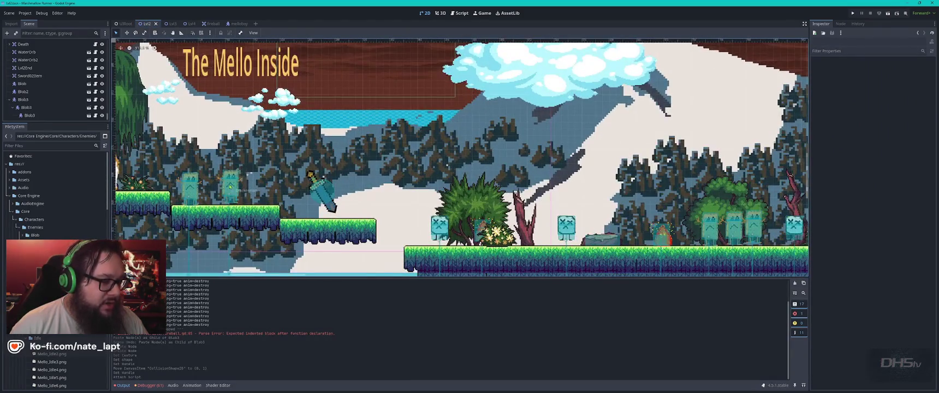
{"action": "left_click", "coordinate": [190, 184]}
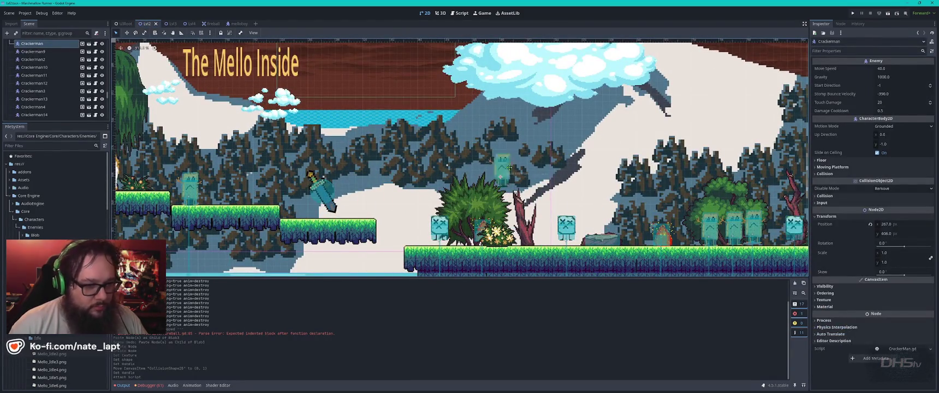
Nudge the Crackerman left, drop a Melloboy instance onto a low platform, and save Lvl2.
{"action": "mouse_move", "coordinate": [558, 217]}
{"action": "left_mouse_down"}
{"action": "mouse_move", "coordinate": [550, 207]}
{"action": "mouse_move", "coordinate": [527, 221]}
{"action": "left_mouse_up"}
{"action": "scroll", "coordinate": [276, 141], "scroll_direction": "left", "scroll_amount": 5}
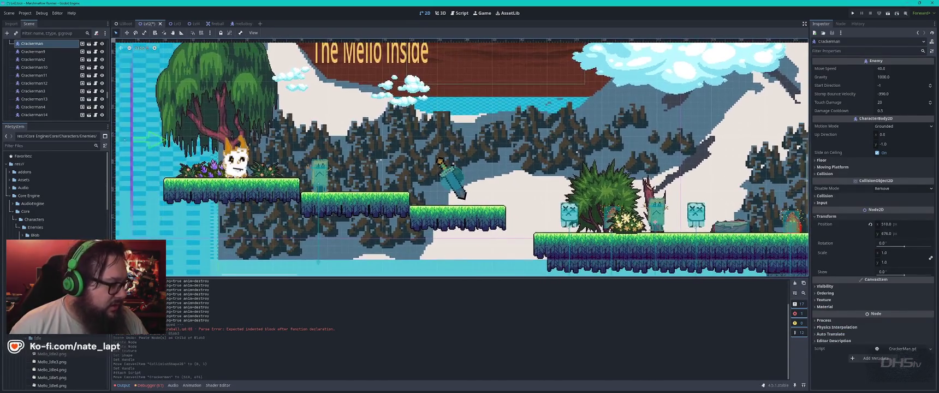
{"action": "scroll", "coordinate": [55, 371], "scroll_direction": "down", "scroll_amount": 2}
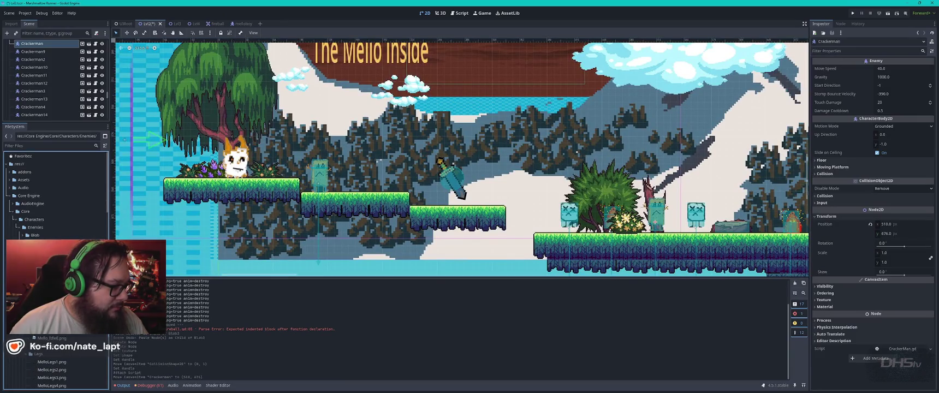
{"action": "left_click", "coordinate": [20, 227]}
{"action": "left_click_drag", "start_coordinate": [36, 235], "coordinate": [406, 190]}
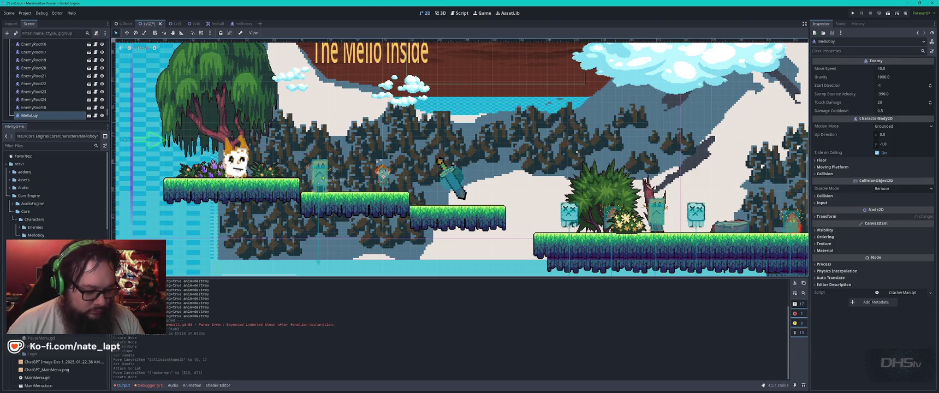
{"action": "key", "text": "ctrl+s"}
Run the game with F5 and start it from the main menu.
{"action": "key", "text": "F5"}
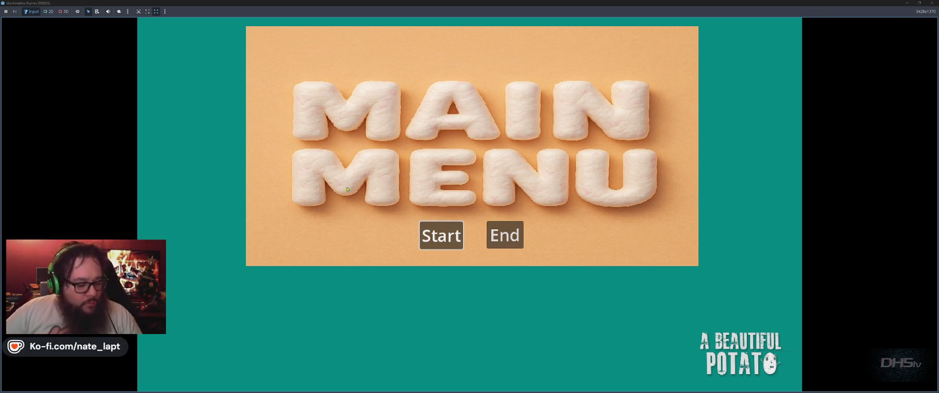
{"action": "key", "text": "Return"}
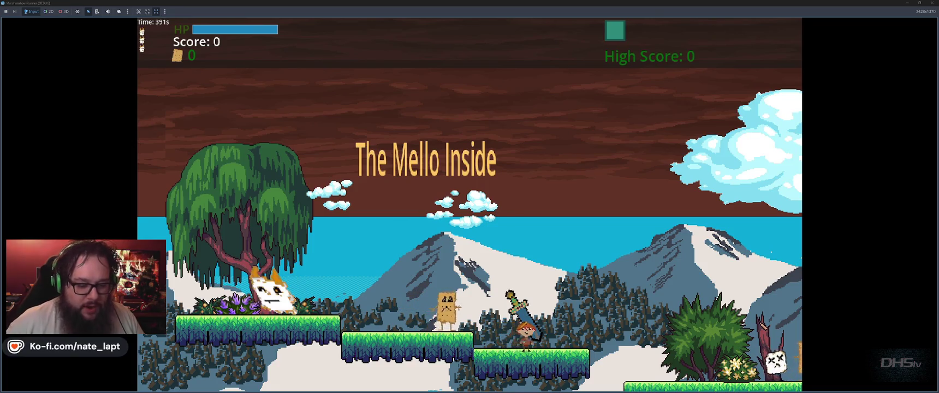
{"action": "key", "text": "alt+Tab"}
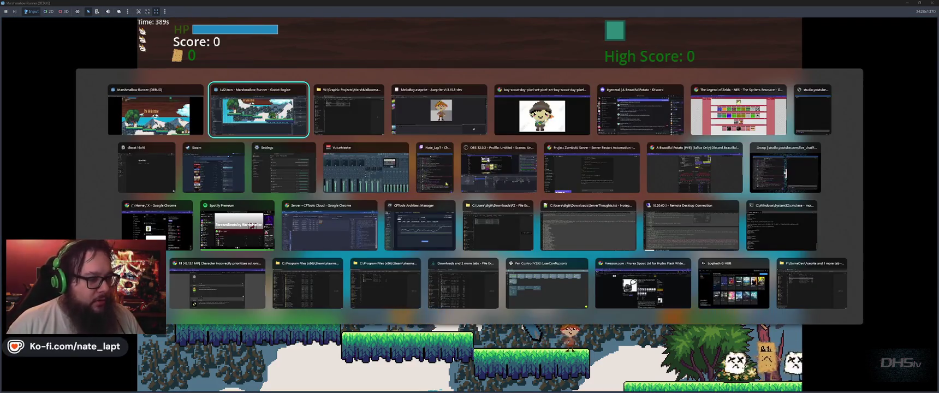
{"action": "left_click", "coordinate": [258, 236]}
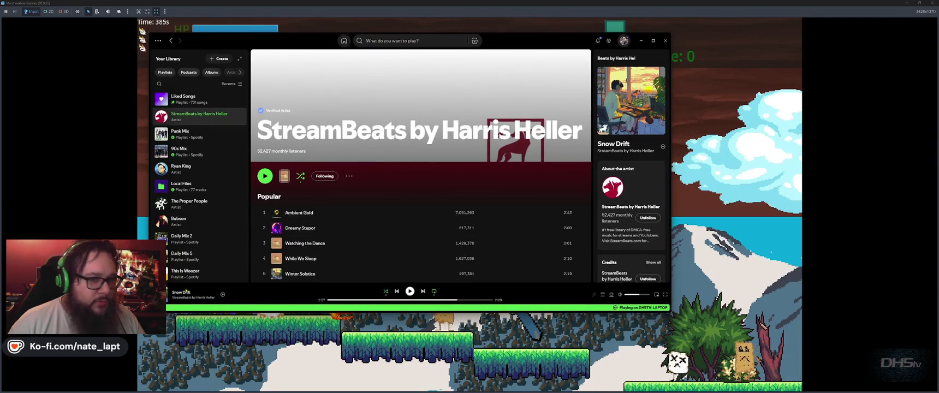
{"action": "key", "text": "alt+Tab"}
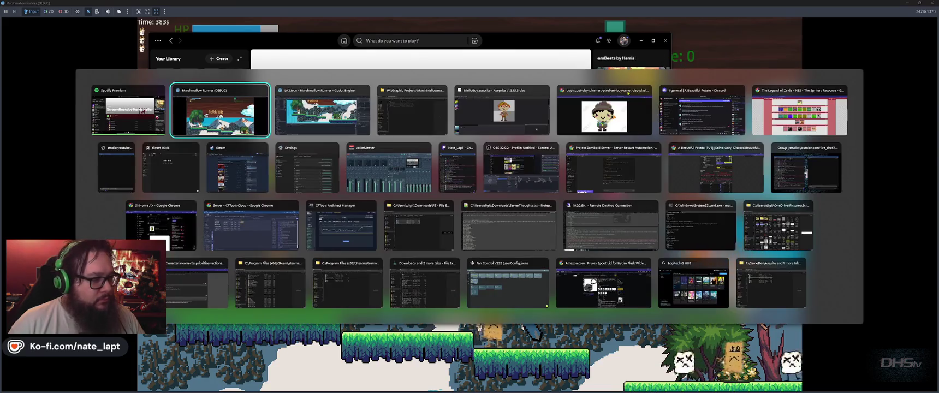
{"action": "key", "text": "alt+Tab"}
{"action": "key", "text": "alt+Tab"}
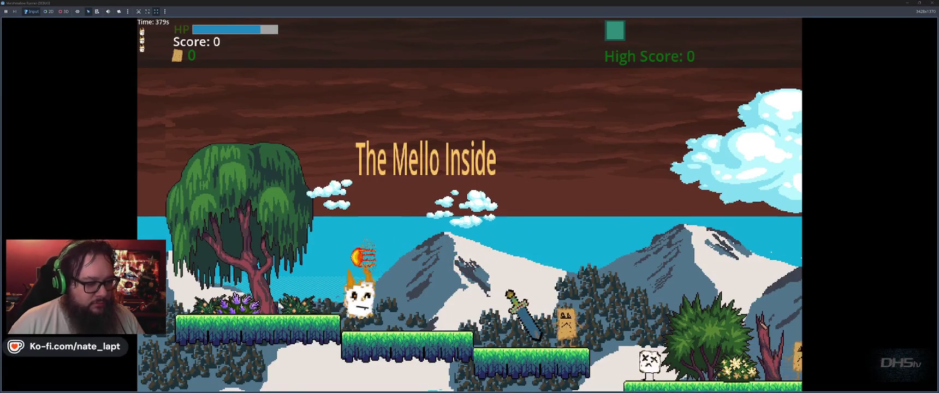
Fight enemies in the level, restart the run, then stop it with F8.
{"action": "key", "text": "space"}
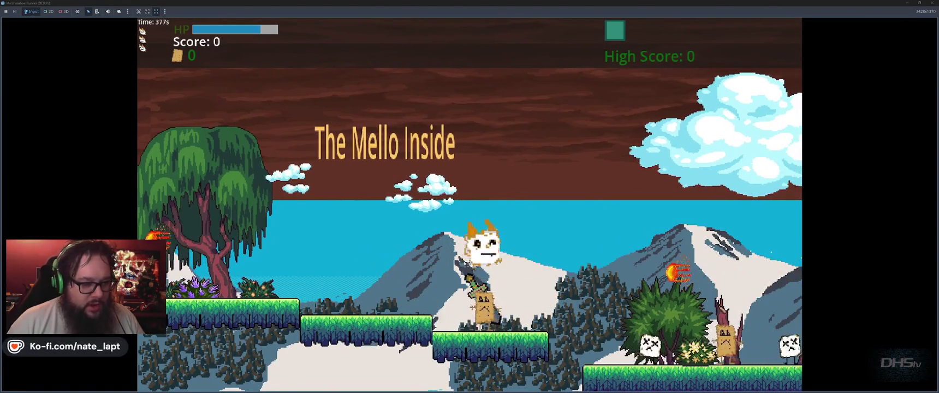
{"action": "key", "text": "F5"}
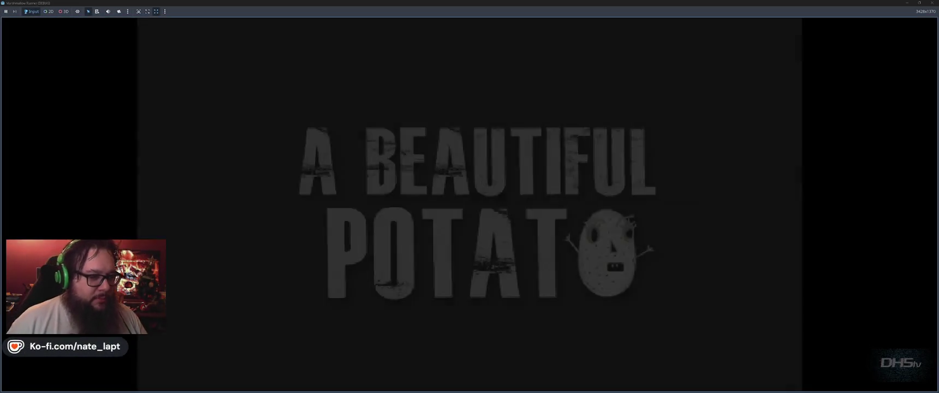
{"action": "key", "text": "F8"}
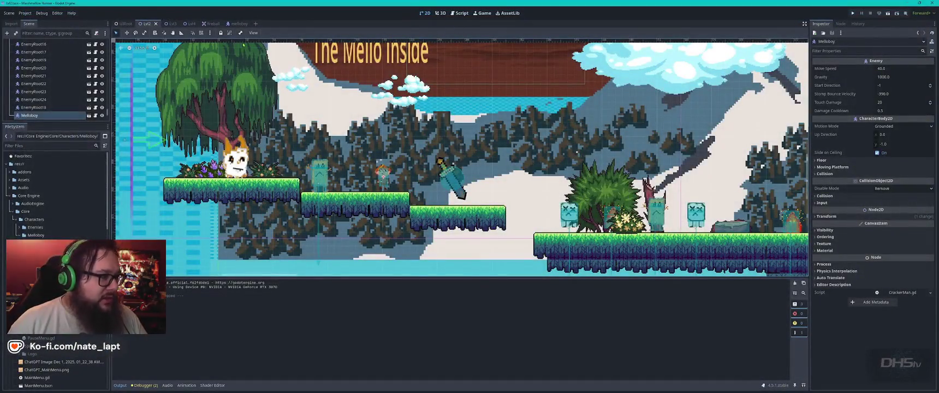
{"action": "left_click", "coordinate": [235, 24]}
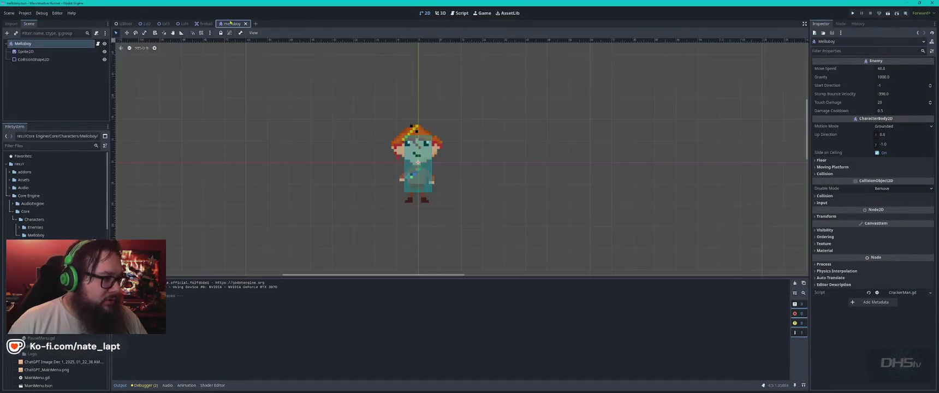
{"action": "left_click", "coordinate": [422, 176]}
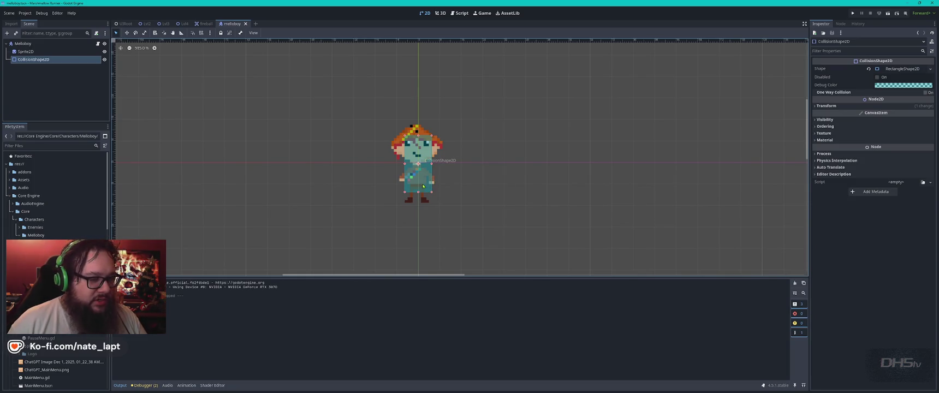
{"action": "left_click_drag", "start_coordinate": [422, 185], "coordinate": [424, 194]}
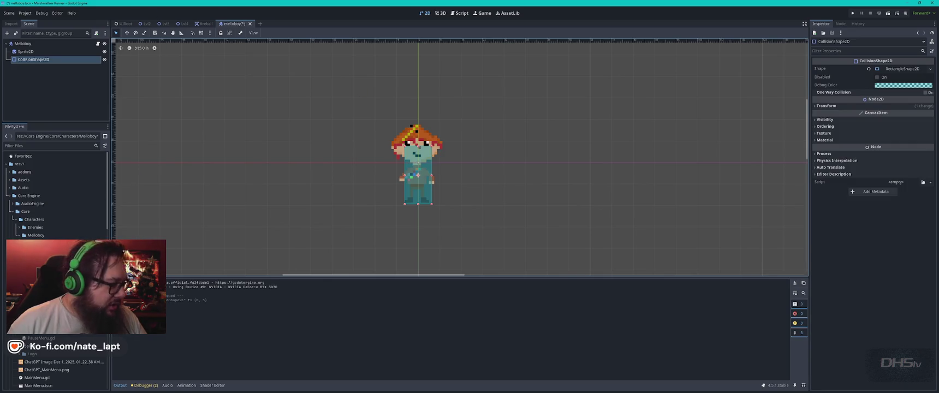
{"action": "left_click_drag", "start_coordinate": [13, 214], "coordinate": [21, 234]}
{"action": "left_click", "coordinate": [18, 228]}
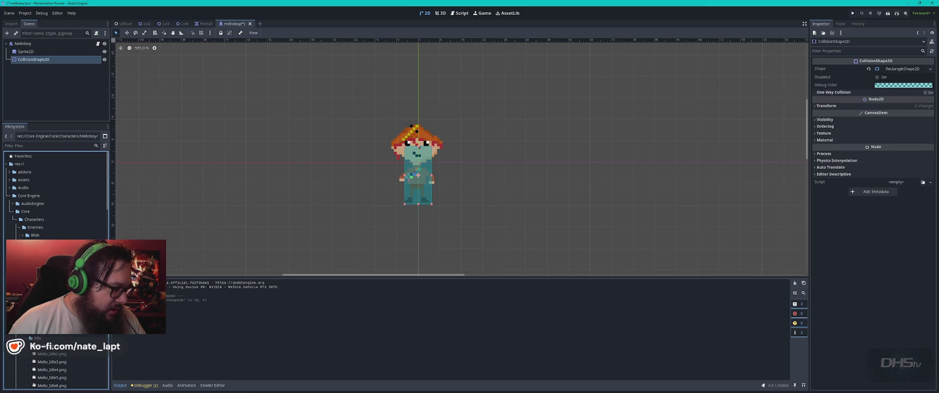
{"action": "double_click", "coordinate": [17, 354]}
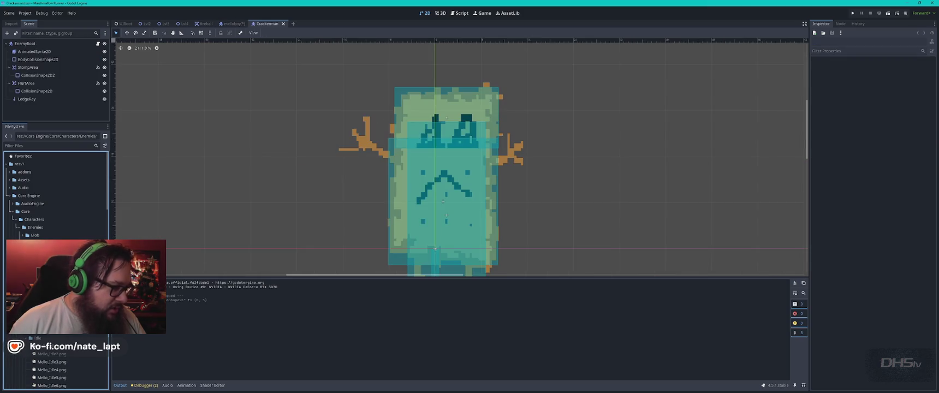
Copy the Crackerman nodes from StompArea through LedgeRay.
{"action": "left_click", "coordinate": [30, 67]}
{"action": "left_click", "coordinate": [39, 83]}
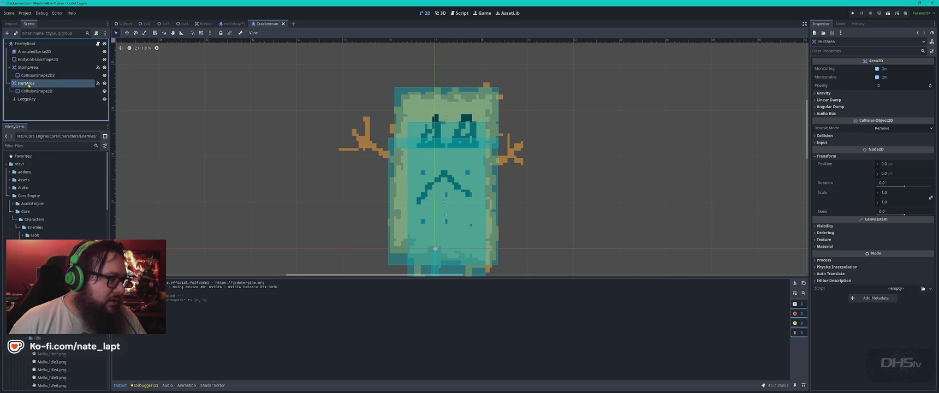
{"action": "left_click", "coordinate": [28, 67], "text": "shift"}
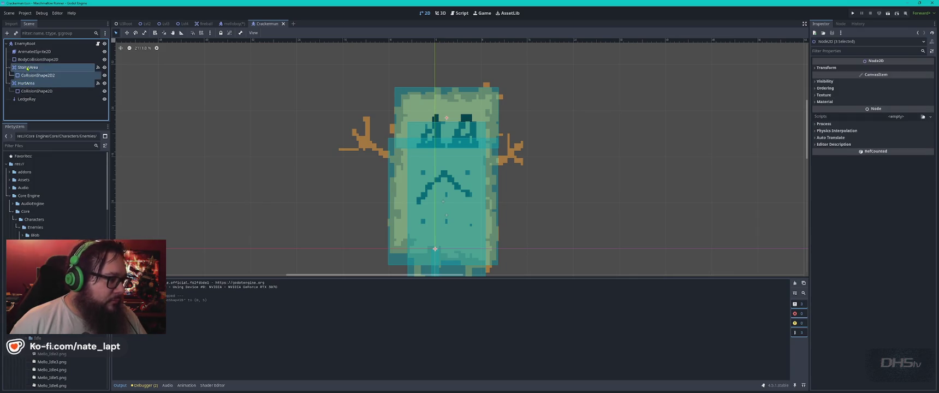
{"action": "left_click", "coordinate": [33, 109]}
{"action": "left_click", "coordinate": [28, 67]}
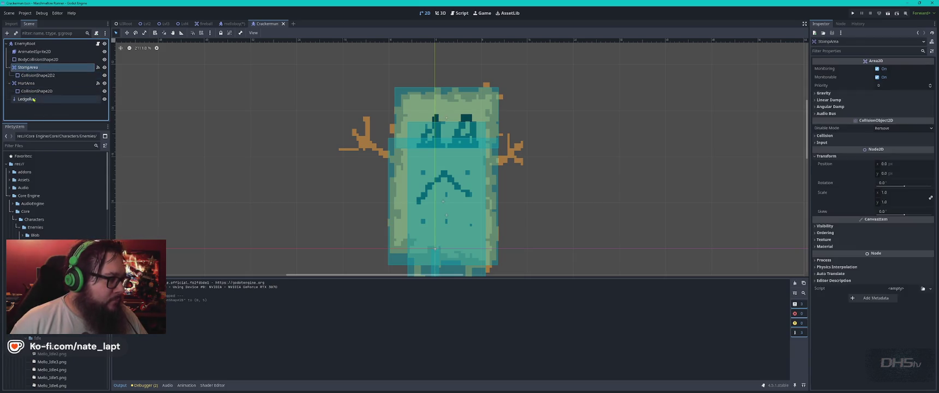
{"action": "left_click", "coordinate": [25, 98], "text": "shift"}
{"action": "right_click", "coordinate": [30, 99]}
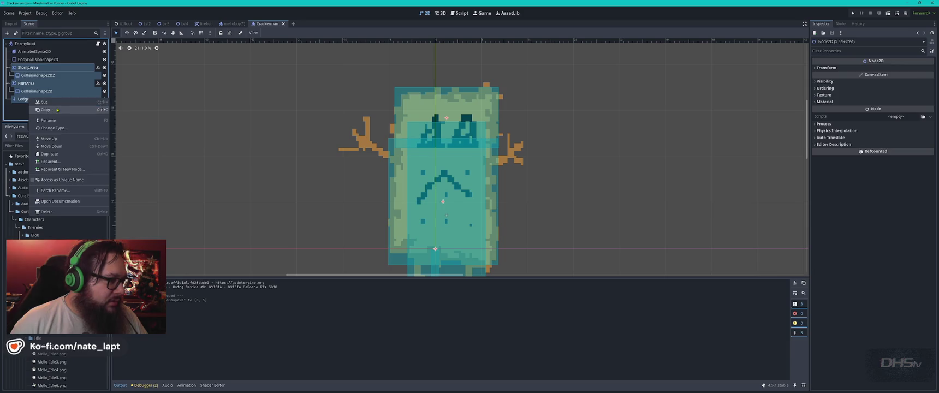
{"action": "left_click", "coordinate": [44, 102]}
Paste the copied nodes under the Melloboy root in the melloboy scene.
{"action": "left_click", "coordinate": [234, 24]}
{"action": "left_click", "coordinate": [21, 89]}
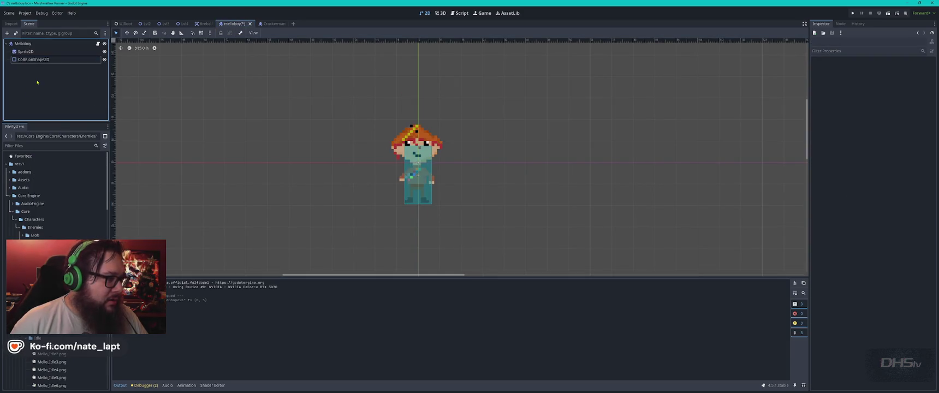
{"action": "key", "text": "ctrl+v"}
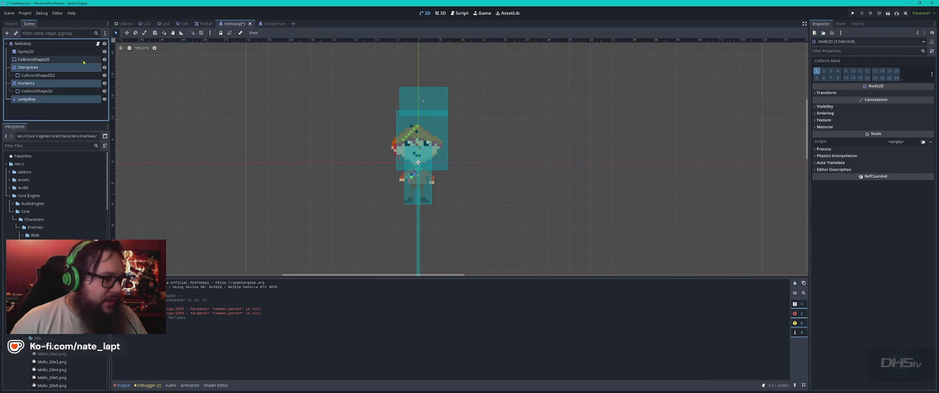
Delete Melloboy's original CollisionShape2D.
{"action": "left_click", "coordinate": [38, 60]}
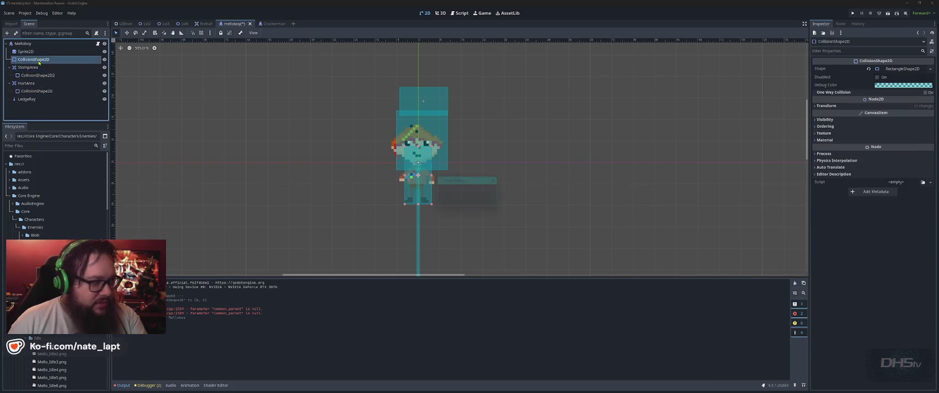
{"action": "key", "text": "Delete"}
{"action": "key", "text": "Return"}
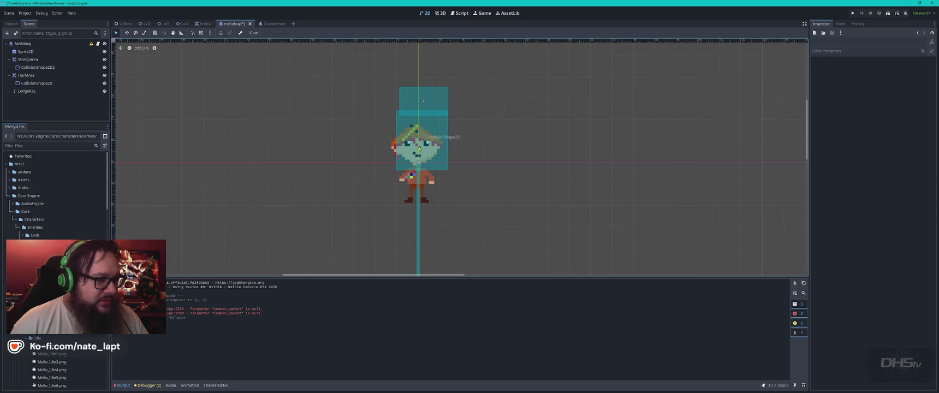
Move the StompArea and HurtArea collision shapes down over the character.
{"action": "left_click_drag", "start_coordinate": [356, 69], "coordinate": [498, 175]}
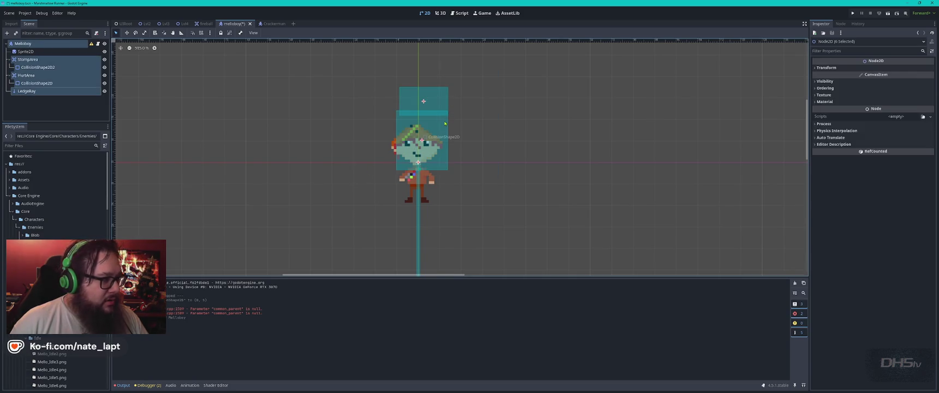
{"action": "left_click", "coordinate": [426, 99]}
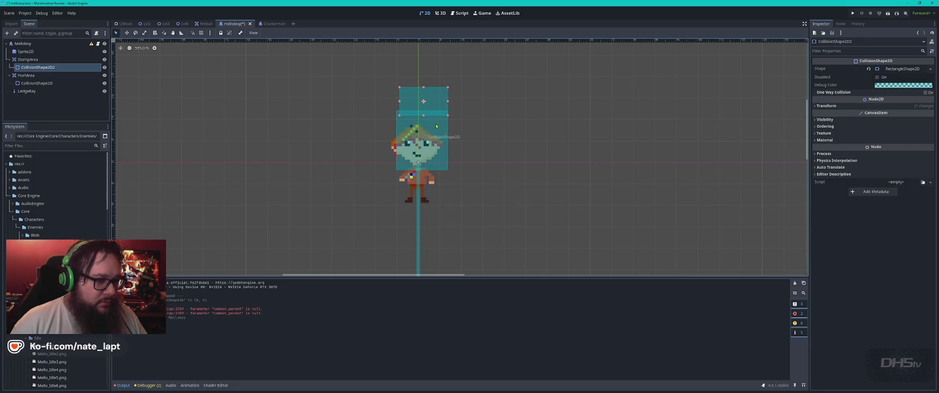
{"action": "left_click", "coordinate": [436, 127], "text": "shift"}
{"action": "mouse_move", "coordinate": [436, 126]}
{"action": "left_mouse_down"}
{"action": "mouse_move", "coordinate": [440, 178]}
{"action": "mouse_move", "coordinate": [427, 179]}
{"action": "left_mouse_up"}
Narrow the HurtArea shape from the left and shorten it from the bottom.
{"action": "left_click", "coordinate": [535, 173]}
{"action": "left_click", "coordinate": [440, 178]}
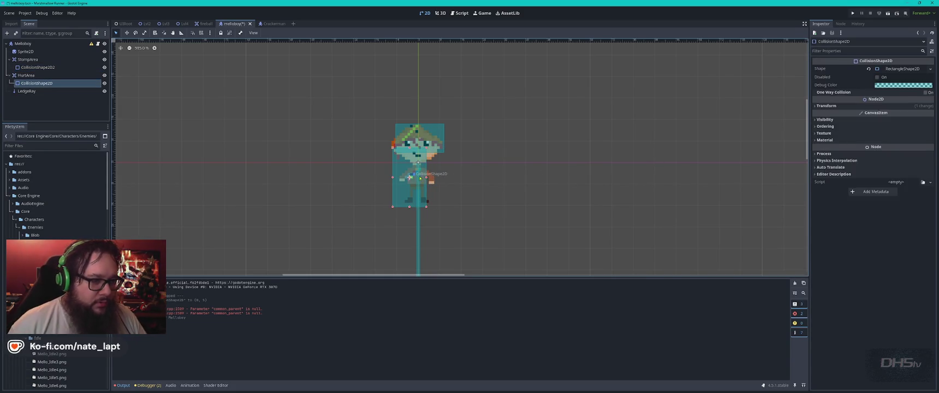
{"action": "left_click_drag", "start_coordinate": [393, 177], "coordinate": [412, 181]}
{"action": "left_click_drag", "start_coordinate": [419, 209], "coordinate": [420, 206]}
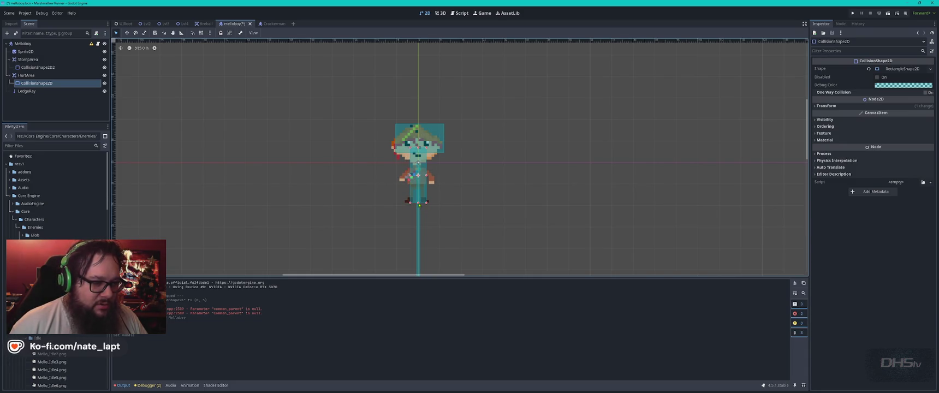
Save the Melloboy scene and run the game to test it.
{"action": "left_click", "coordinate": [435, 134]}
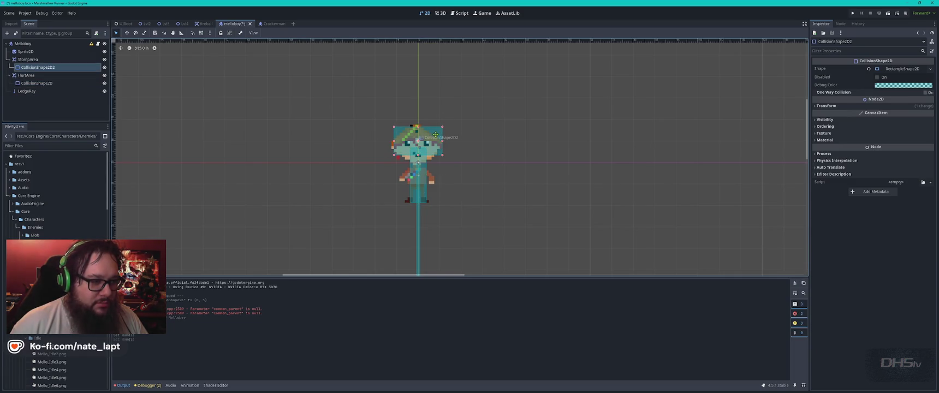
{"action": "left_click", "coordinate": [497, 177]}
{"action": "key", "text": "ctrl+s"}
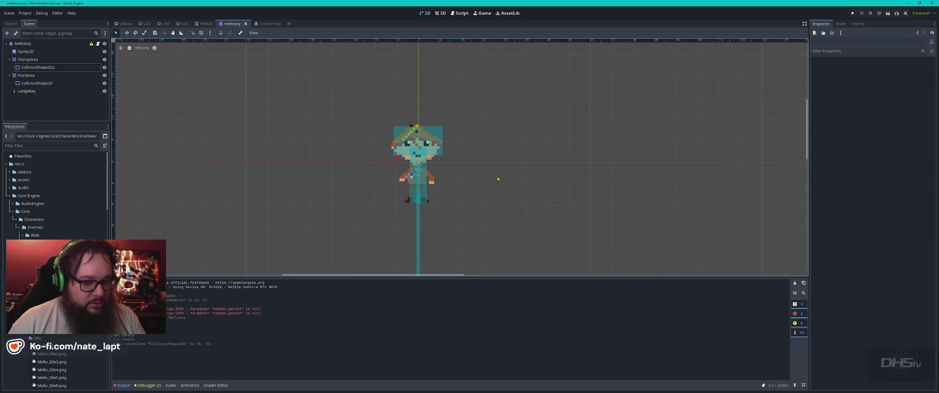
{"action": "key", "text": "F5"}
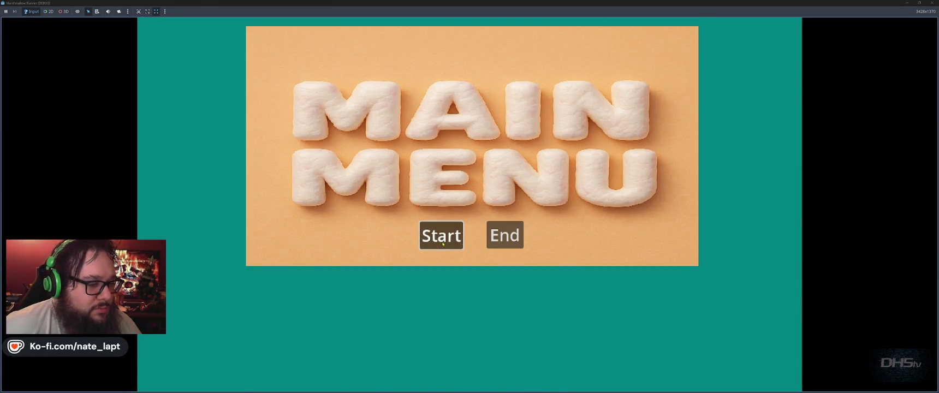
{"action": "left_click", "coordinate": [443, 244]}
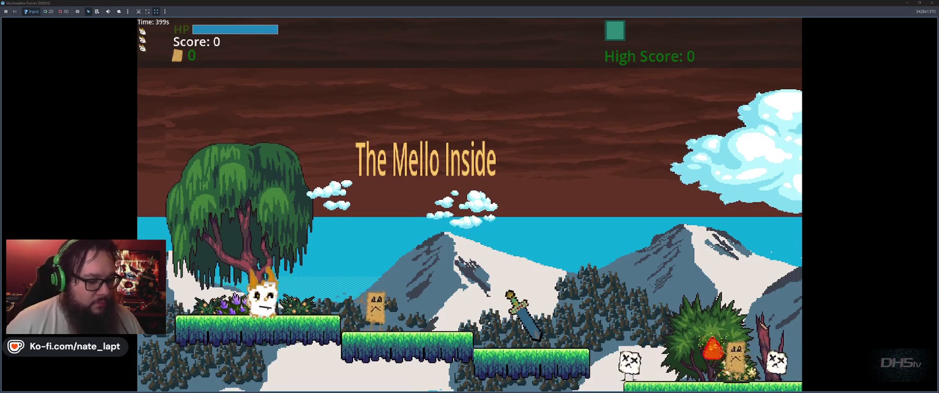
{"action": "key", "text": "F8"}
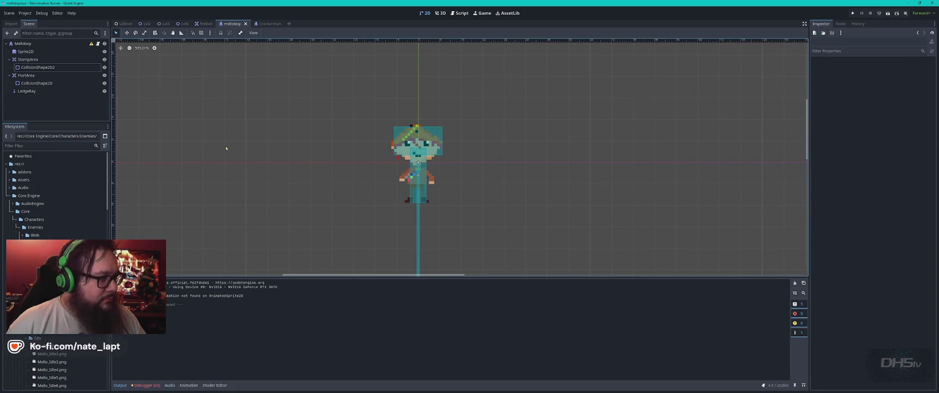
Give Melloboy a new CollisionShape2D with a RectangleShape2D shrunk to a strip at its feet.
{"action": "left_click", "coordinate": [25, 44]}
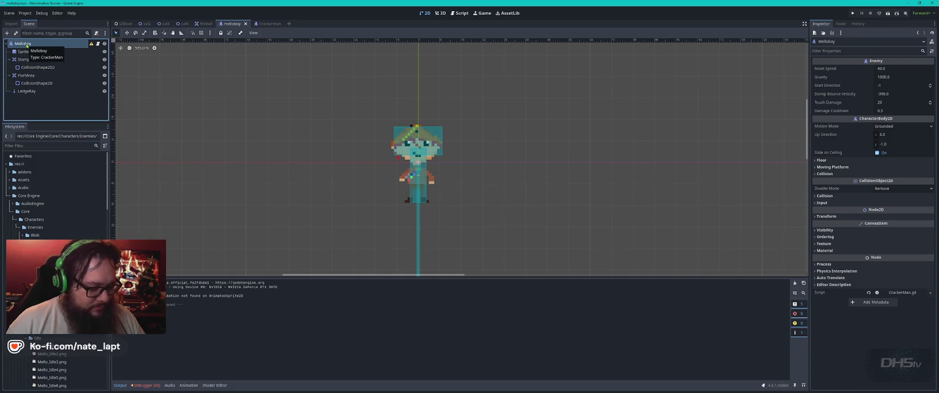
{"action": "right_click", "coordinate": [26, 45]}
{"action": "left_click", "coordinate": [44, 59]}
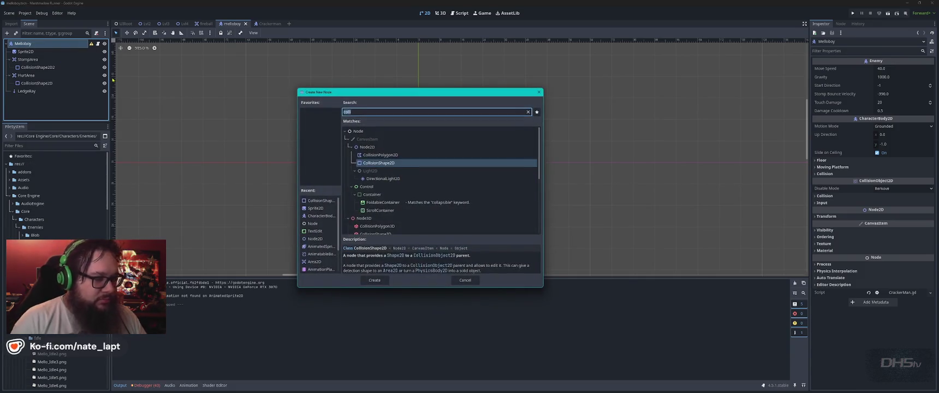
{"action": "key", "text": "Return"}
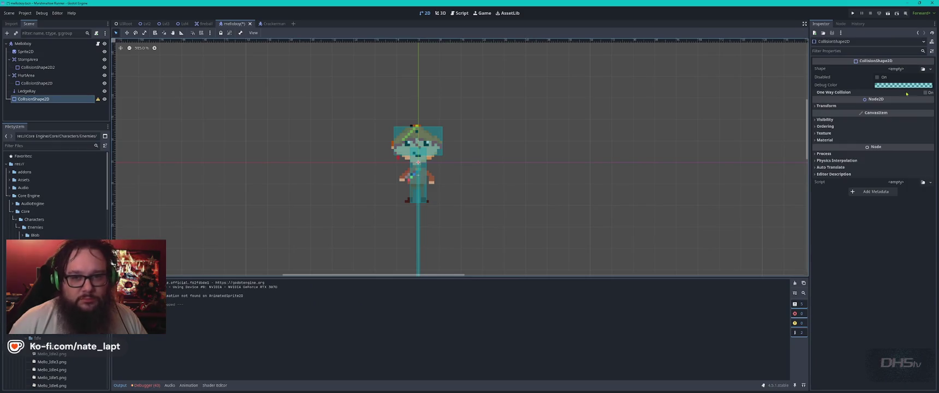
{"action": "left_click", "coordinate": [905, 69]}
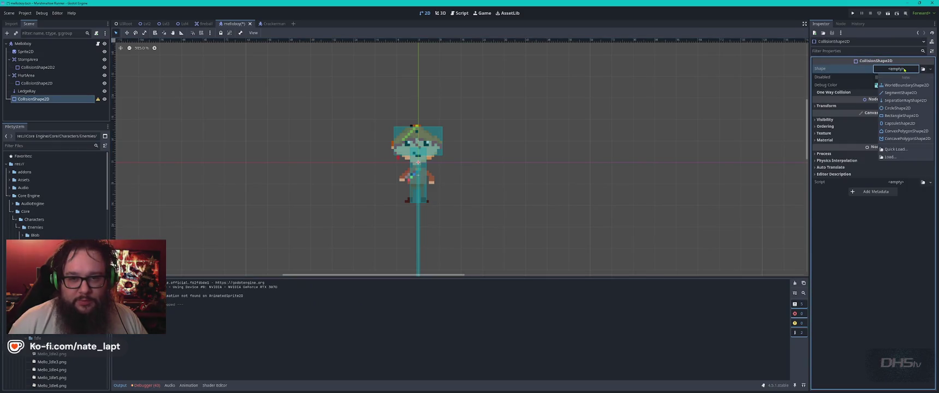
{"action": "left_click", "coordinate": [899, 116]}
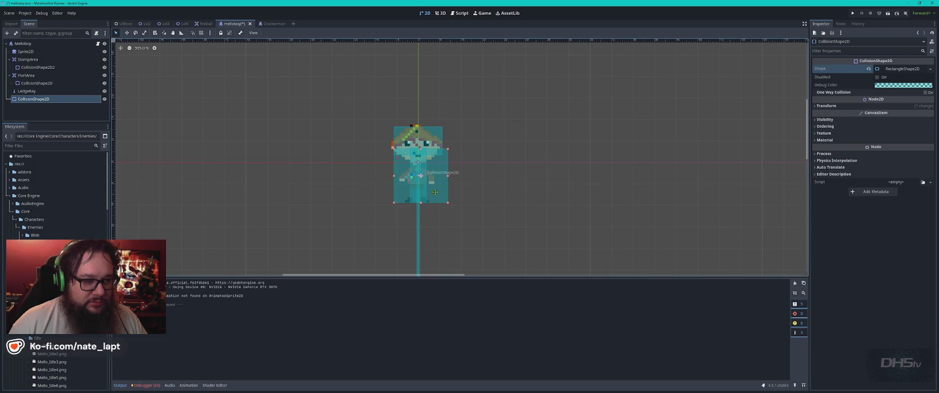
{"action": "left_click_drag", "start_coordinate": [436, 191], "coordinate": [437, 187]}
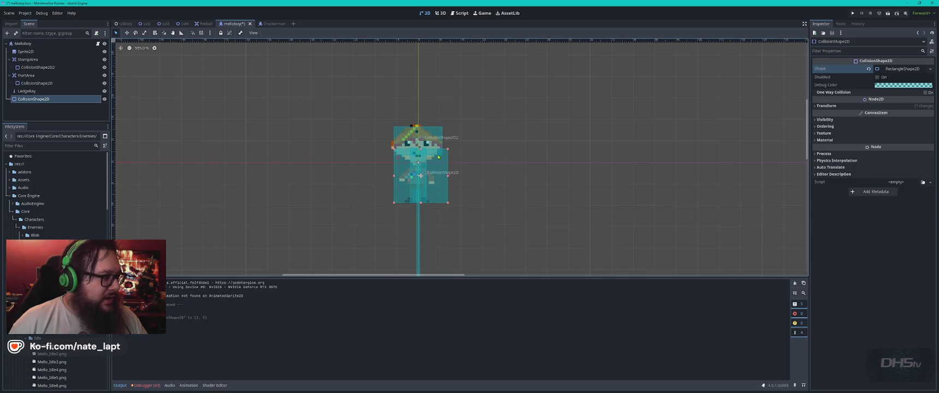
{"action": "mouse_move", "coordinate": [421, 149]}
{"action": "left_mouse_down"}
{"action": "mouse_move", "coordinate": [429, 202]}
{"action": "mouse_move", "coordinate": [405, 202]}
{"action": "left_mouse_up"}
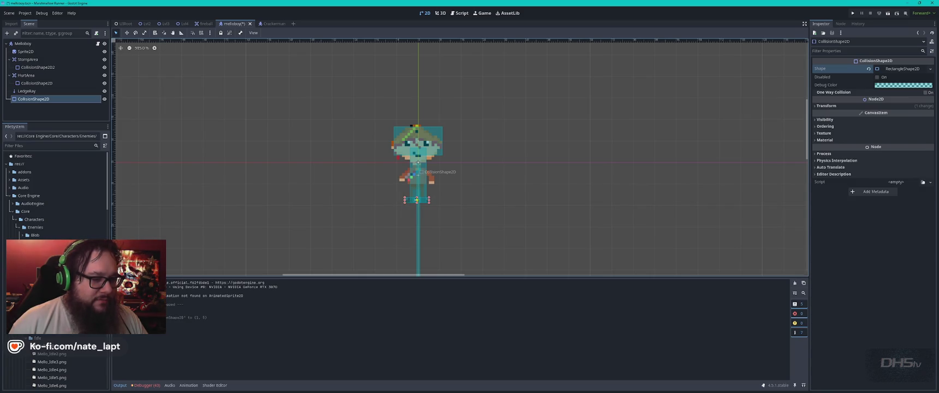
Widen the HurtArea shape slightly on both sides and run the game again.
{"action": "left_click", "coordinate": [420, 172]}
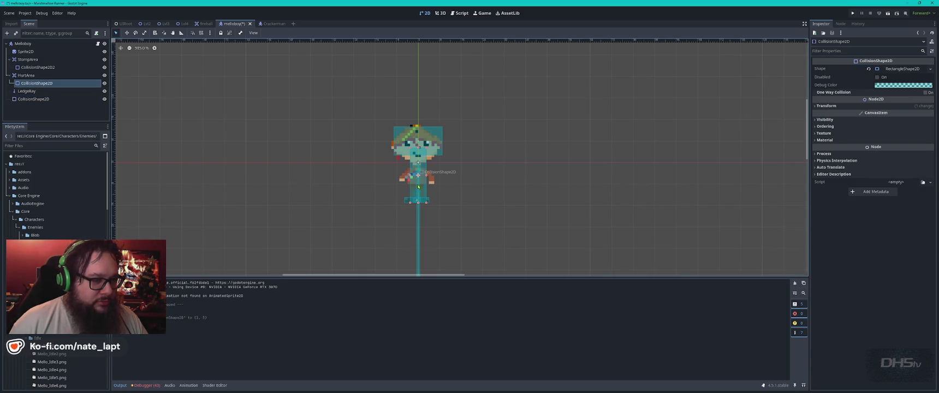
{"action": "left_click_drag", "start_coordinate": [410, 176], "coordinate": [406, 177]}
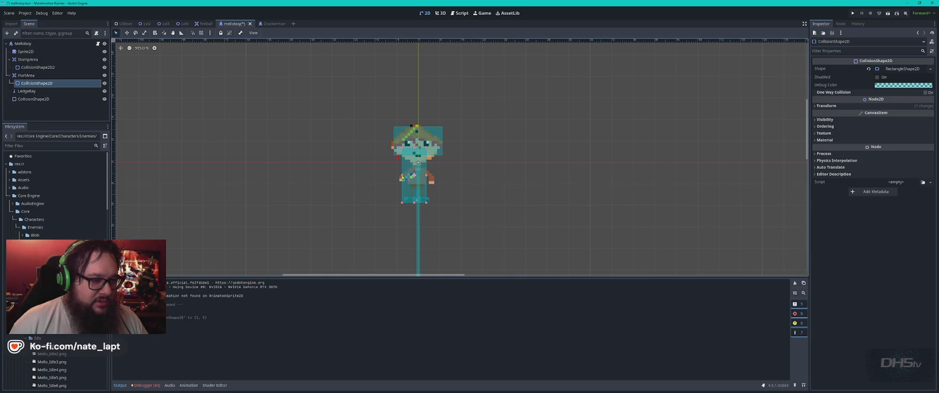
{"action": "left_click_drag", "start_coordinate": [426, 176], "coordinate": [426, 179]}
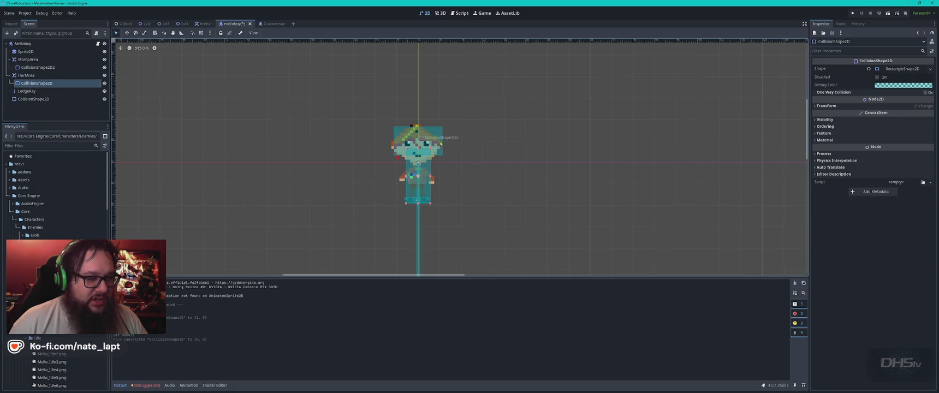
{"action": "left_click", "coordinate": [518, 167]}
{"action": "key", "text": "F5"}
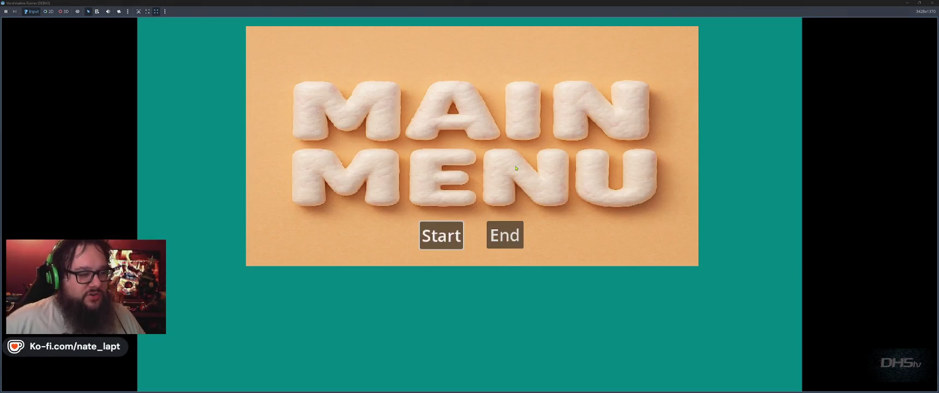
Start the game, stomp the toast enemy, run right to grab the sword, then stop with F8.
{"action": "key", "text": "Return"}
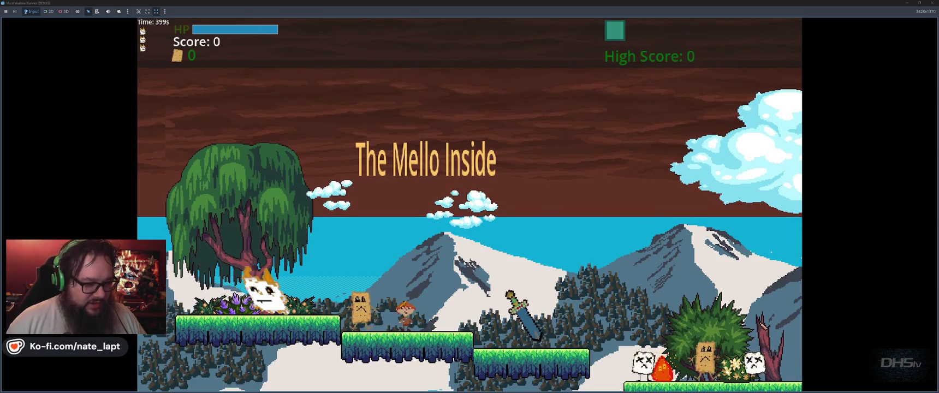
{"action": "key", "text": "space"}
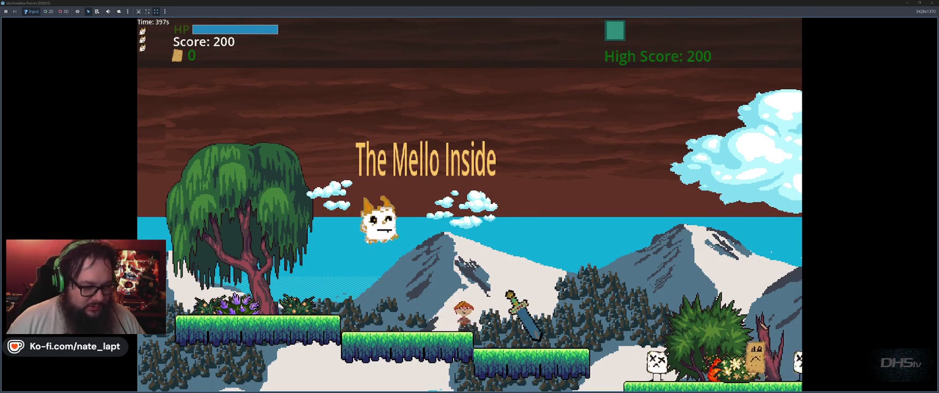
{"action": "key", "text": "Right"}
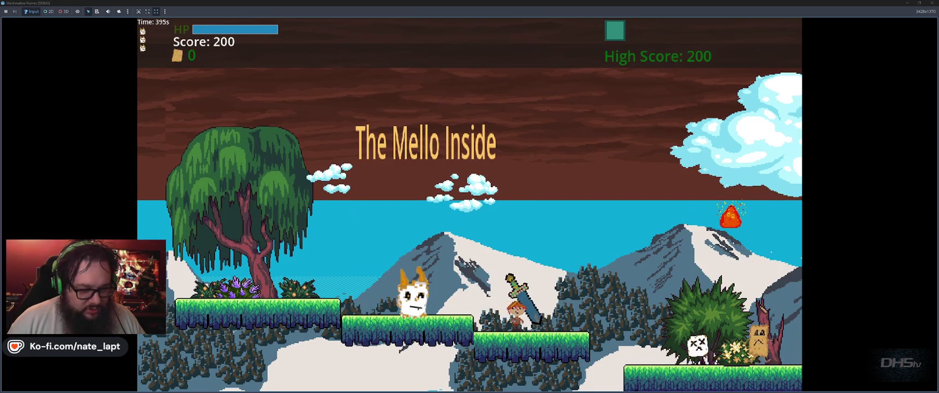
{"action": "key", "text": "Right"}
{"action": "key", "text": "space"}
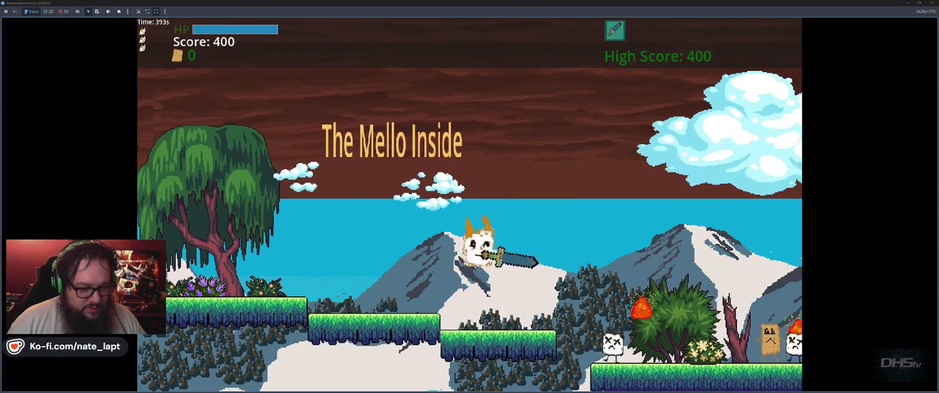
{"action": "key", "text": "Right"}
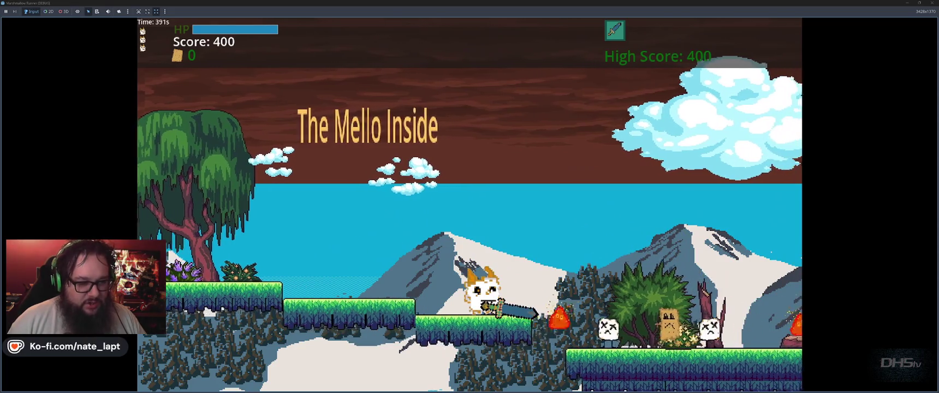
{"action": "key", "text": "F8"}
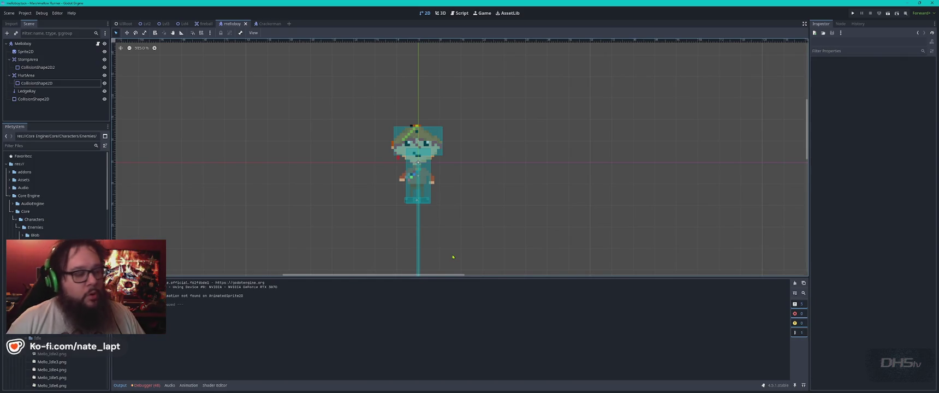
{"action": "left_click", "coordinate": [47, 51]}
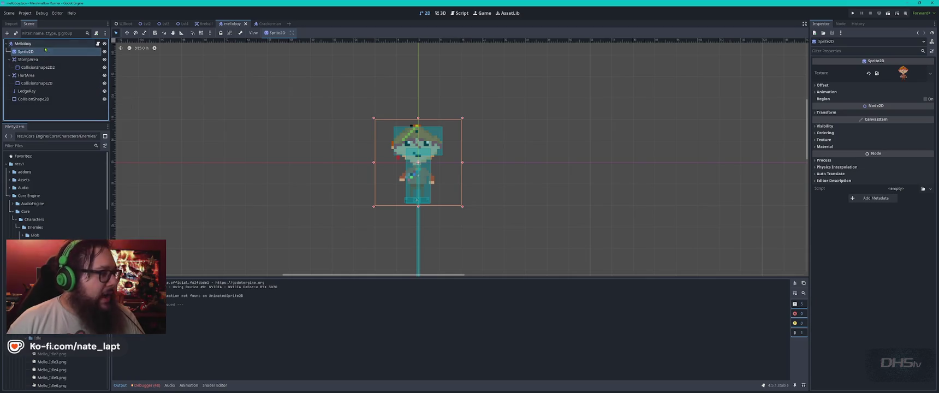
{"action": "left_click", "coordinate": [44, 44]}
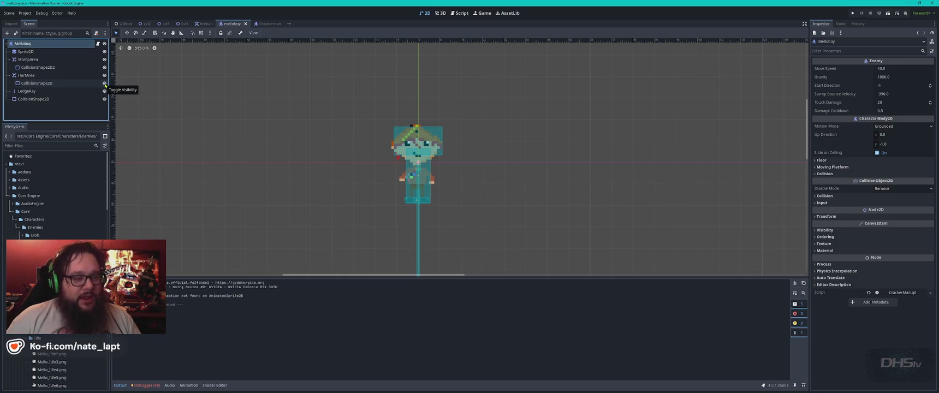
{"action": "key", "text": "F5"}
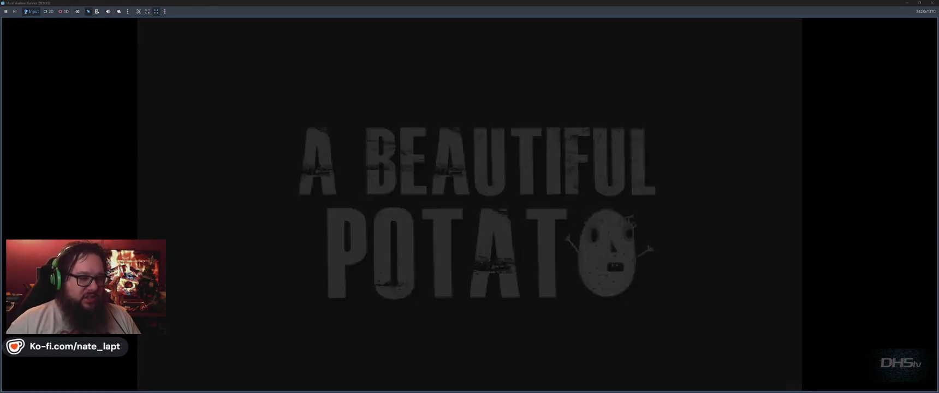
{"action": "key", "text": "Return"}
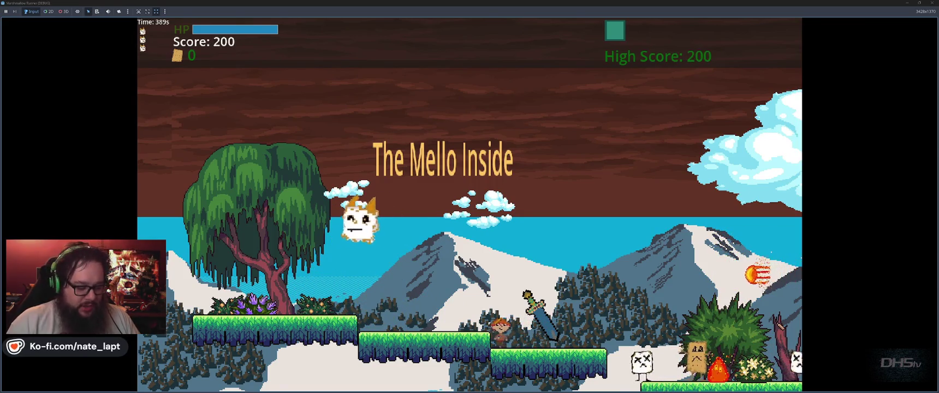
{"action": "key", "text": "F8"}
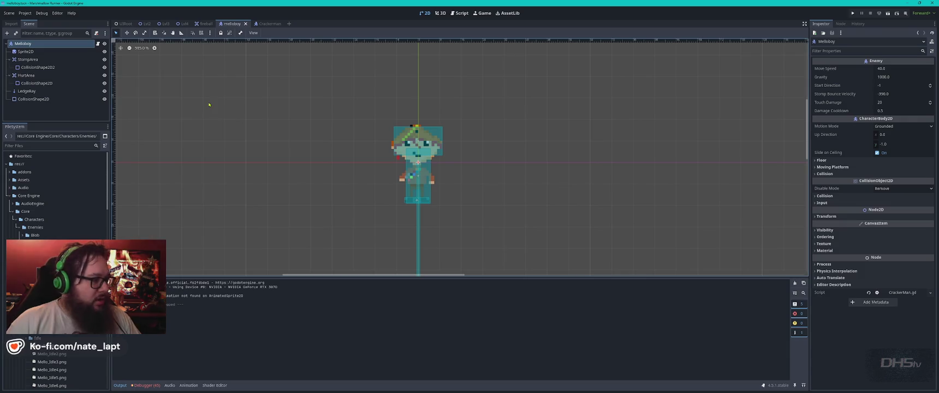
Hide Sprite2D and duplicate it into a visible Sprite2D2.
{"action": "left_click", "coordinate": [26, 51]}
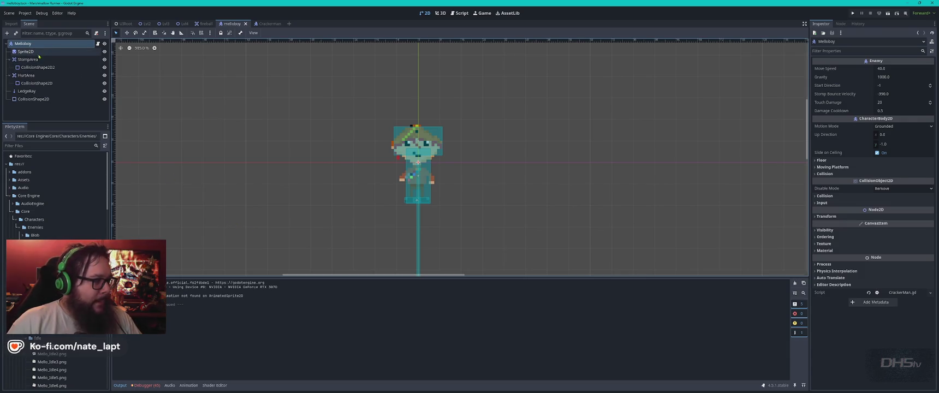
{"action": "left_click", "coordinate": [105, 52]}
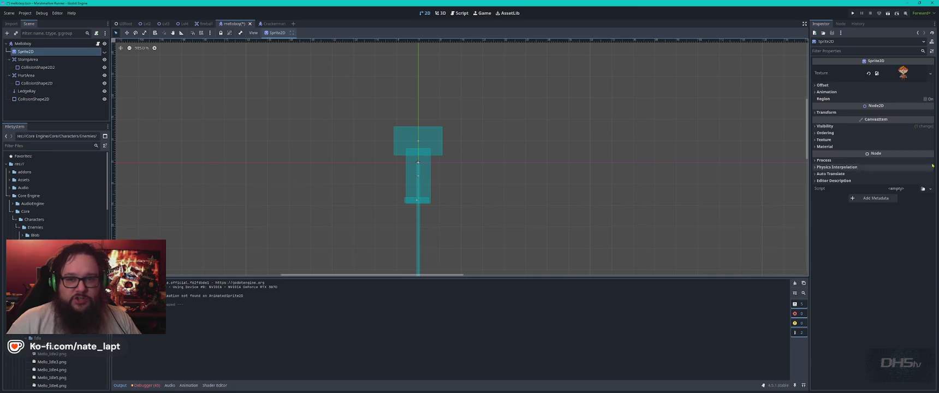
{"action": "right_click", "coordinate": [34, 51]}
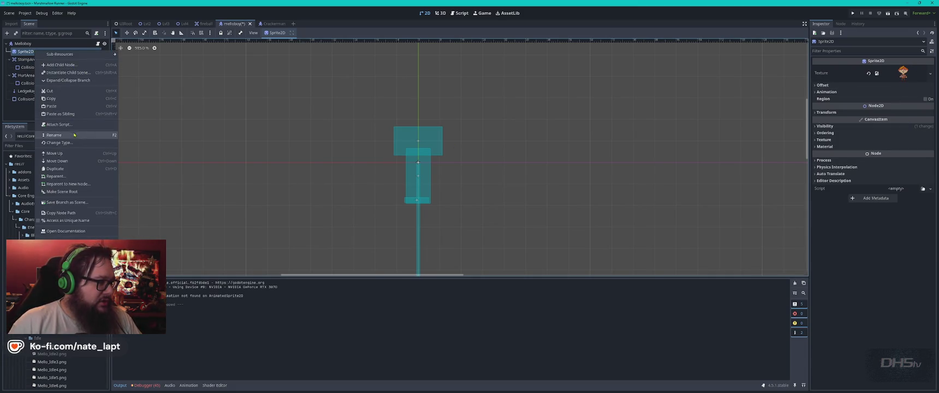
{"action": "left_click", "coordinate": [55, 169]}
{"action": "left_click", "coordinate": [100, 62]}
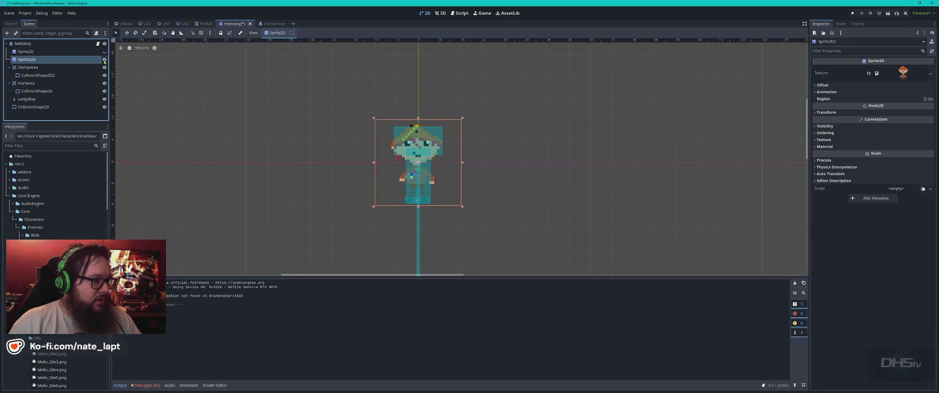
Bring up the Texture property's resource options for Sprite2D2 in the Inspector.
{"action": "left_click", "coordinate": [913, 76]}
{"action": "left_click", "coordinate": [930, 73]}
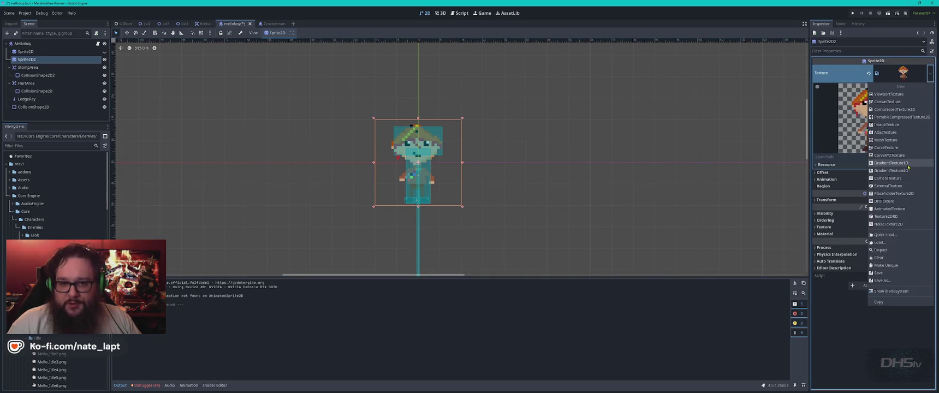
{"action": "key", "text": "Escape"}
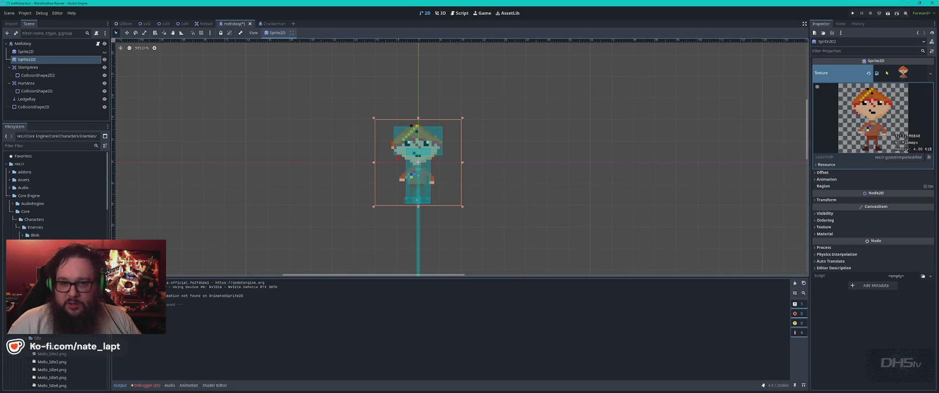
{"action": "left_click", "coordinate": [892, 73]}
{"action": "left_click", "coordinate": [877, 73]}
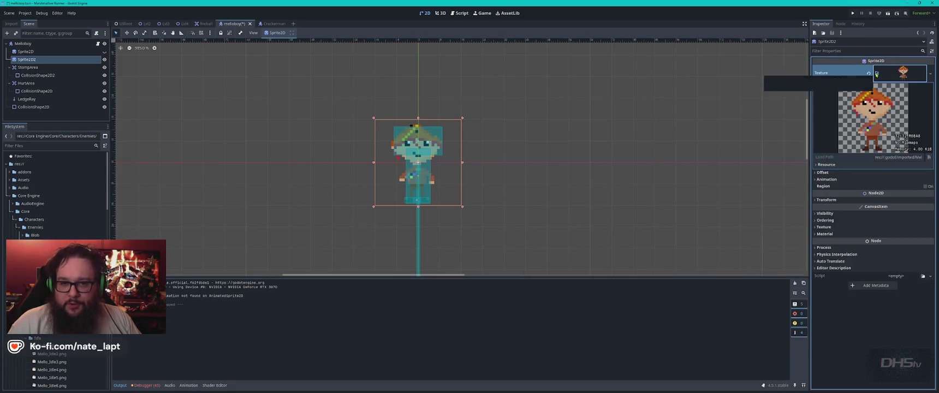
{"action": "right_click", "coordinate": [888, 73]}
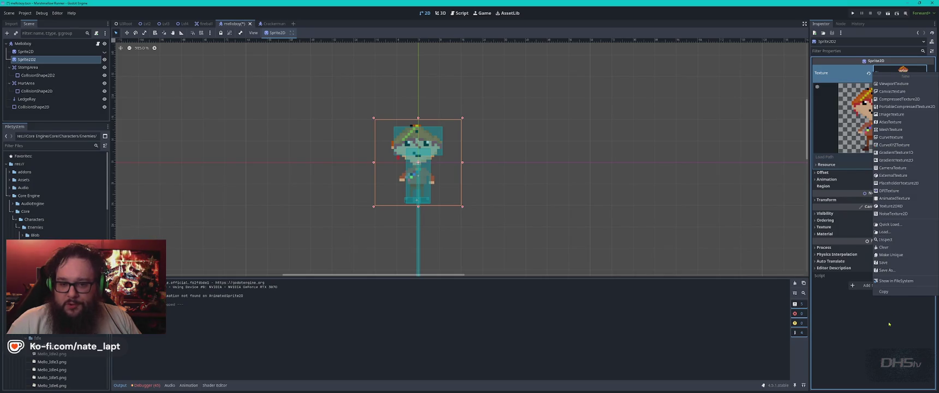
Browse the Quick Load texture list without choosing, then reopen the Texture menu to load a file.
{"action": "left_click", "coordinate": [890, 224]}
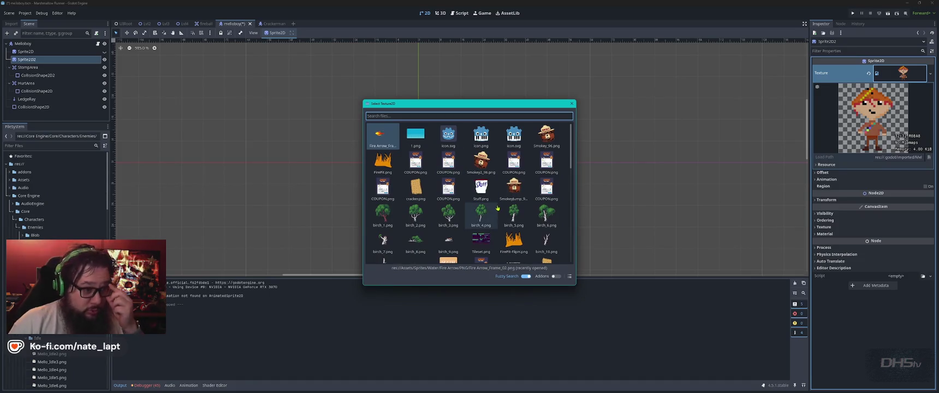
{"action": "scroll", "coordinate": [507, 213], "scroll_direction": "down", "scroll_amount": 10}
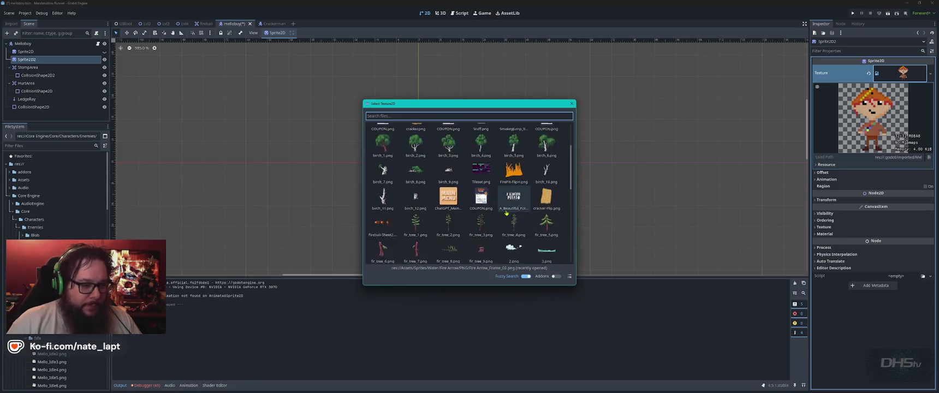
{"action": "scroll", "coordinate": [507, 213], "scroll_direction": "up", "scroll_amount": 10}
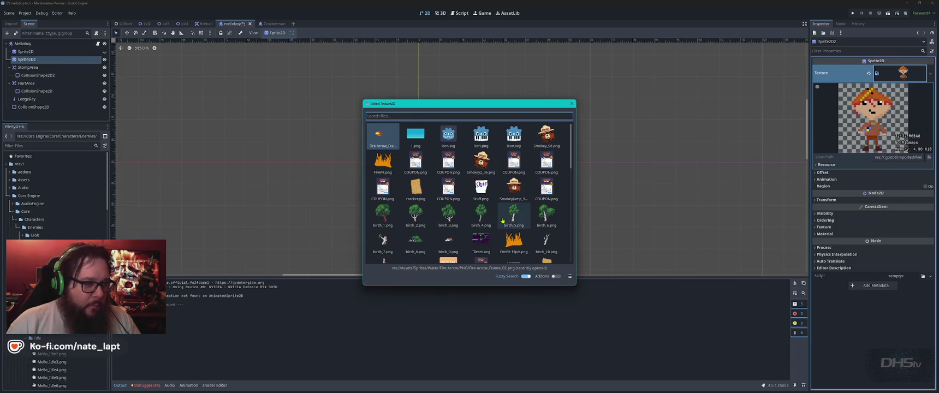
{"action": "key", "text": "Escape"}
{"action": "left_click", "coordinate": [931, 73]}
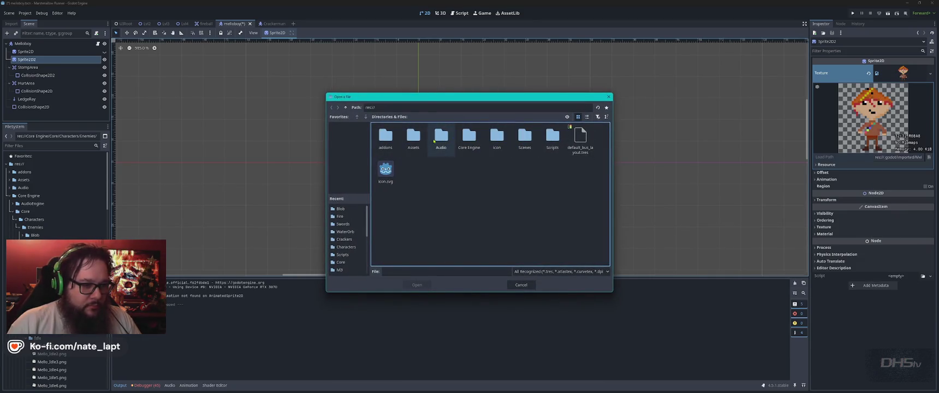
Explore the Core Engine and Scenes folders in the Open a File dialog, returning to res://.
{"action": "left_click", "coordinate": [474, 138]}
{"action": "double_click", "coordinate": [470, 137]}
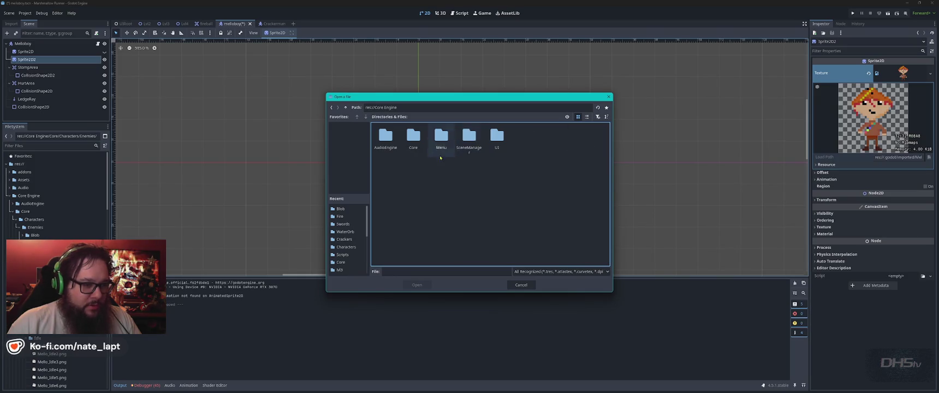
{"action": "double_click", "coordinate": [413, 137]}
{"action": "double_click", "coordinate": [386, 137]}
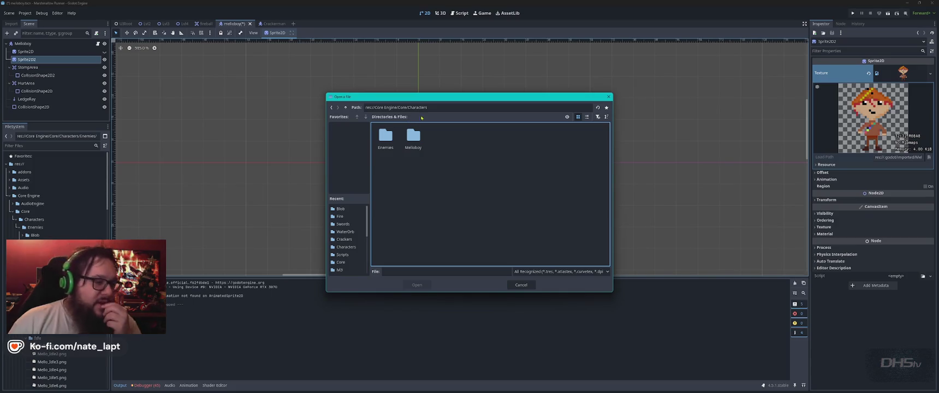
{"action": "left_click", "coordinate": [345, 108]}
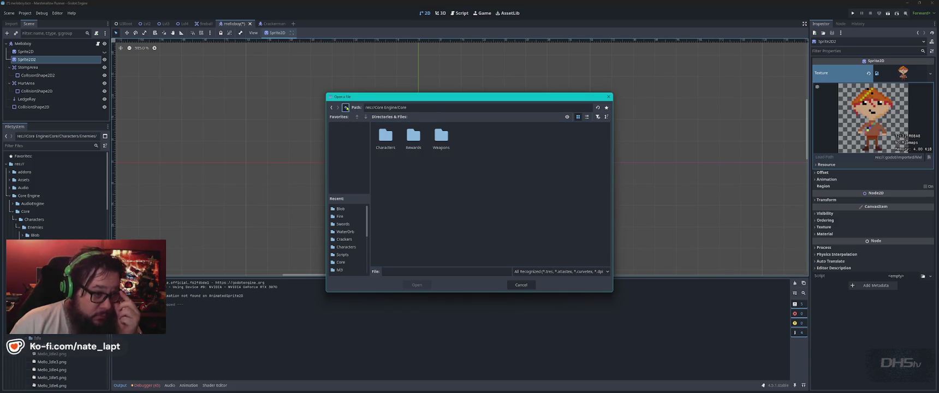
{"action": "left_click", "coordinate": [346, 107]}
{"action": "left_click", "coordinate": [345, 107]}
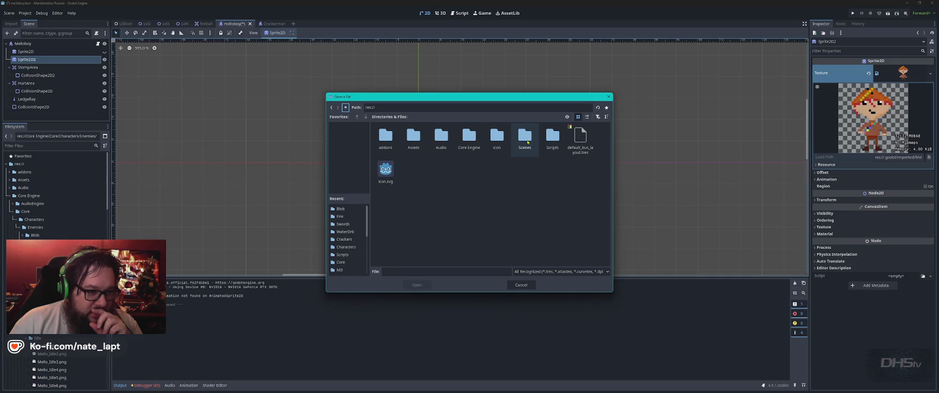
{"action": "double_click", "coordinate": [525, 136]}
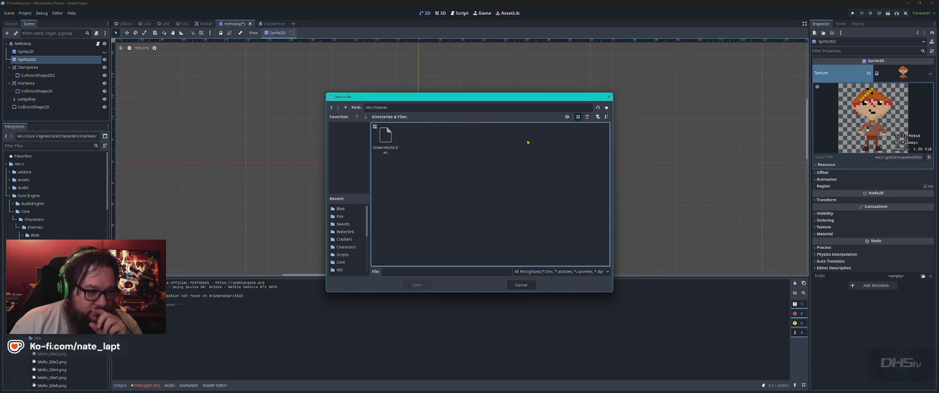
{"action": "left_click", "coordinate": [346, 107]}
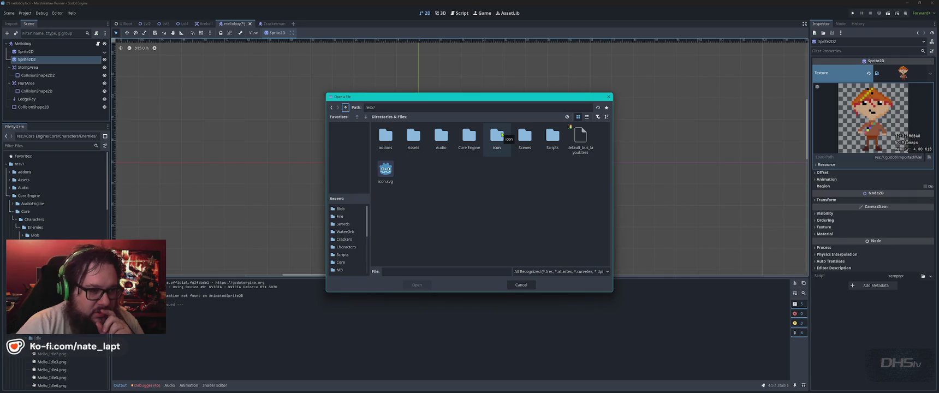
Locate Assets/Sprites/Characters, go back up to Assets, and cancel the dialog.
{"action": "double_click", "coordinate": [413, 137]}
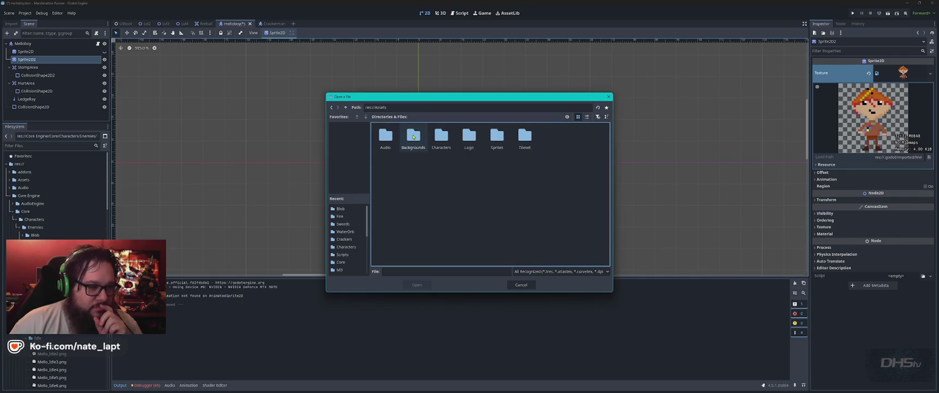
{"action": "double_click", "coordinate": [497, 138]}
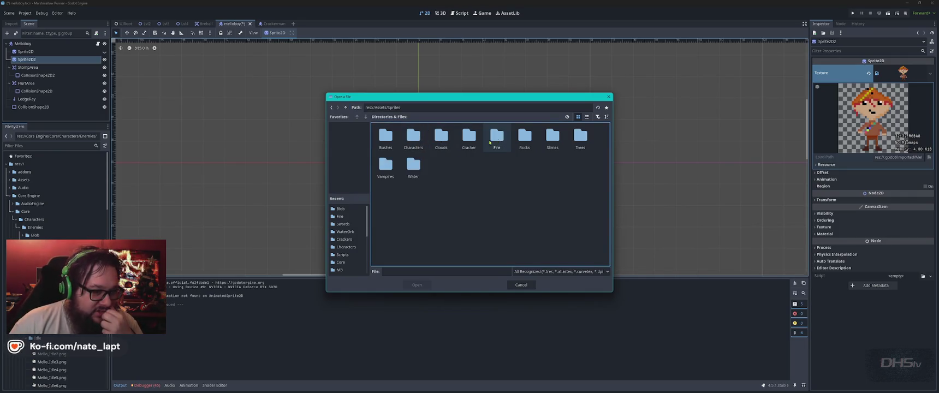
{"action": "double_click", "coordinate": [414, 137]}
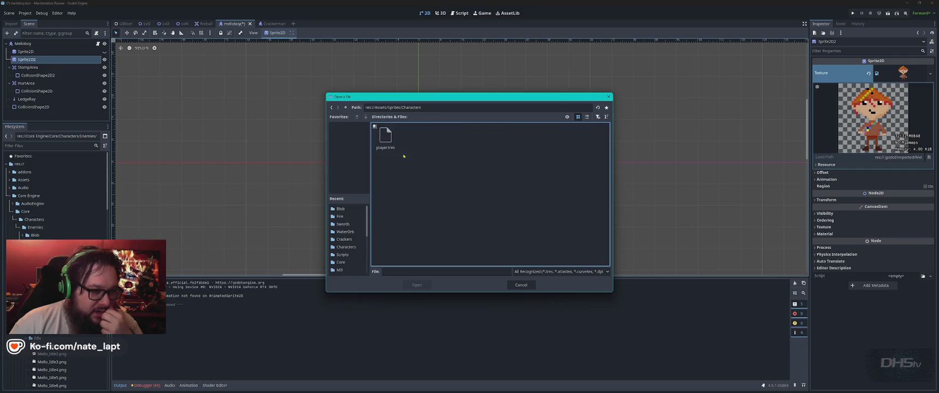
{"action": "left_click", "coordinate": [345, 109]}
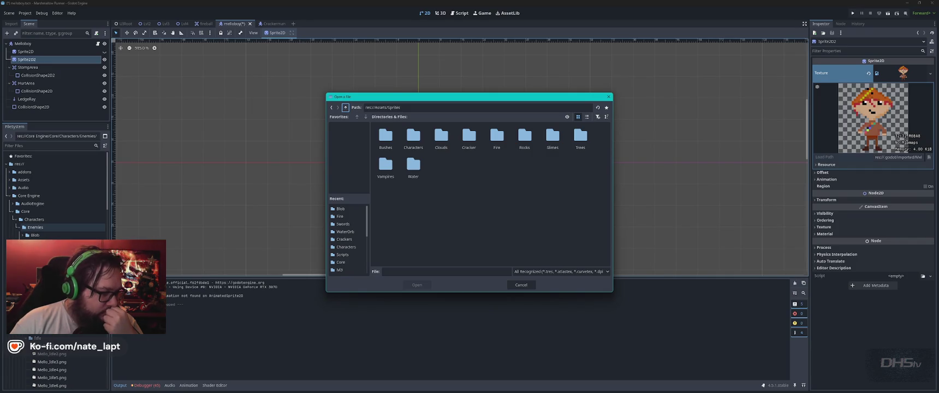
{"action": "left_click", "coordinate": [346, 107]}
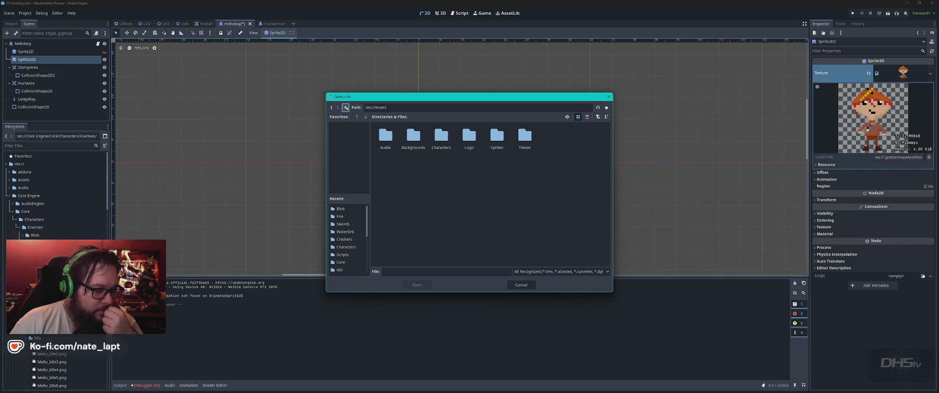
{"action": "left_click", "coordinate": [521, 284]}
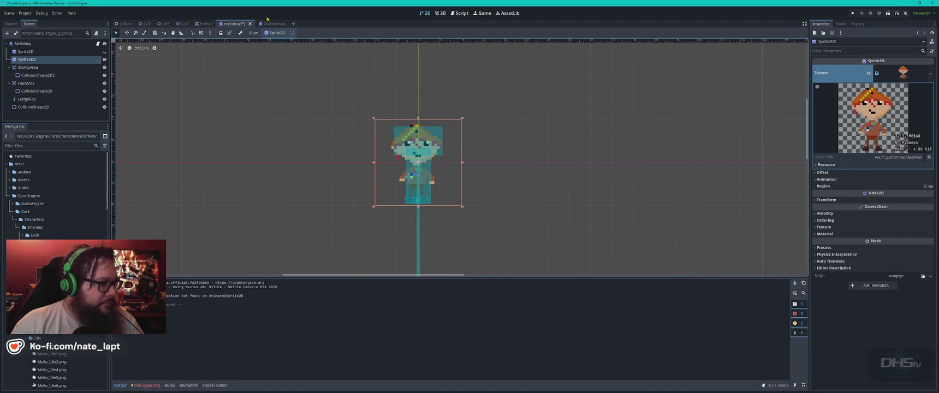
Filter the FileSystem for 'player' and open player.tscn.
{"action": "left_click", "coordinate": [47, 147]}
{"action": "type", "text": "player"}
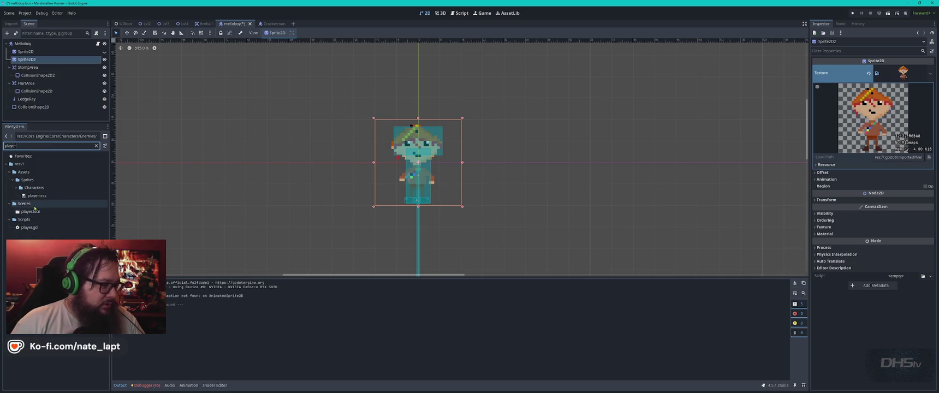
{"action": "double_click", "coordinate": [31, 212]}
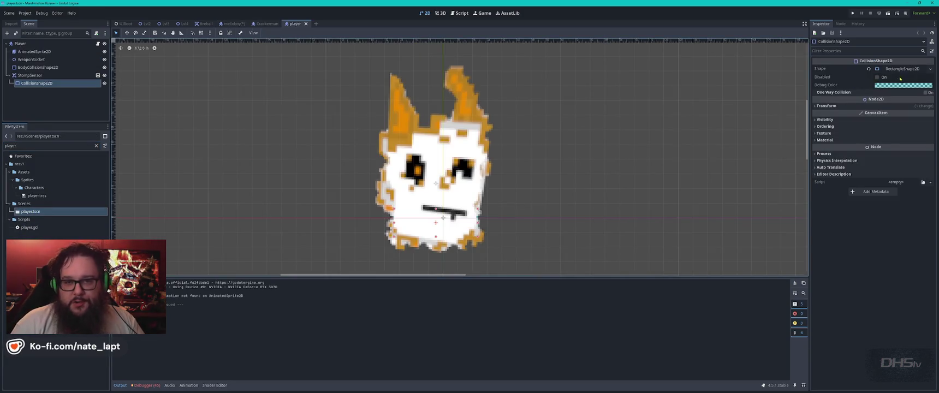
Quick Load player.tres into the AnimatedSprite2D's Sprite Frames, then go back to the melloboy tab.
{"action": "left_click", "coordinate": [34, 51]}
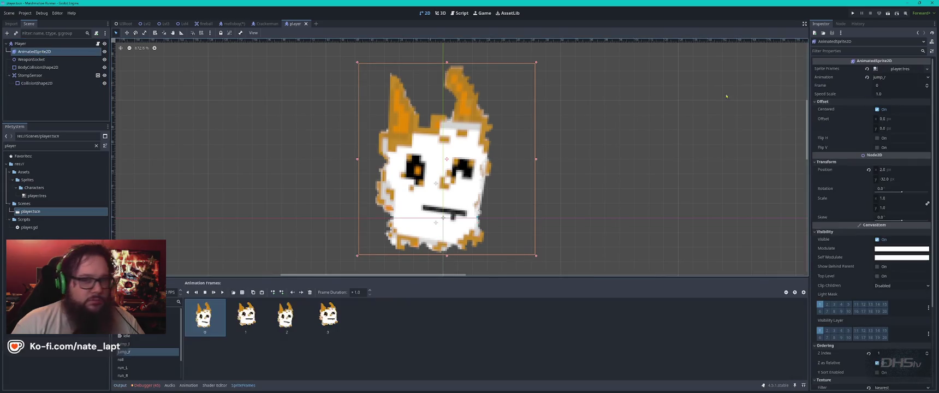
{"action": "left_click", "coordinate": [900, 70]}
{"action": "right_click", "coordinate": [896, 70]}
{"action": "left_click", "coordinate": [912, 69]}
{"action": "right_click", "coordinate": [915, 69]}
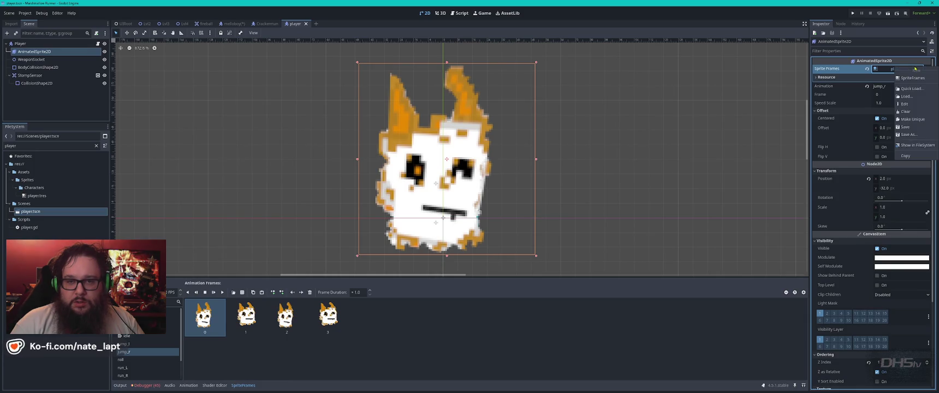
{"action": "left_click", "coordinate": [910, 89]}
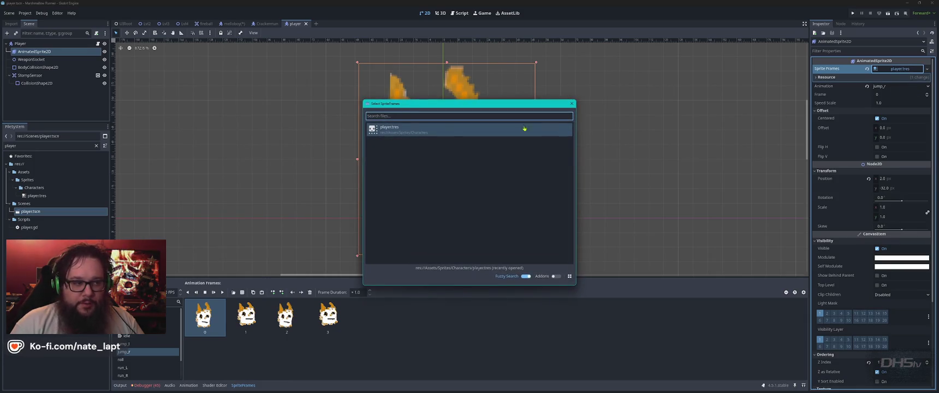
{"action": "double_click", "coordinate": [400, 133]}
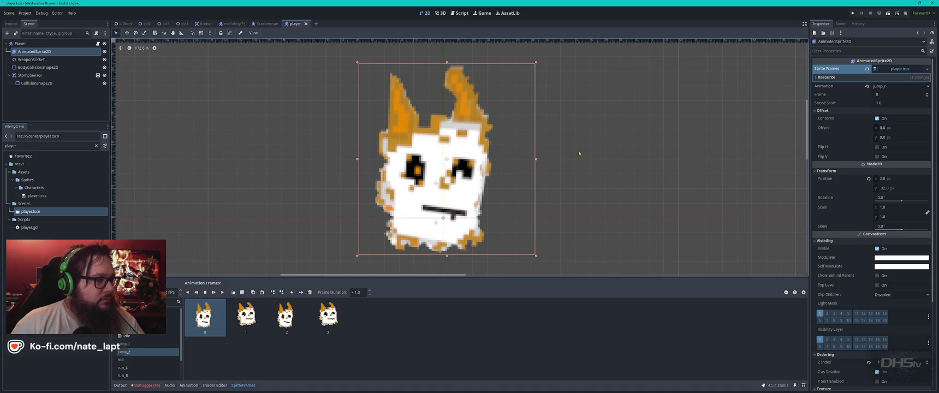
{"action": "left_click", "coordinate": [232, 24]}
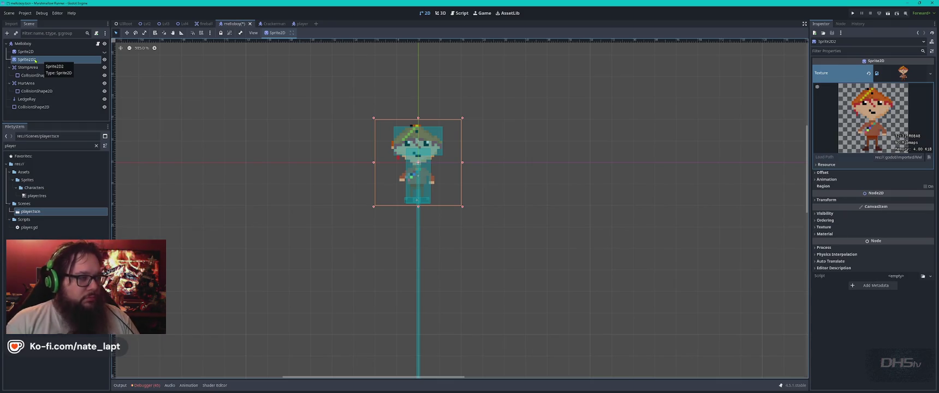
{"action": "left_click", "coordinate": [930, 73]}
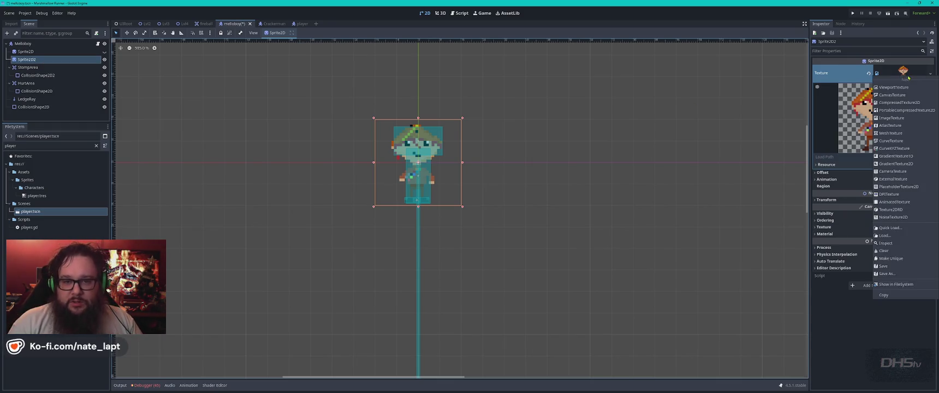
{"action": "left_click", "coordinate": [890, 227]}
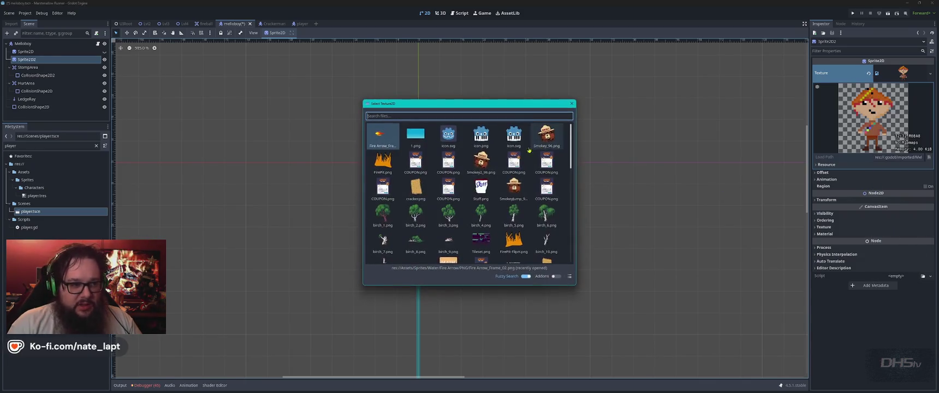
{"action": "scroll", "coordinate": [514, 176], "scroll_direction": "down", "scroll_amount": 3}
{"action": "scroll", "coordinate": [514, 176], "scroll_direction": "down", "scroll_amount": 10}
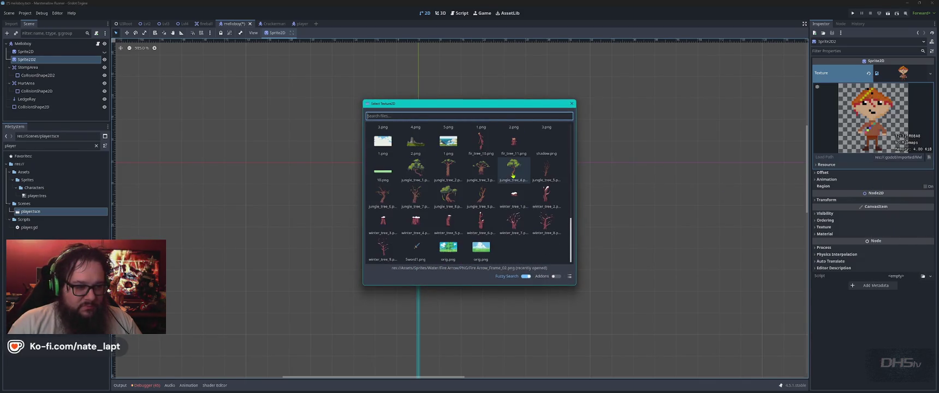
{"action": "scroll", "coordinate": [513, 176], "scroll_direction": "up", "scroll_amount": 8}
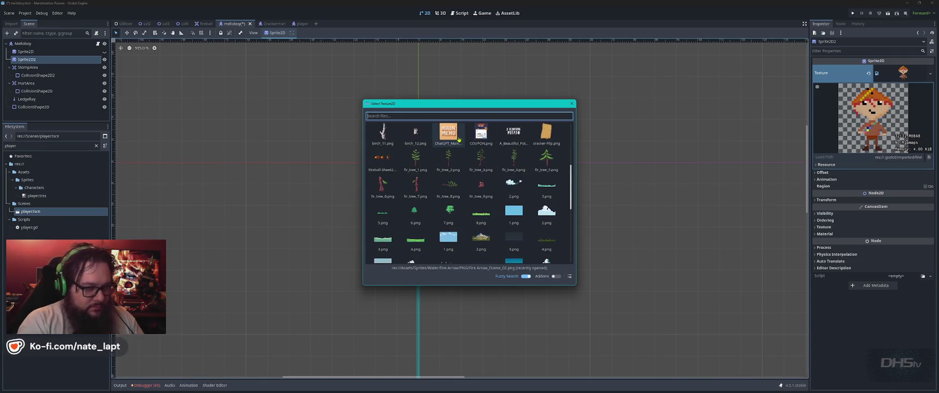
{"action": "type", "text": "player"}
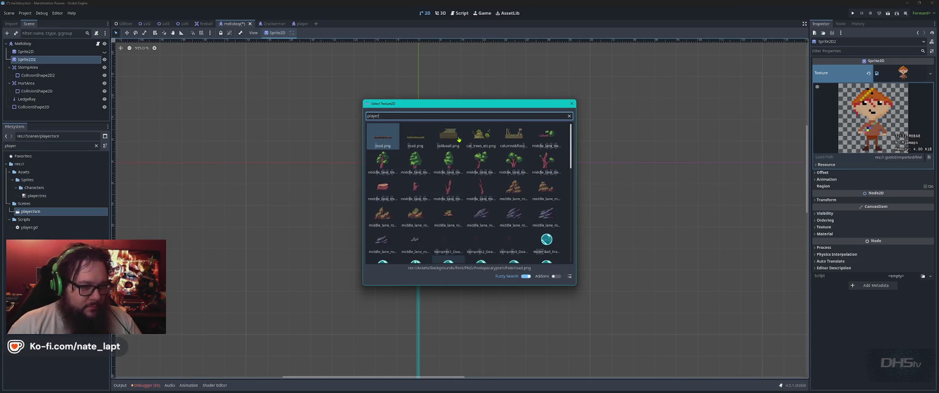
{"action": "scroll", "coordinate": [513, 191], "scroll_direction": "down", "scroll_amount": 5}
{"action": "key", "text": "Escape"}
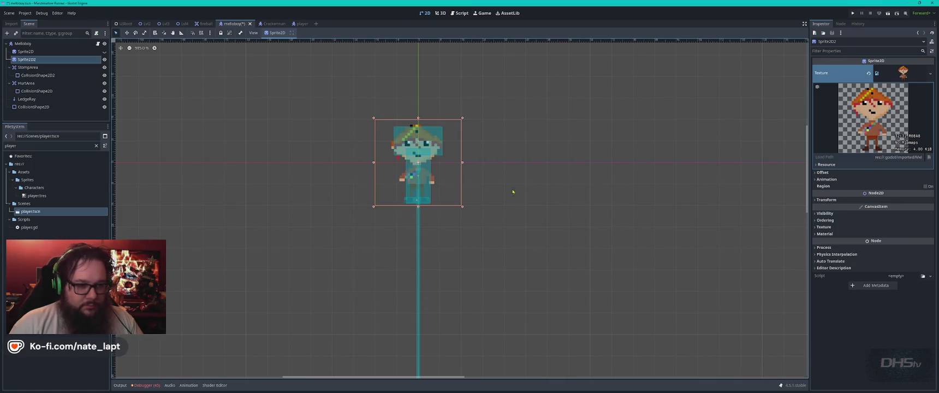
{"action": "left_click", "coordinate": [931, 73]}
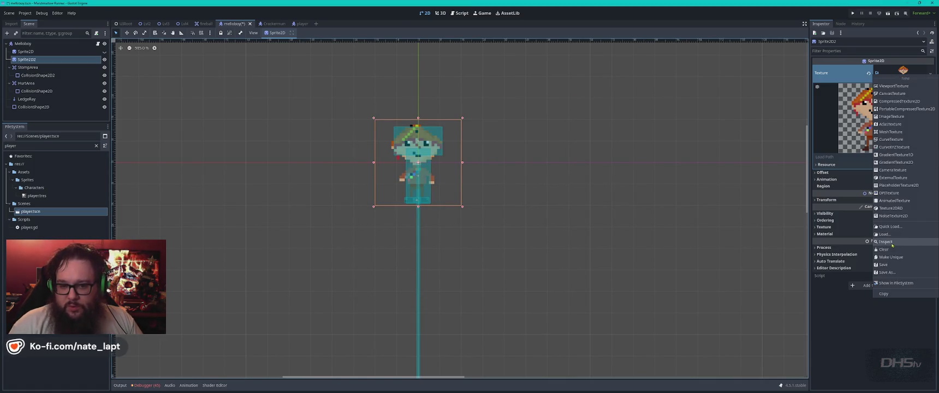
{"action": "left_click", "coordinate": [886, 235]}
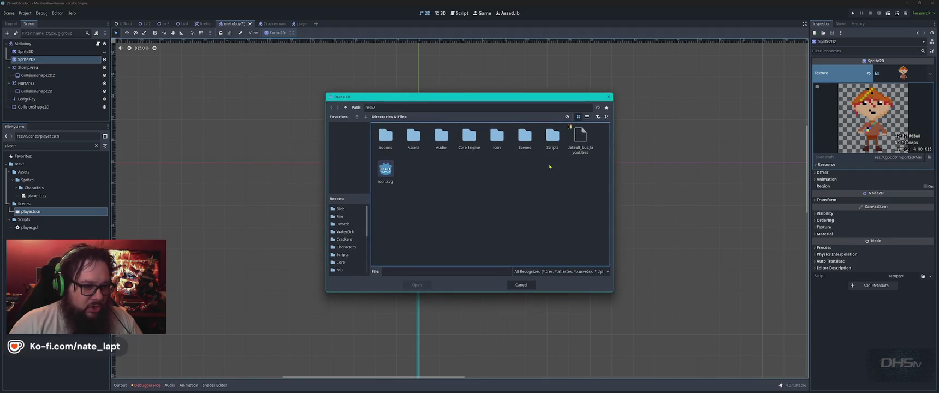
{"action": "double_click", "coordinate": [414, 136]}
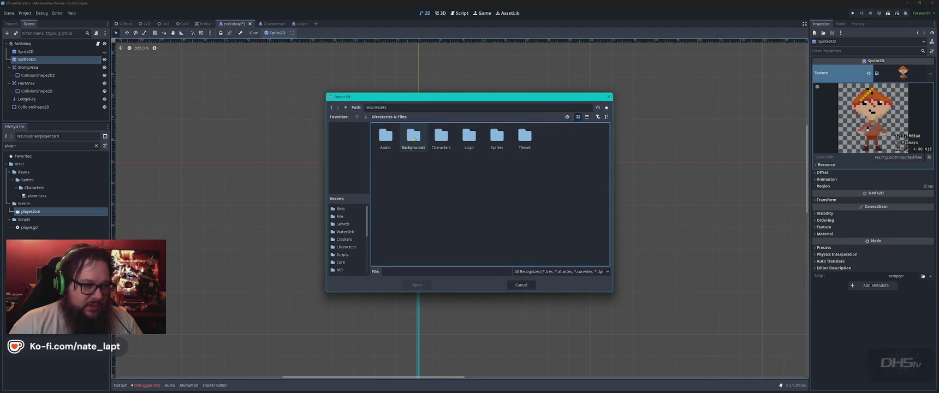
{"action": "left_click", "coordinate": [346, 108]}
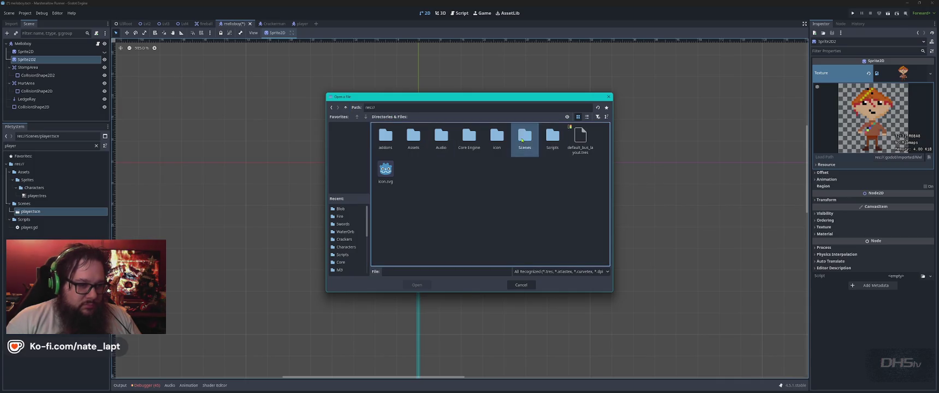
{"action": "double_click", "coordinate": [525, 136]}
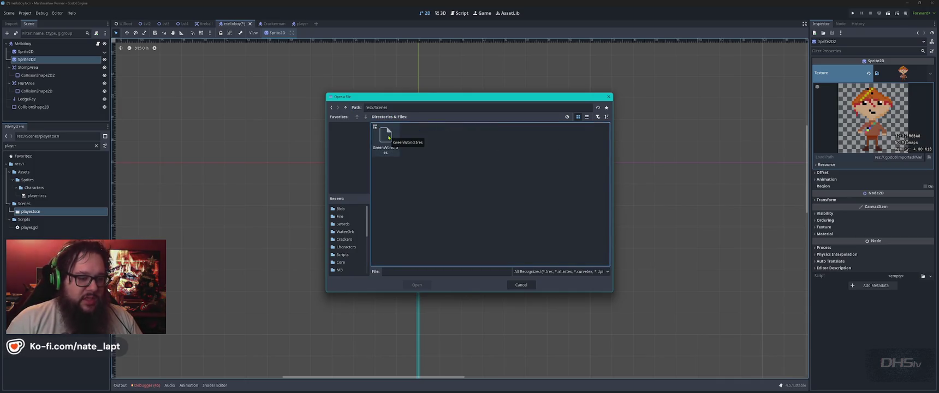
{"action": "left_click", "coordinate": [345, 107]}
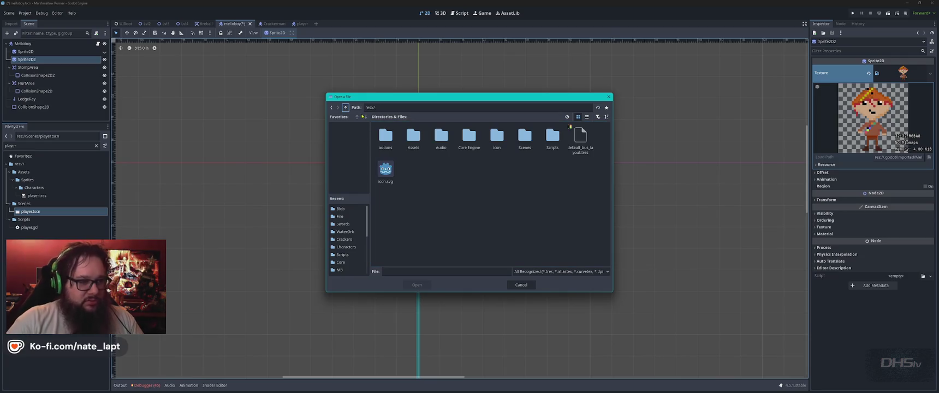
{"action": "double_click", "coordinate": [470, 138]}
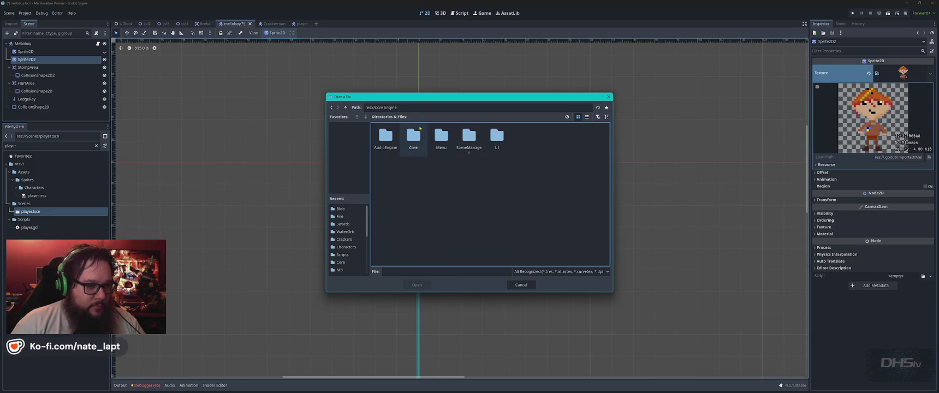
{"action": "double_click", "coordinate": [418, 138]}
{"action": "double_click", "coordinate": [385, 137]}
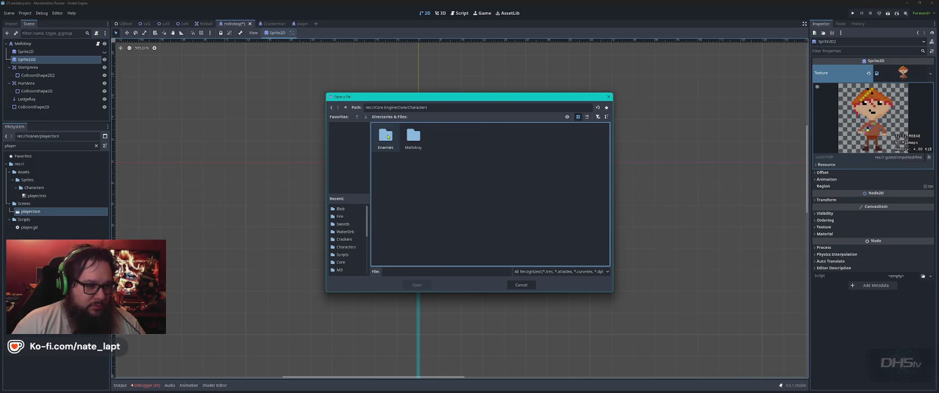
{"action": "double_click", "coordinate": [385, 137]}
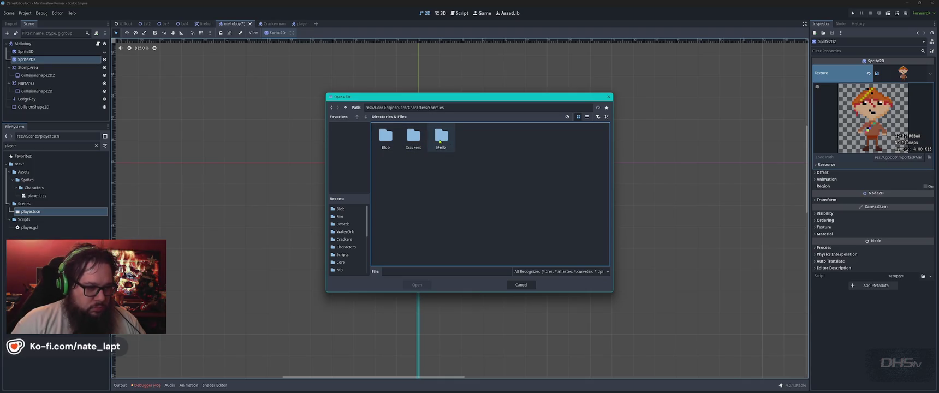
{"action": "double_click", "coordinate": [413, 137]}
{"action": "left_click", "coordinate": [332, 108]}
{"action": "double_click", "coordinate": [439, 139]}
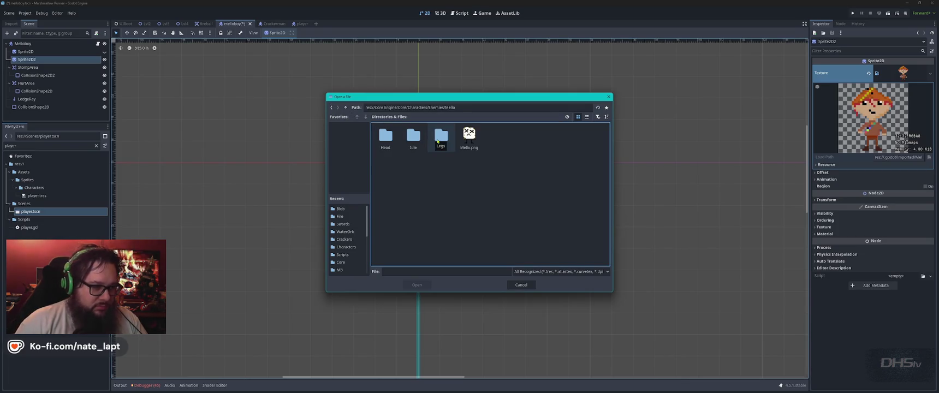
{"action": "left_click", "coordinate": [332, 108]}
{"action": "left_click", "coordinate": [332, 108]}
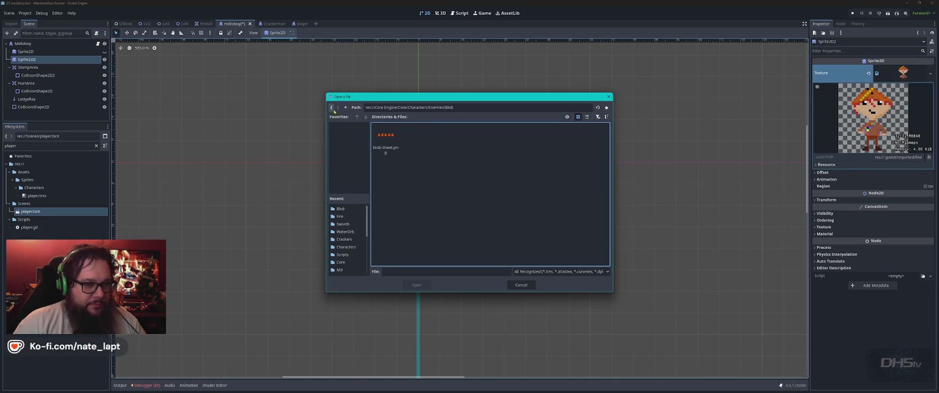
{"action": "key", "text": "Escape"}
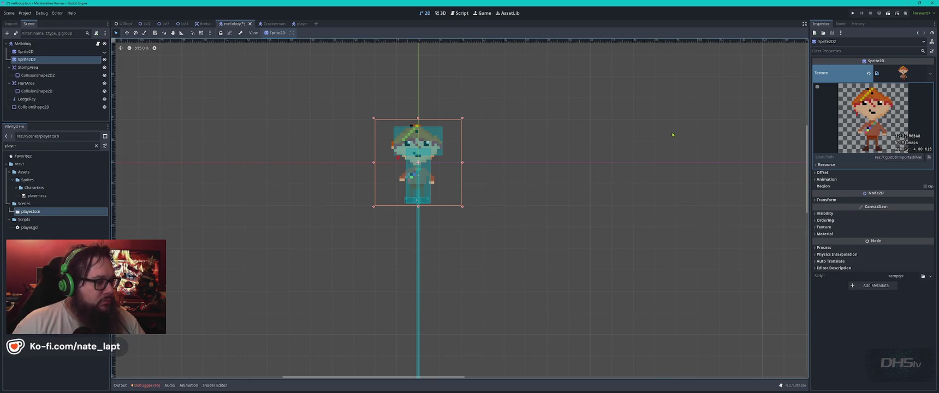
{"action": "double_click", "coordinate": [19, 146]}
{"action": "type", "text": "mello"}
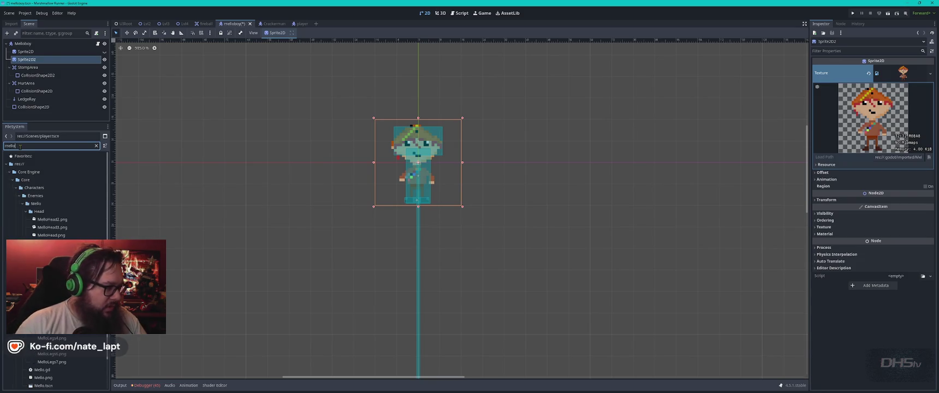
{"action": "left_click", "coordinate": [26, 212]}
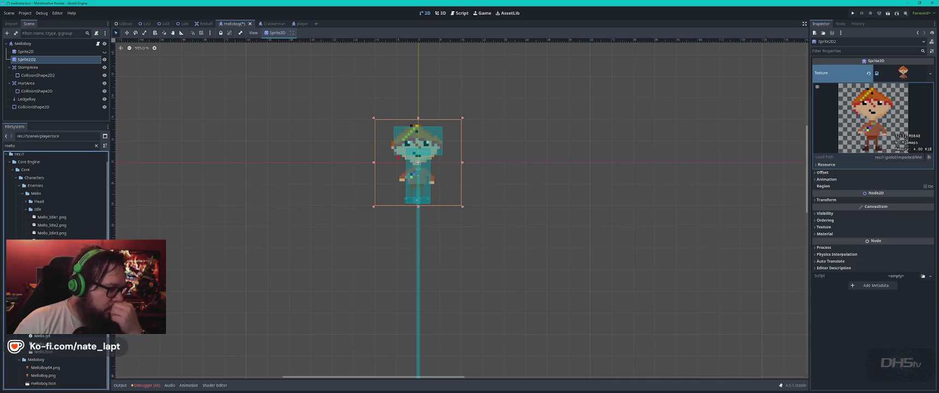
{"action": "scroll", "coordinate": [55, 268], "scroll_direction": "up", "scroll_amount": 1}
{"action": "double_click", "coordinate": [43, 146]}
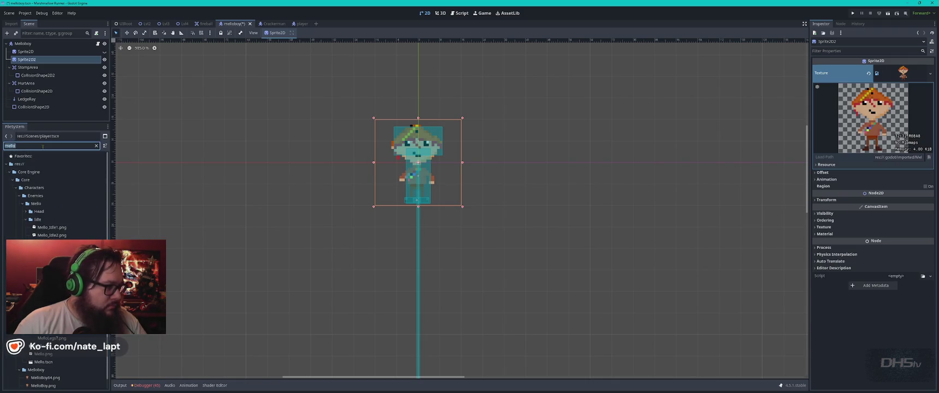
{"action": "type", "text": "player"}
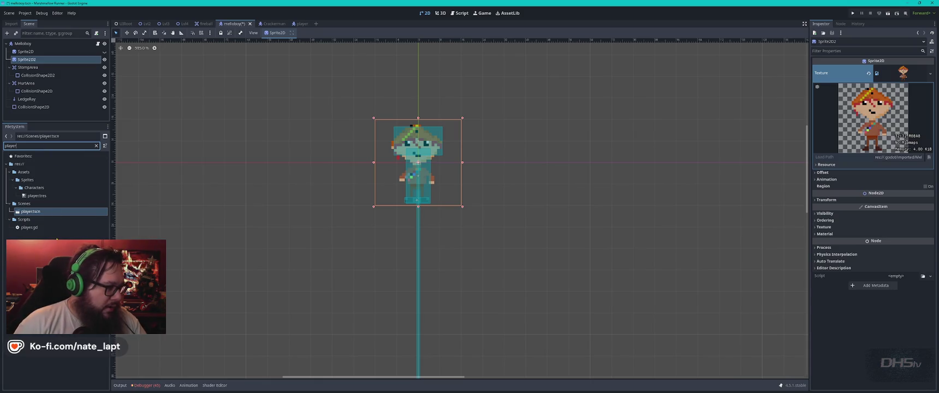
{"action": "left_click", "coordinate": [42, 198]}
{"action": "left_click_drag", "start_coordinate": [41, 198], "coordinate": [868, 88]}
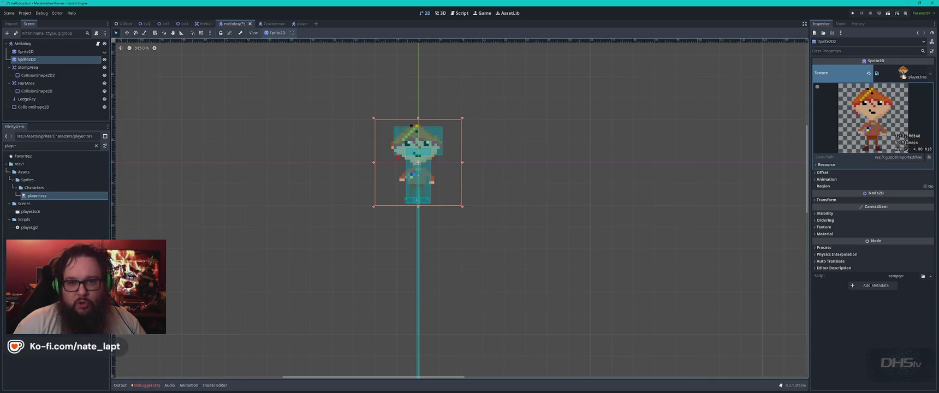
{"action": "right_click", "coordinate": [27, 43]}
Add an AnimatedSprite2D child node under Melloboy.
{"action": "left_click", "coordinate": [77, 53]}
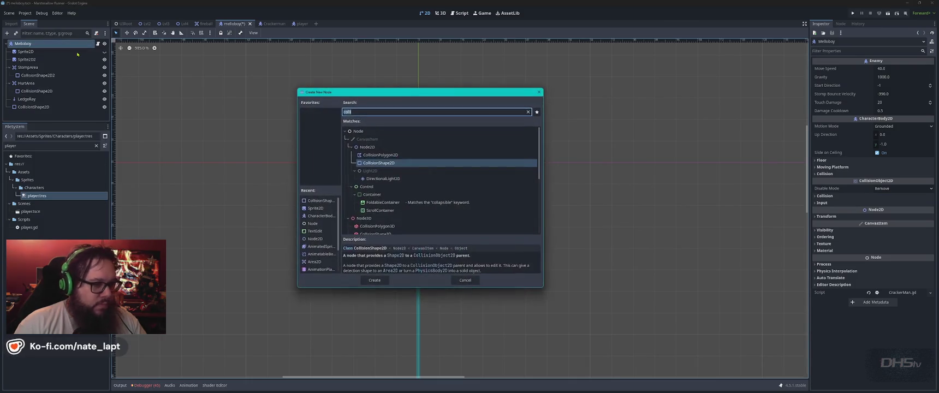
{"action": "type", "text": "sprite"}
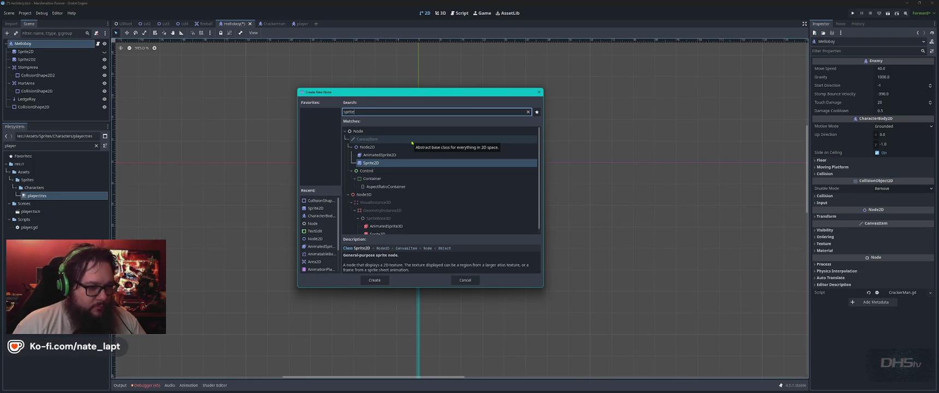
{"action": "type", "text": "animatedsprite2d"}
{"action": "key", "text": "Return"}
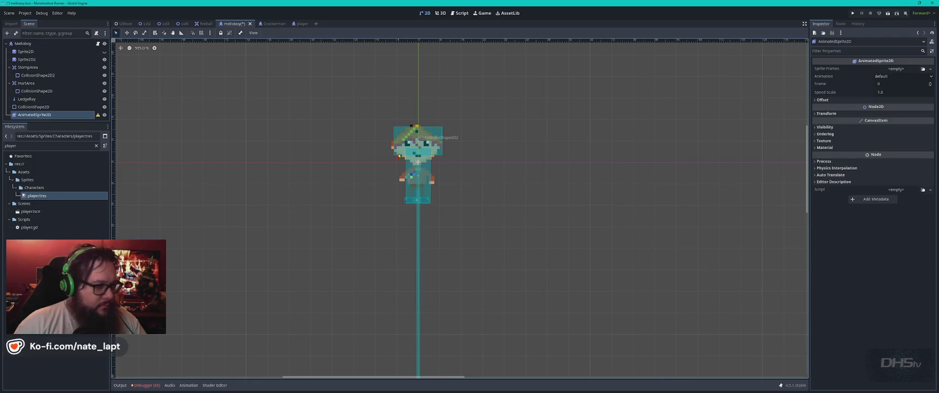
Quick Load player.tres into its Sprite Frames and clear the FileSystem filter.
{"action": "left_click", "coordinate": [911, 70]}
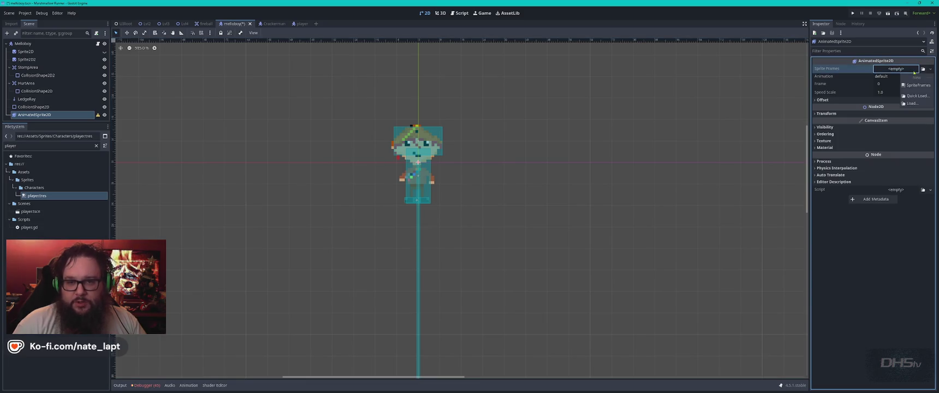
{"action": "left_click", "coordinate": [930, 70]}
{"action": "left_click", "coordinate": [931, 70]}
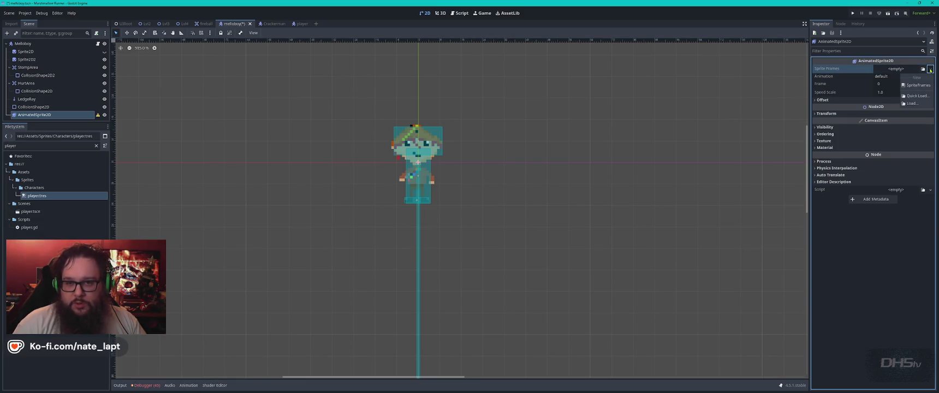
{"action": "left_click", "coordinate": [917, 96]}
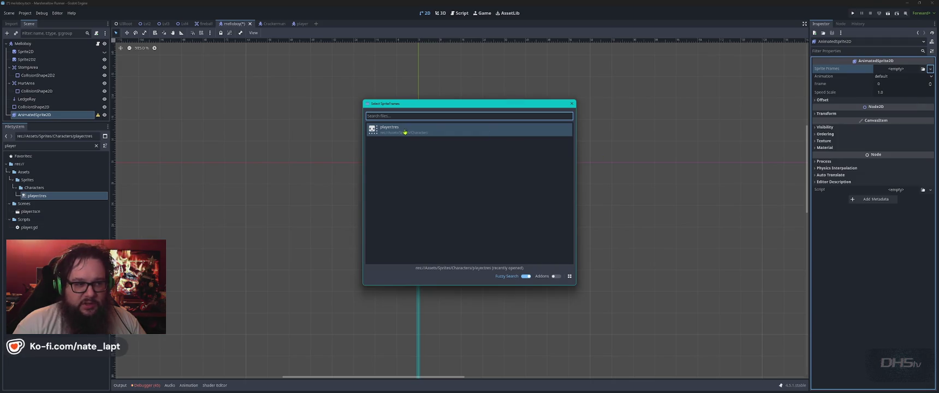
{"action": "double_click", "coordinate": [405, 132]}
{"action": "scroll", "coordinate": [463, 239], "scroll_direction": "down", "scroll_amount": 3}
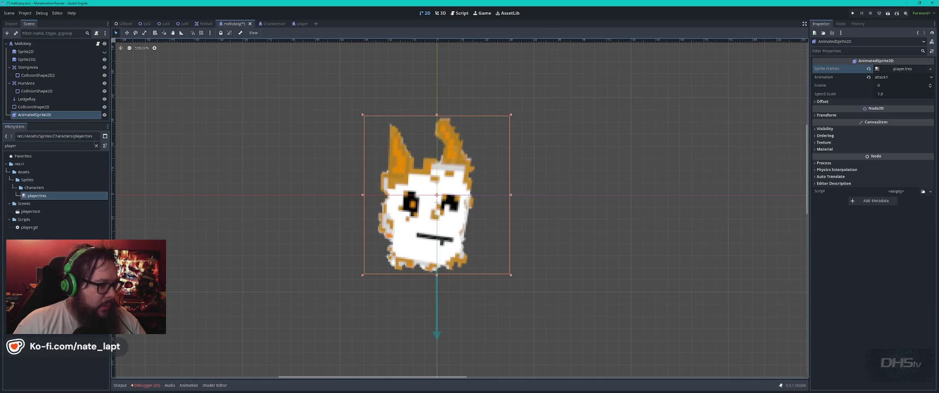
{"action": "left_click", "coordinate": [96, 146]}
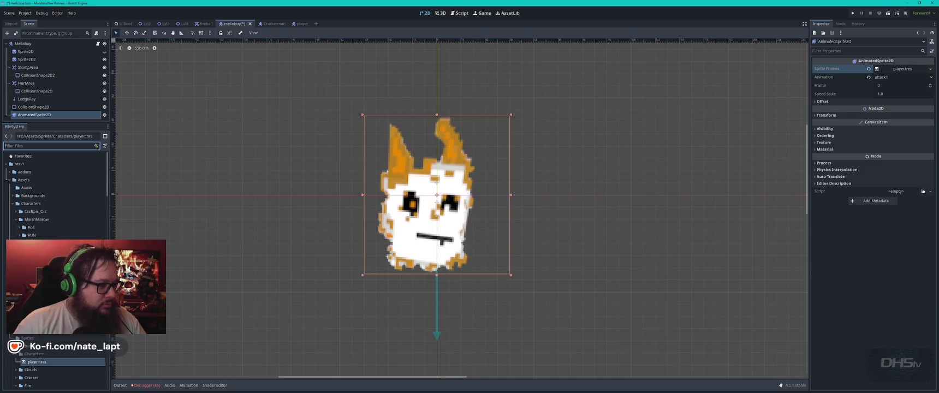
Delete the old hidden Sprite2D node.
{"action": "left_click", "coordinate": [29, 53]}
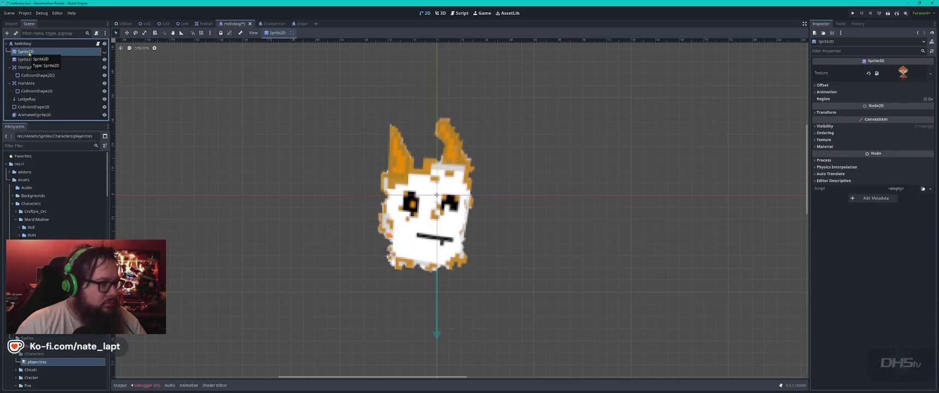
{"action": "key", "text": "Delete"}
{"action": "key", "text": "Return"}
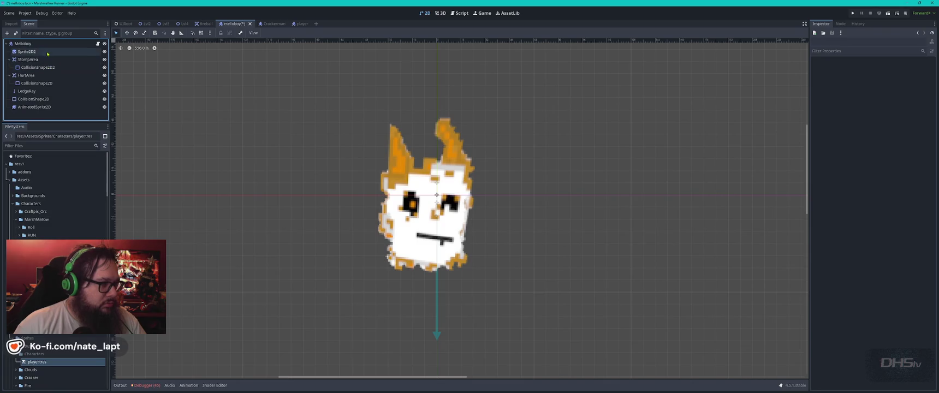
Rename Sprite2D2 to Sprite2D, hide it, and move AnimatedSprite2D to first under Melloboy.
{"action": "left_click", "coordinate": [33, 52]}
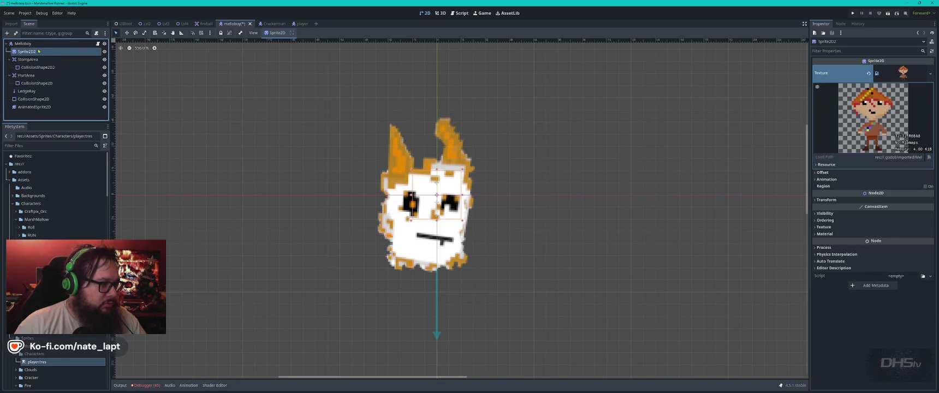
{"action": "double_click", "coordinate": [45, 51]}
{"action": "key", "text": "End"}
{"action": "key", "text": "BackSpace"}
{"action": "key", "text": "Return"}
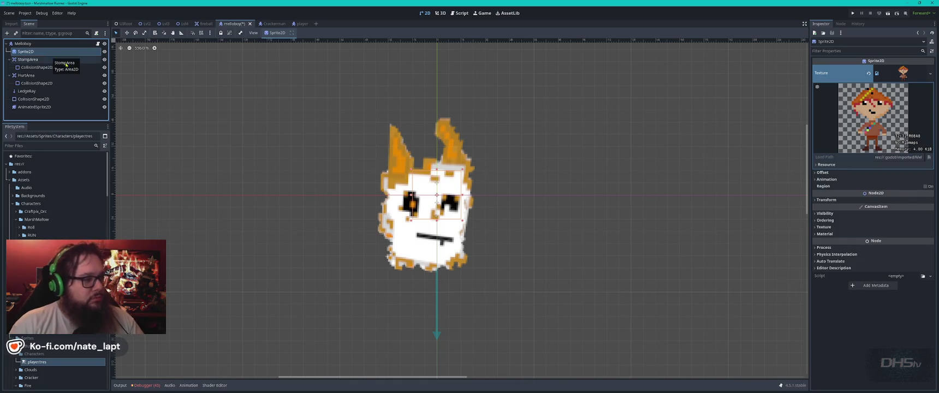
{"action": "left_click", "coordinate": [104, 52]}
{"action": "left_click_drag", "start_coordinate": [33, 106], "coordinate": [49, 49]}
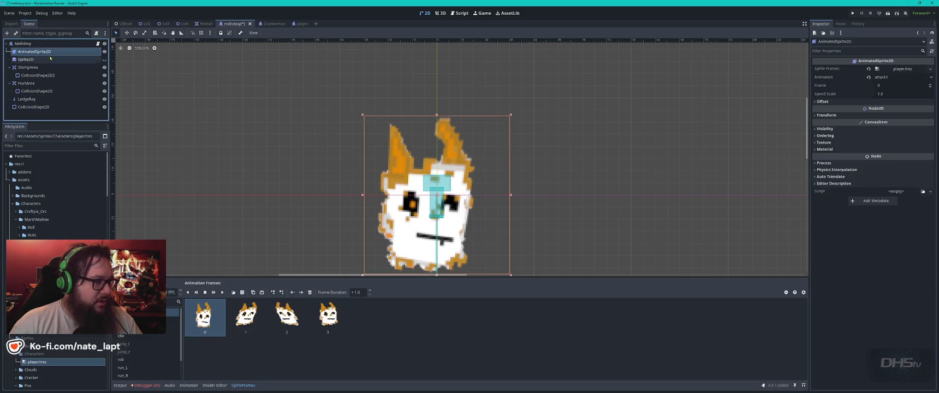
Preview the attack1 animation and expand Transform, showing position 0, 0 and scale 1.
{"action": "left_click", "coordinate": [212, 294]}
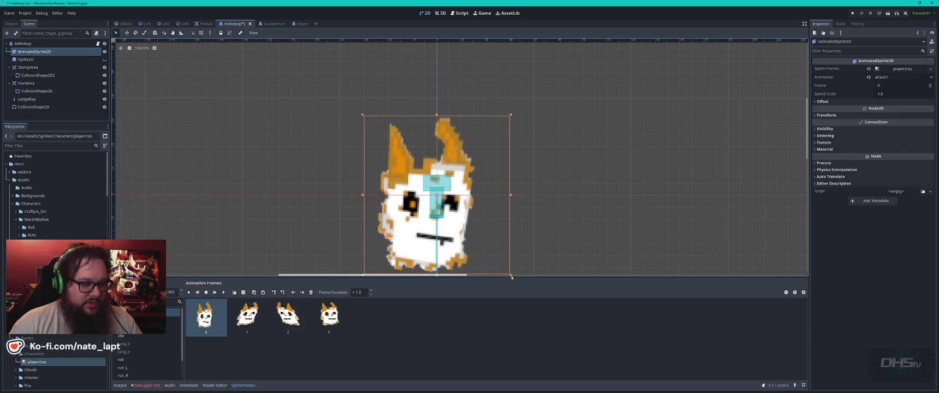
{"action": "left_click", "coordinate": [816, 115]}
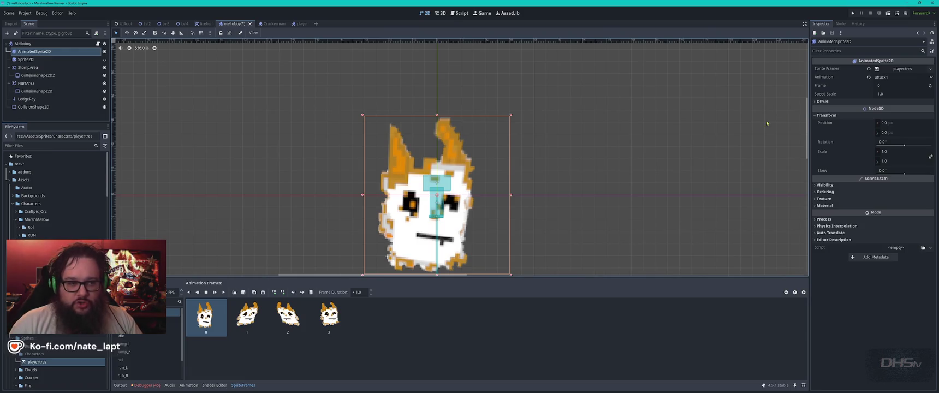
{"action": "scroll", "coordinate": [595, 232], "scroll_direction": "down", "scroll_amount": 3}
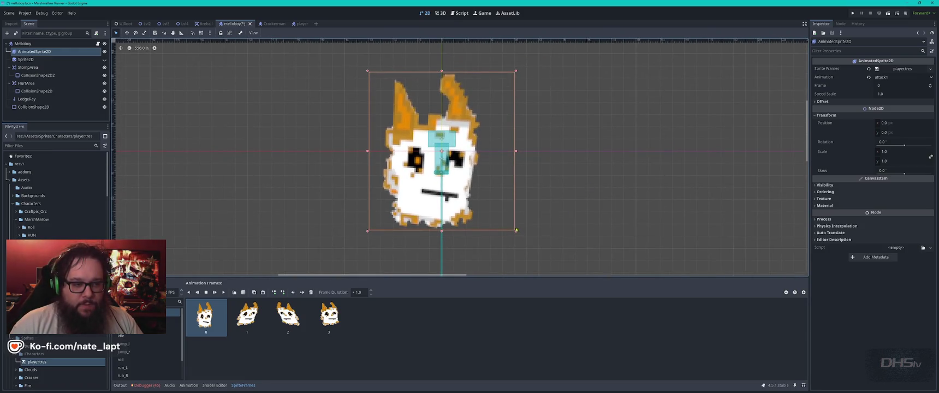
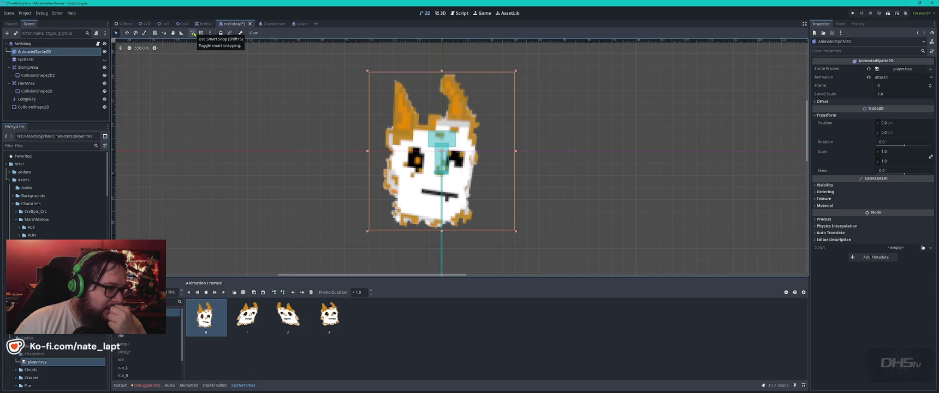
Shrink the Melloboy animated sprite to roughly quarter size with its corner handle.
{"action": "right_click", "coordinate": [408, 98]}
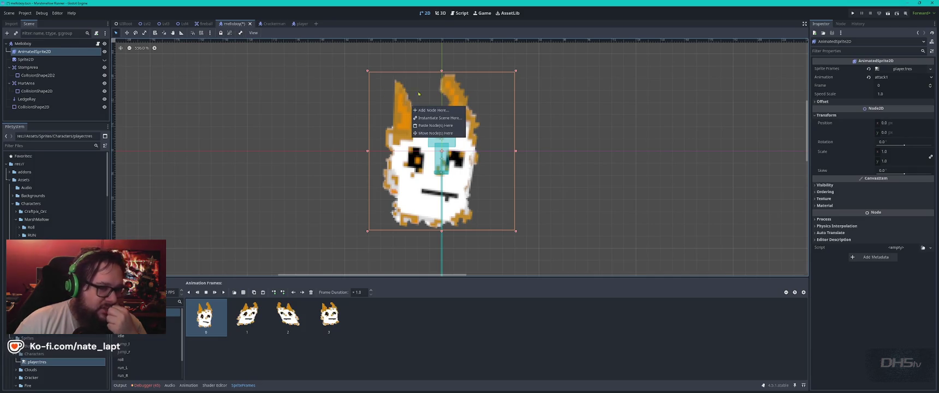
{"action": "key", "text": "Escape"}
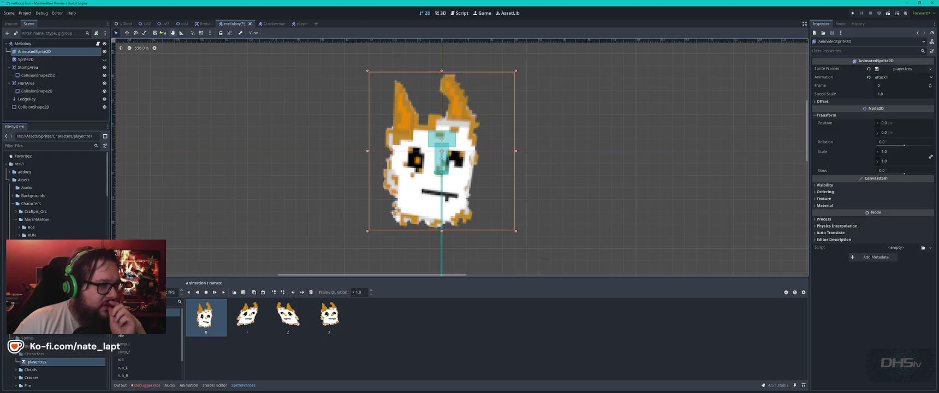
{"action": "left_click", "coordinate": [210, 32]}
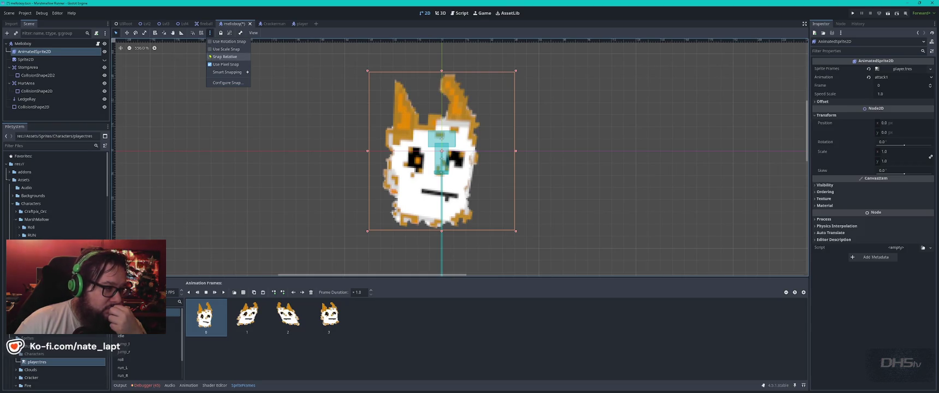
{"action": "left_click", "coordinate": [209, 49]}
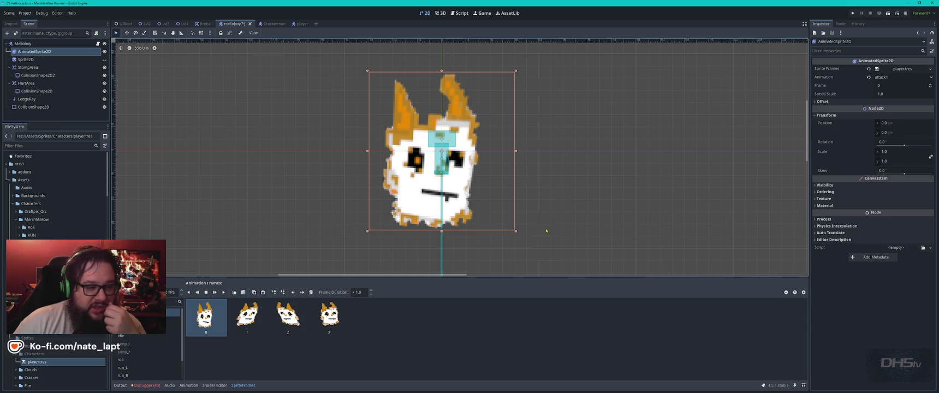
{"action": "mouse_move", "coordinate": [516, 231]}
{"action": "left_mouse_down"}
{"action": "mouse_move", "coordinate": [488, 170]}
{"action": "mouse_move", "coordinate": [392, 96]}
{"action": "mouse_move", "coordinate": [438, 158]}
{"action": "mouse_move", "coordinate": [436, 143]}
{"action": "mouse_move", "coordinate": [468, 175]}
{"action": "left_mouse_up"}
Refine the sprite to about 0.255 × 0.274 scale at position 2,1, over its collision box.
{"action": "left_click", "coordinate": [174, 321]}
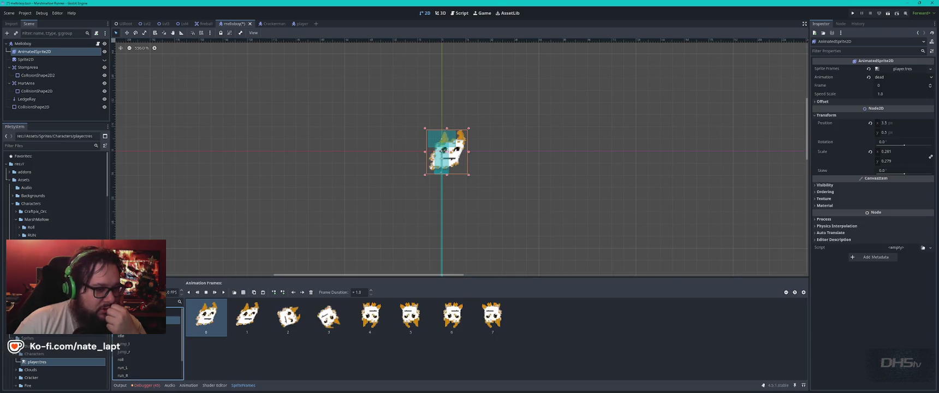
{"action": "left_click", "coordinate": [173, 312]}
{"action": "scroll", "coordinate": [458, 154], "scroll_direction": "up", "scroll_amount": 4}
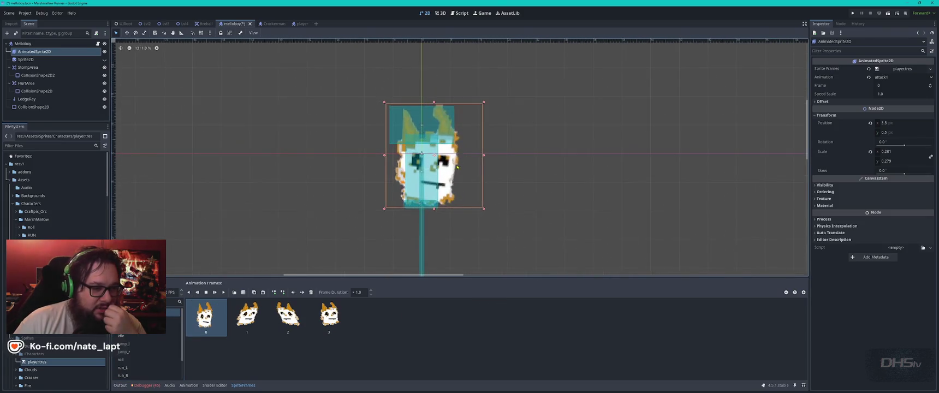
{"action": "left_click_drag", "start_coordinate": [450, 170], "coordinate": [444, 172]}
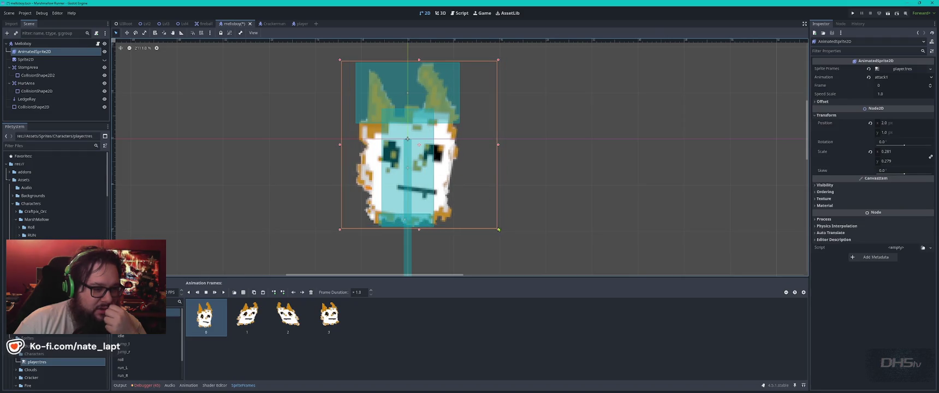
{"action": "left_click_drag", "start_coordinate": [498, 230], "coordinate": [484, 227]}
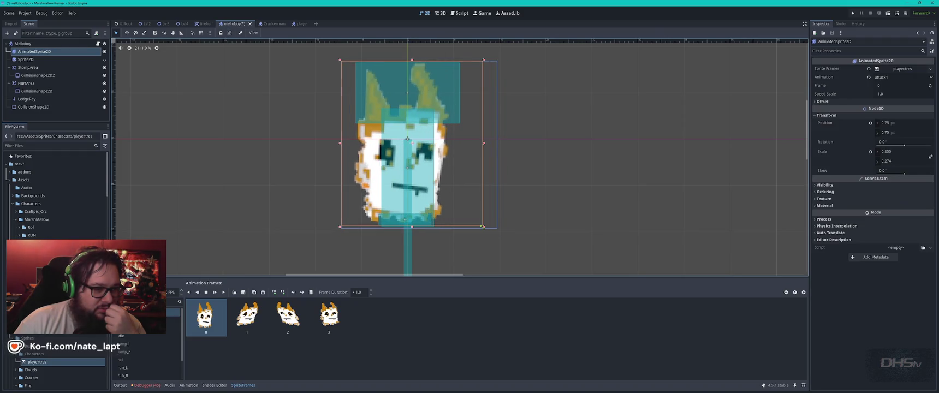
{"action": "left_click_drag", "start_coordinate": [458, 184], "coordinate": [465, 186]}
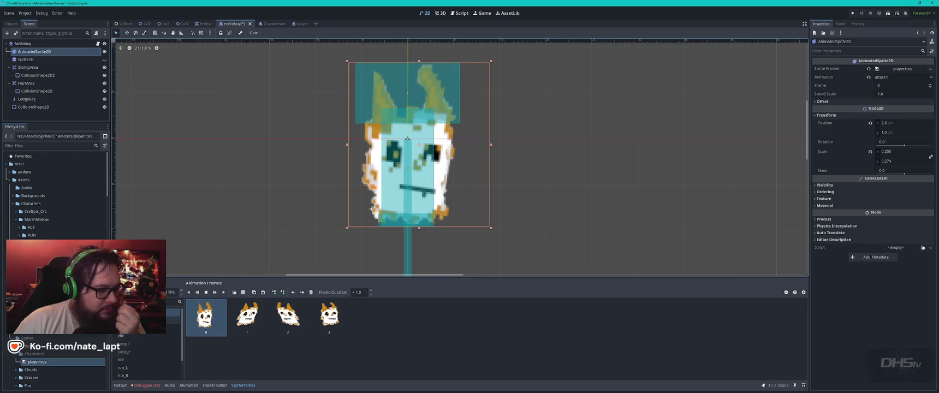
Preview the dead animation on the canvas, then return to attack1.
{"action": "left_click", "coordinate": [173, 320]}
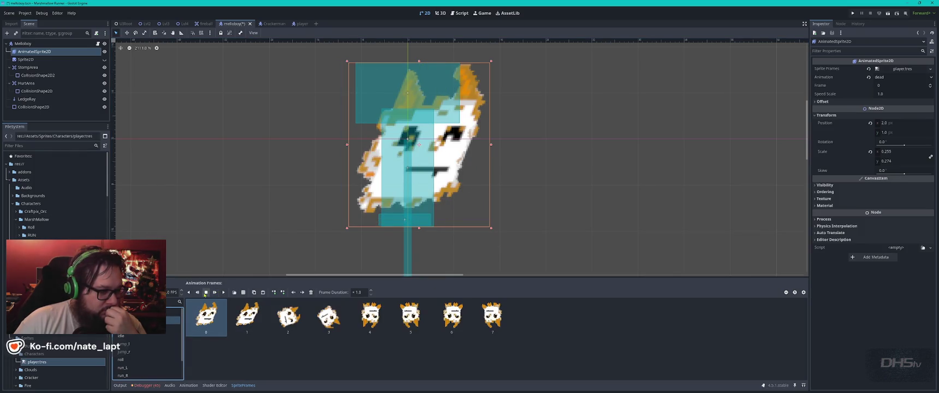
{"action": "left_click", "coordinate": [214, 293]}
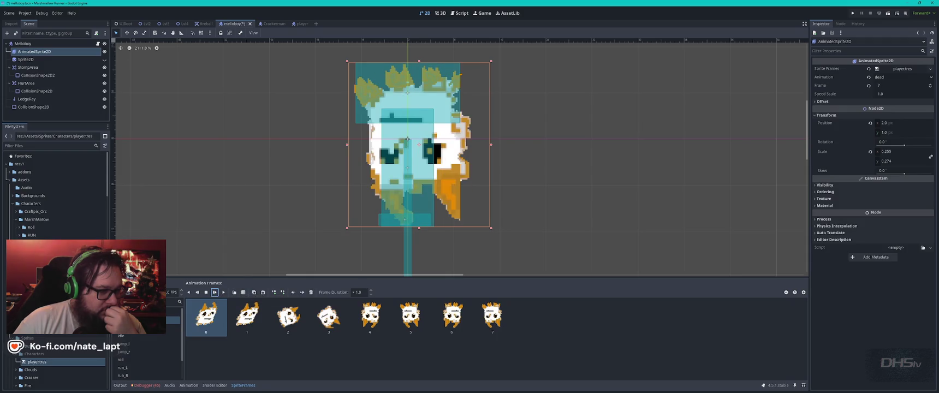
{"action": "left_click", "coordinate": [174, 313]}
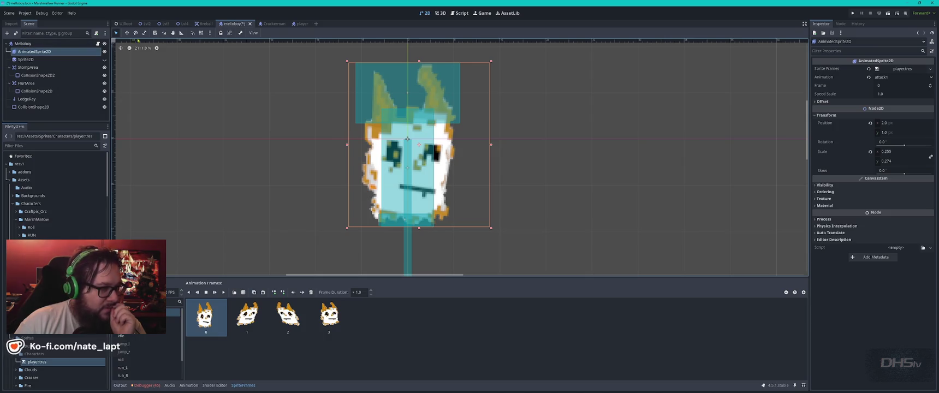
Switch to the player scene, play its idle animation, and select AnimatedSprite2D.
{"action": "left_click", "coordinate": [298, 24]}
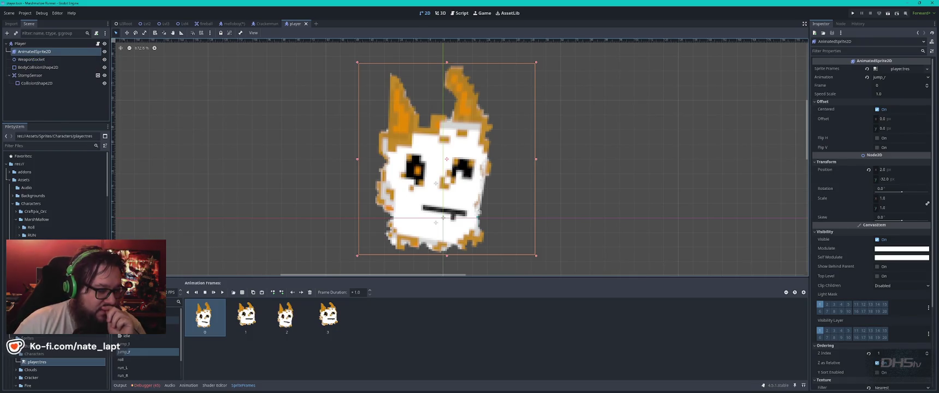
{"action": "left_click", "coordinate": [131, 337]}
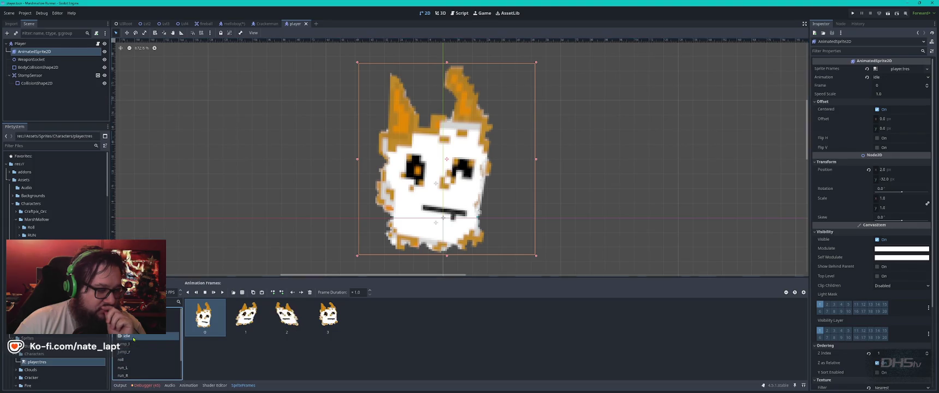
{"action": "left_click", "coordinate": [215, 294]}
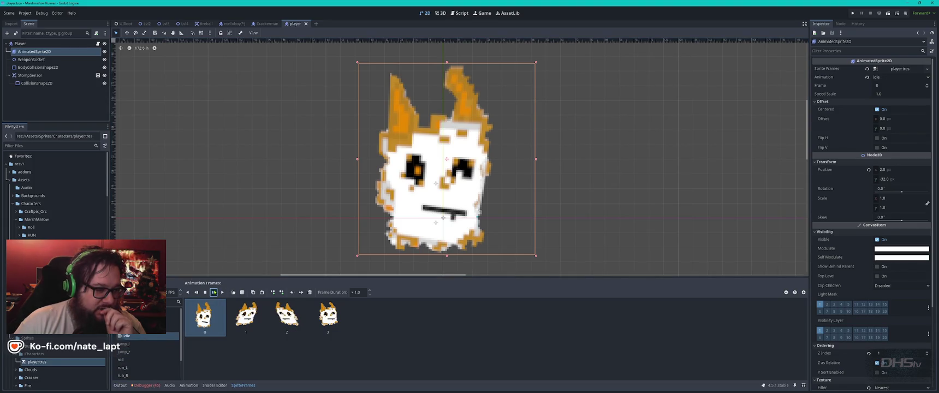
{"action": "left_click", "coordinate": [136, 336]}
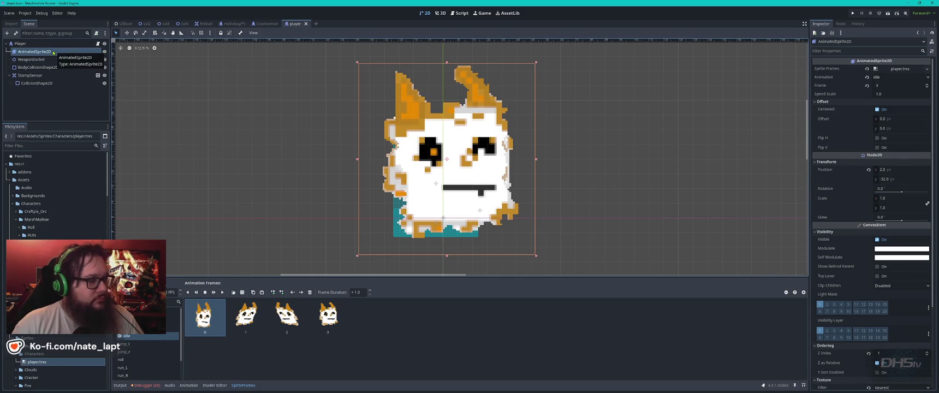
{"action": "left_click", "coordinate": [53, 52]}
Duplicate AnimatedSprite2D, hide the AnimatedSprite2D2 copy, and reselect the original.
{"action": "key", "text": "ctrl+d"}
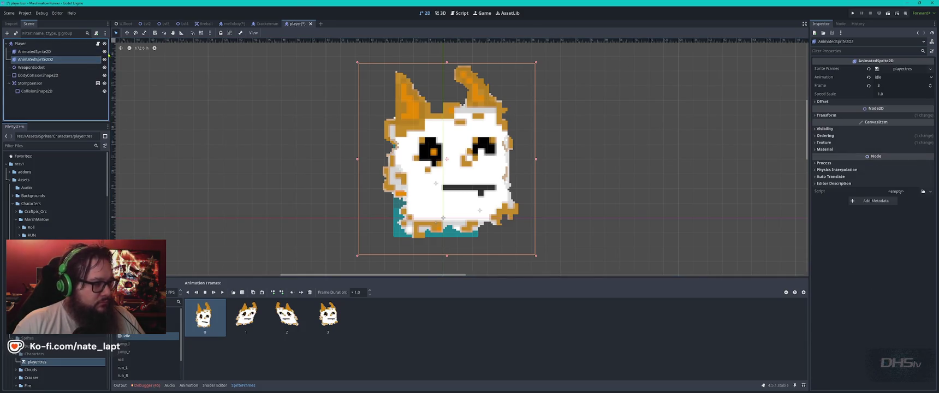
{"action": "left_click", "coordinate": [104, 59]}
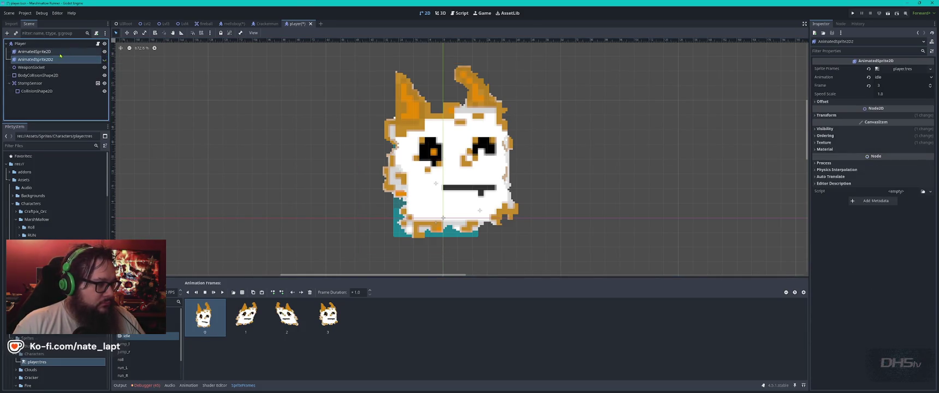
{"action": "left_click", "coordinate": [66, 51]}
Add idle frames from the sprite sheet Core Engine/Core/Characters/Melloboy/MelloBoy.png, with 1 vertical frame.
{"action": "left_click", "coordinate": [217, 322]}
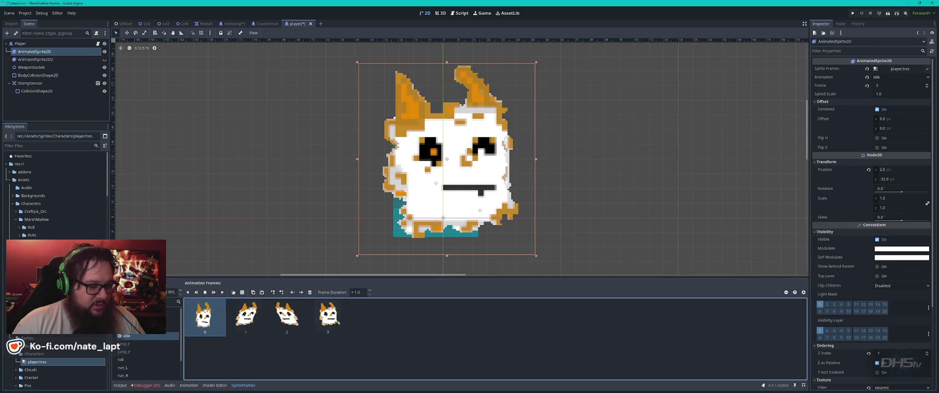
{"action": "left_click", "coordinate": [243, 293]}
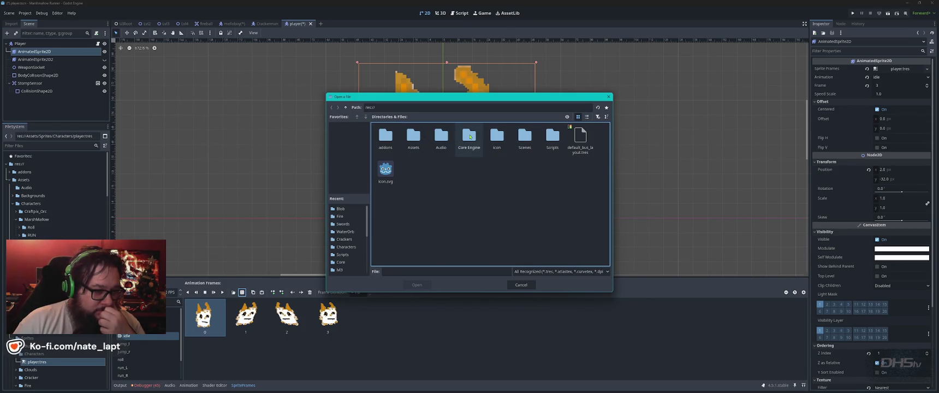
{"action": "double_click", "coordinate": [469, 139]}
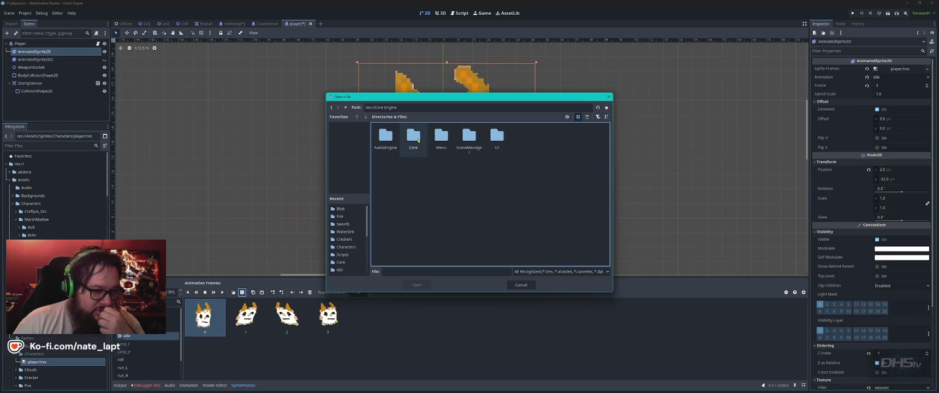
{"action": "double_click", "coordinate": [414, 138]}
{"action": "double_click", "coordinate": [393, 140]}
{"action": "double_click", "coordinate": [394, 141]}
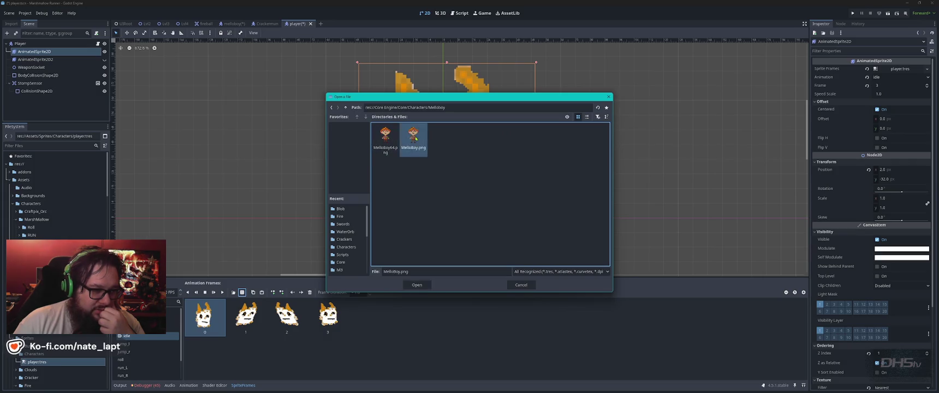
{"action": "double_click", "coordinate": [414, 135]}
{"action": "left_click", "coordinate": [757, 78]}
{"action": "scroll", "coordinate": [757, 77], "scroll_direction": "down", "scroll_amount": 1}
{"action": "key", "text": "Tab"}
{"action": "type", "text": "1"}
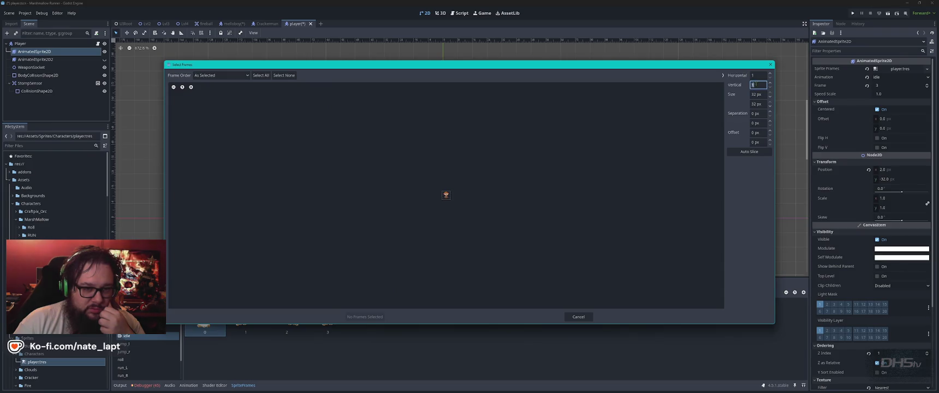
Add the single MelloBoy frame, move it to slot 0, and delete the old marshmallow frames.
{"action": "left_click", "coordinate": [446, 195]}
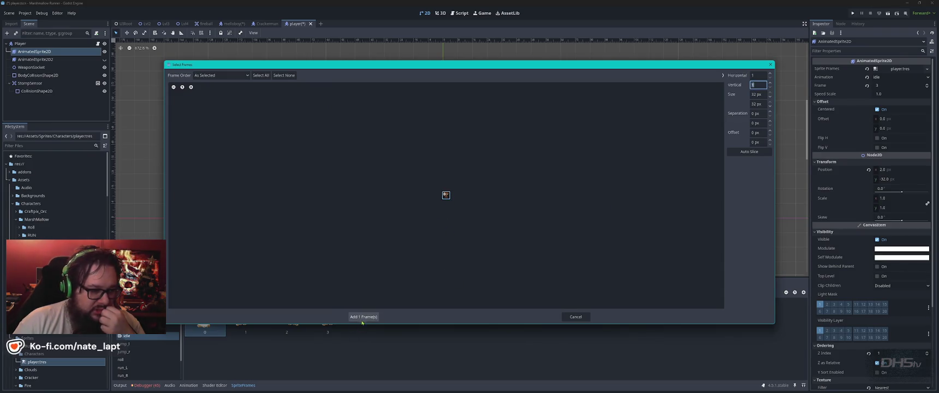
{"action": "left_click", "coordinate": [365, 317]}
{"action": "left_click_drag", "start_coordinate": [365, 317], "coordinate": [205, 317]}
{"action": "left_click", "coordinate": [205, 317]}
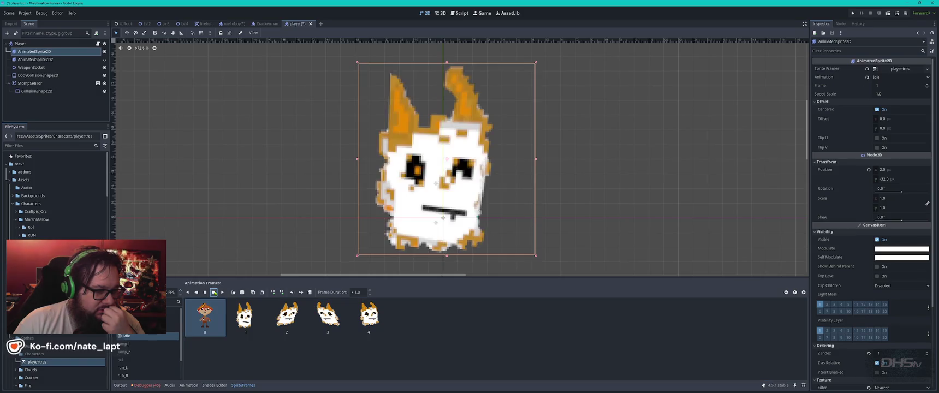
{"action": "left_click", "coordinate": [245, 322]}
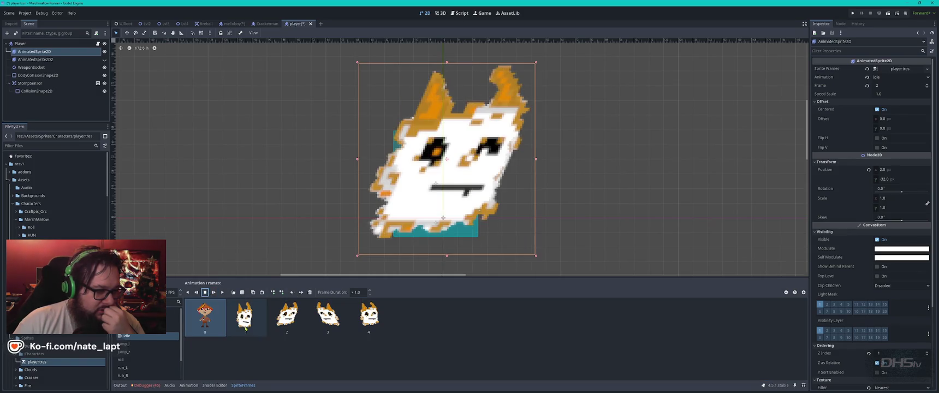
{"action": "key", "text": "Delete"}
{"action": "key", "text": "Delete"}
{"action": "key", "text": "Delete"}
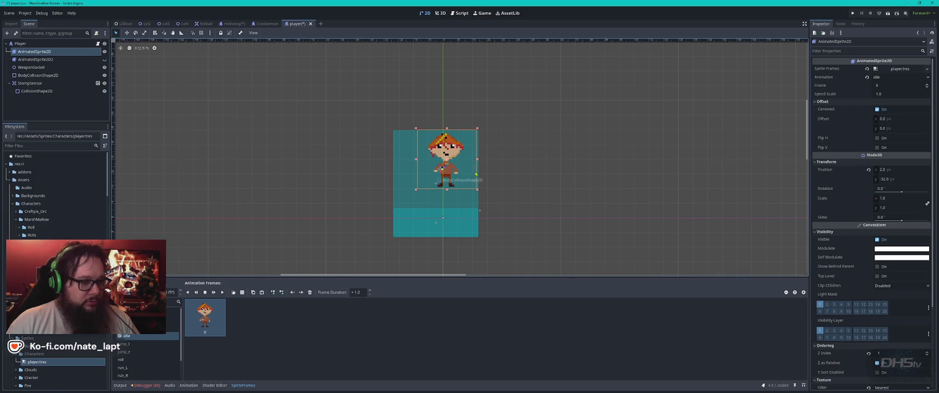
{"action": "left_click_drag", "start_coordinate": [453, 178], "coordinate": [448, 192]}
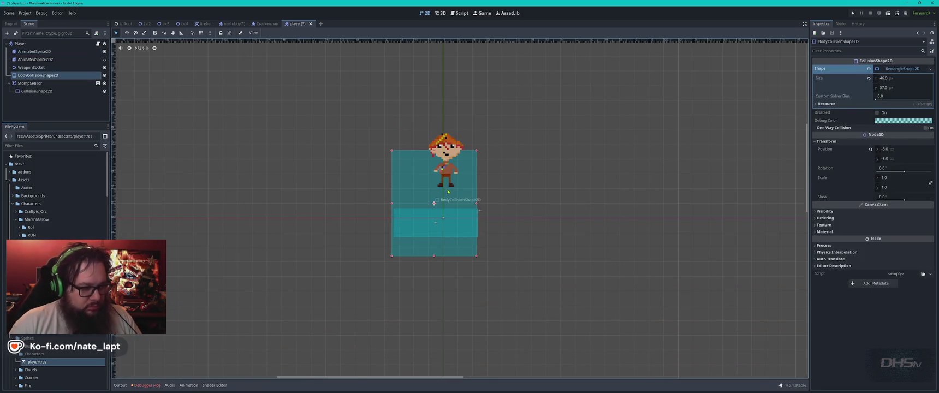
{"action": "key", "text": "ctrl+z"}
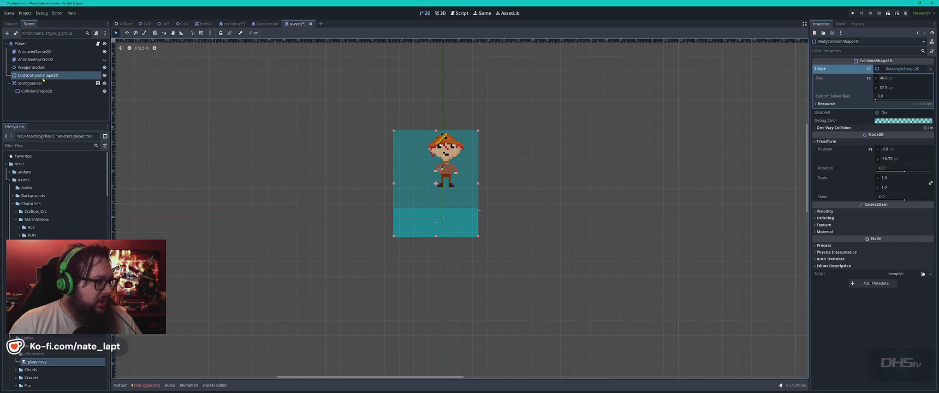
{"action": "left_click", "coordinate": [44, 67]}
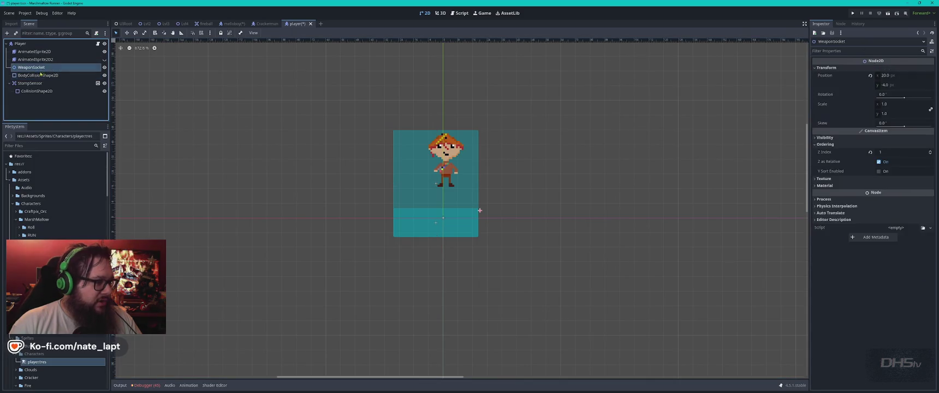
{"action": "left_click", "coordinate": [50, 75]}
{"action": "mouse_move", "coordinate": [394, 131]}
{"action": "left_mouse_down"}
{"action": "mouse_move", "coordinate": [438, 200]}
{"action": "mouse_move", "coordinate": [458, 207]}
{"action": "left_mouse_up"}
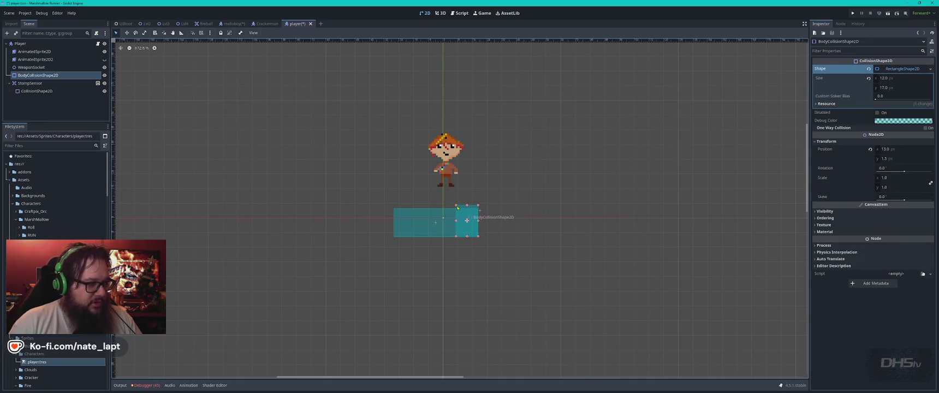
{"action": "key", "text": "ctrl+z"}
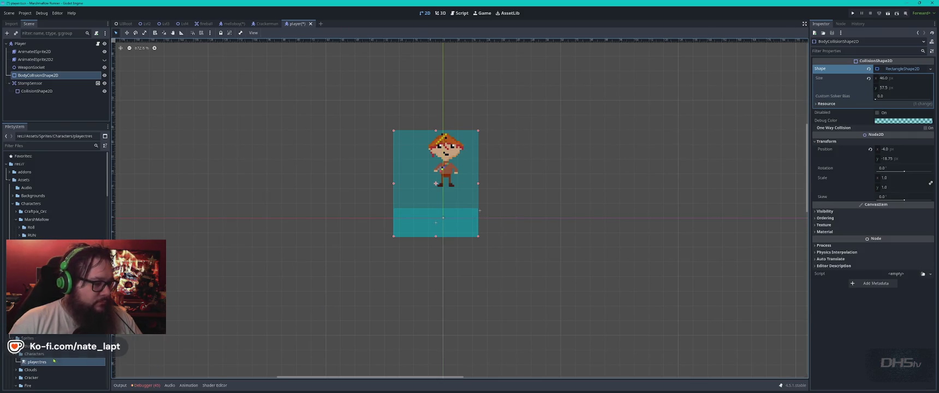
Duplicate player.tres as player2.tres in the Characters folder, then drag the collision box.
{"action": "right_click", "coordinate": [45, 364]}
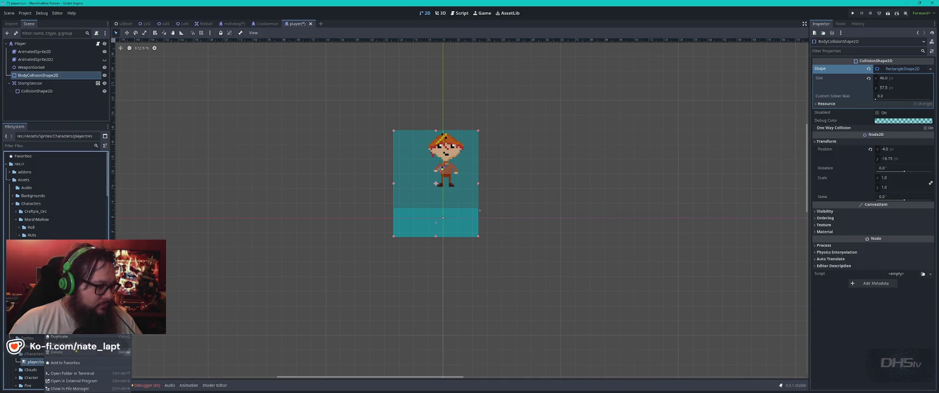
{"action": "left_click", "coordinate": [105, 366]}
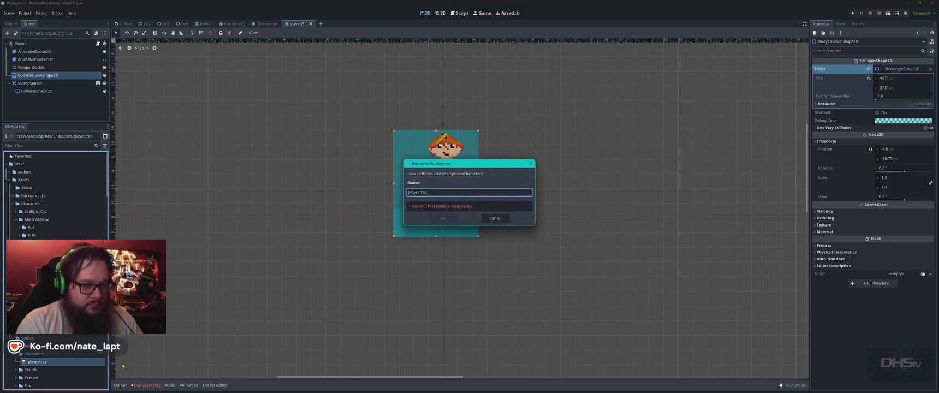
{"action": "type", "text": "2"}
{"action": "key", "text": "Return"}
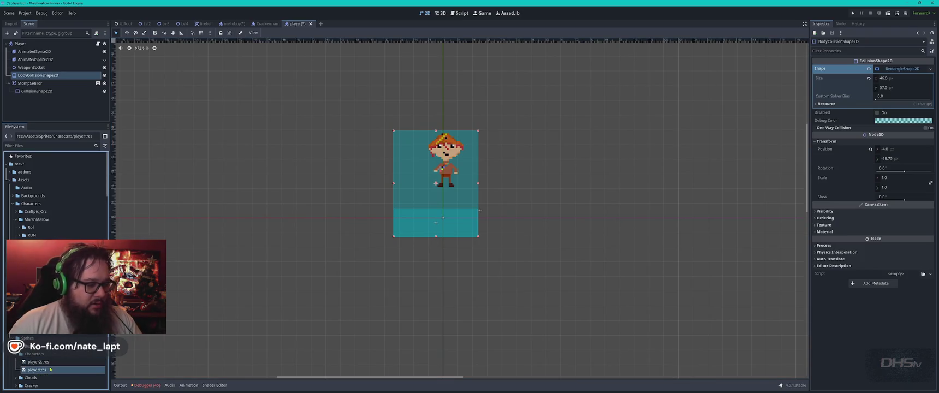
{"action": "mouse_move", "coordinate": [394, 131]}
{"action": "left_mouse_down"}
{"action": "mouse_move", "coordinate": [447, 178]}
{"action": "mouse_move", "coordinate": [445, 204]}
{"action": "mouse_move", "coordinate": [460, 206]}
{"action": "mouse_move", "coordinate": [419, 199]}
{"action": "left_mouse_up"}
Fit the body collision box to the sprite and shrink the stomp sensor to a strip at the feet.
{"action": "key", "text": "ctrl+z"}
{"action": "key", "text": "ctrl+z"}
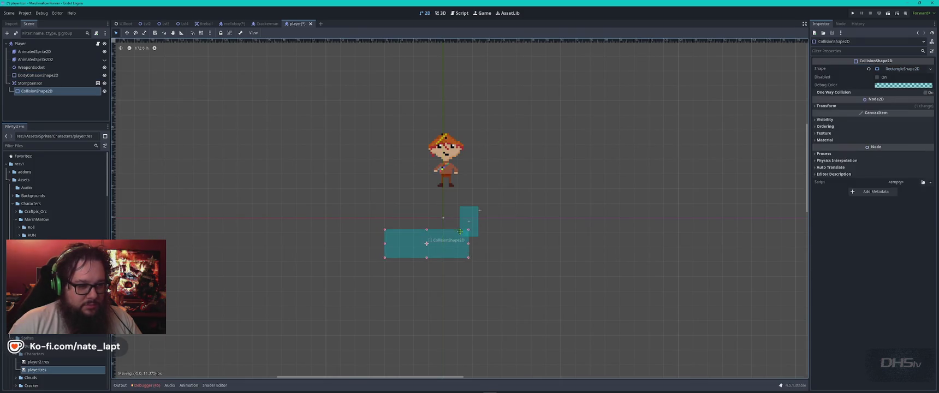
{"action": "left_click_drag", "start_coordinate": [447, 156], "coordinate": [446, 154]}
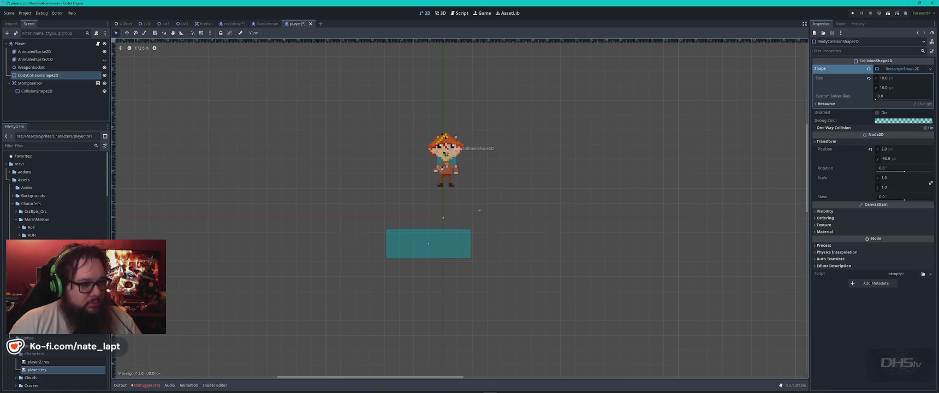
{"action": "left_click_drag", "start_coordinate": [448, 178], "coordinate": [449, 181]}
{"action": "left_click", "coordinate": [444, 253]}
{"action": "mouse_move", "coordinate": [445, 253]}
{"action": "left_mouse_down"}
{"action": "mouse_move", "coordinate": [469, 186]}
{"action": "mouse_move", "coordinate": [489, 215]}
{"action": "mouse_move", "coordinate": [498, 206]}
{"action": "left_mouse_up"}
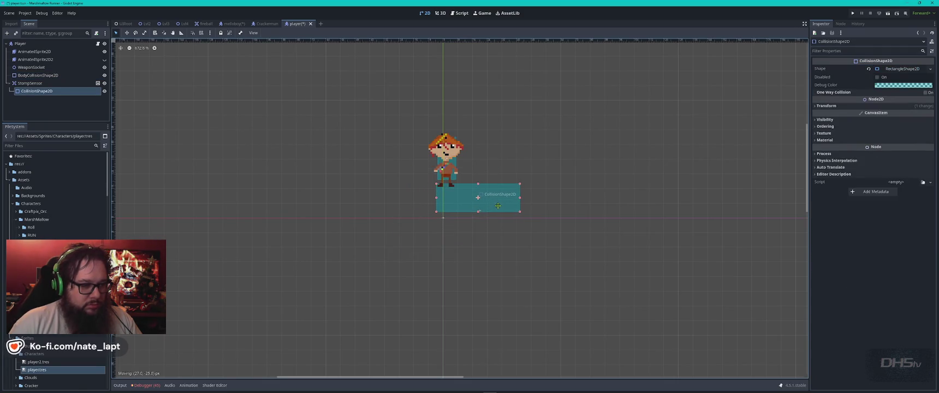
{"action": "scroll", "coordinate": [527, 216], "scroll_direction": "up", "scroll_amount": 4}
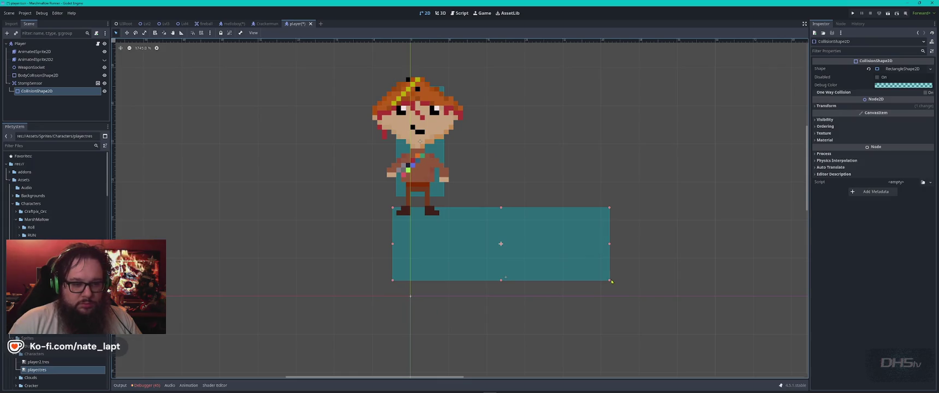
{"action": "mouse_move", "coordinate": [610, 282]}
{"action": "left_mouse_down"}
{"action": "mouse_move", "coordinate": [527, 261]}
{"action": "mouse_move", "coordinate": [456, 215]}
{"action": "mouse_move", "coordinate": [426, 213]}
{"action": "left_mouse_up"}
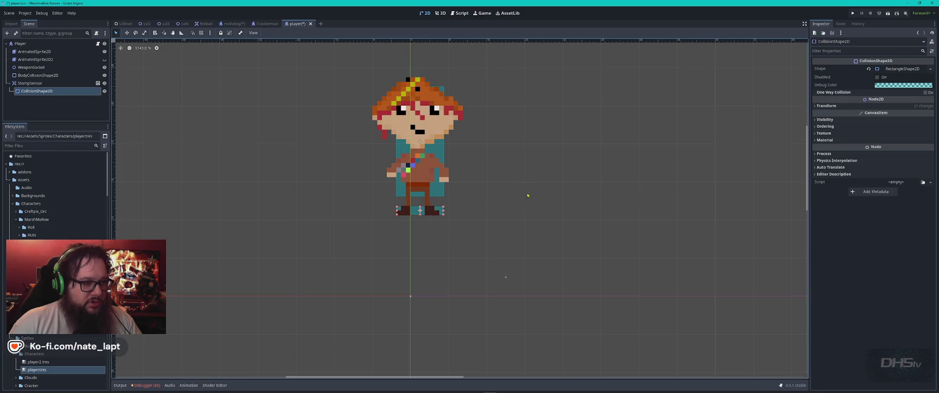
{"action": "left_click_drag", "start_coordinate": [435, 151], "coordinate": [441, 148]}
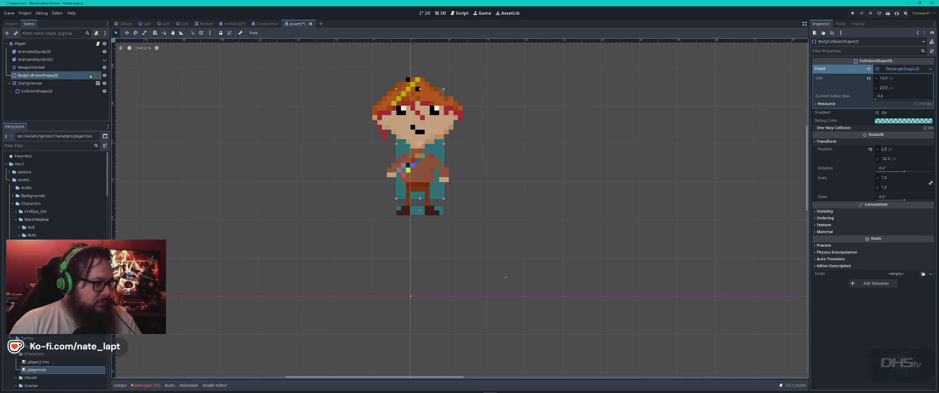
Move WeaponSocket onto the character's body, select Player, and save the scene.
{"action": "left_click", "coordinate": [47, 91]}
{"action": "left_click", "coordinate": [39, 68]}
{"action": "left_click_drag", "start_coordinate": [507, 277], "coordinate": [443, 180]}
{"action": "left_click", "coordinate": [42, 59]}
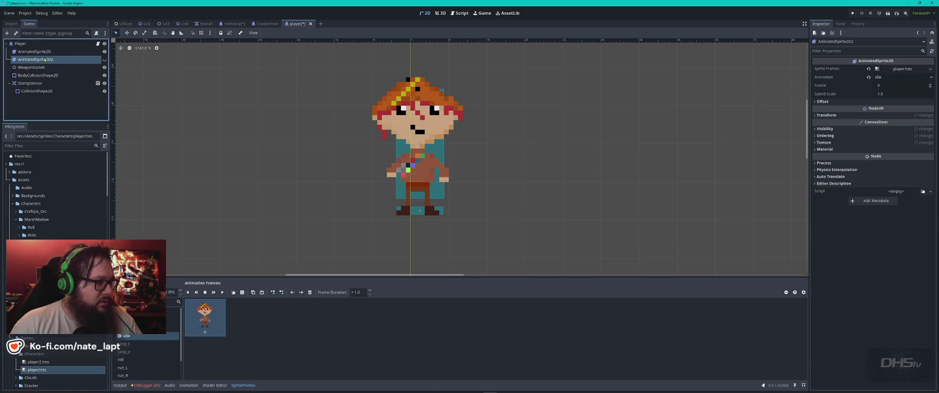
{"action": "left_click", "coordinate": [36, 51]}
{"action": "left_click", "coordinate": [21, 44]}
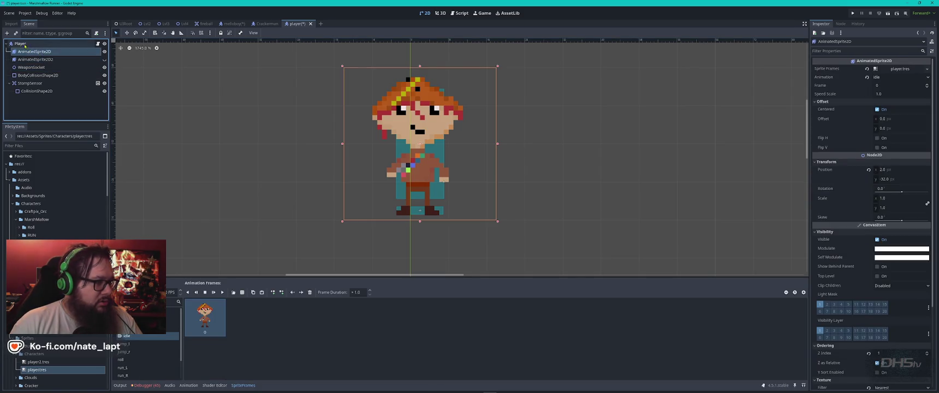
{"action": "key", "text": "ctrl+s"}
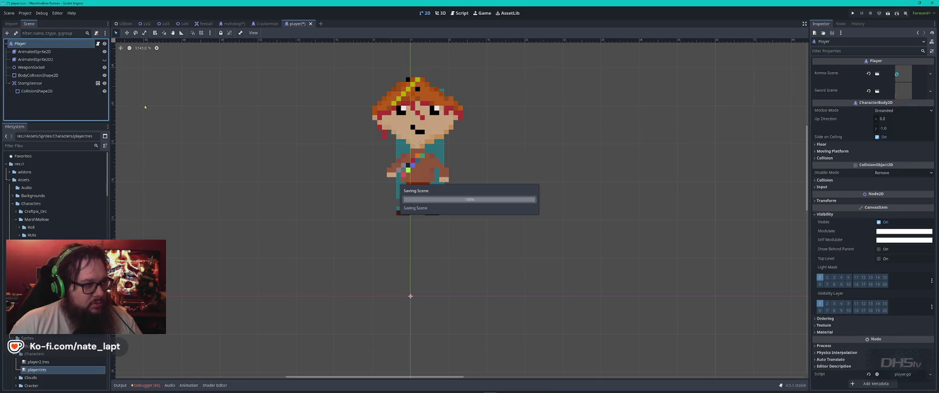
Run the project with F5, start from the main menu, then stop it with F8.
{"action": "key", "text": "F5"}
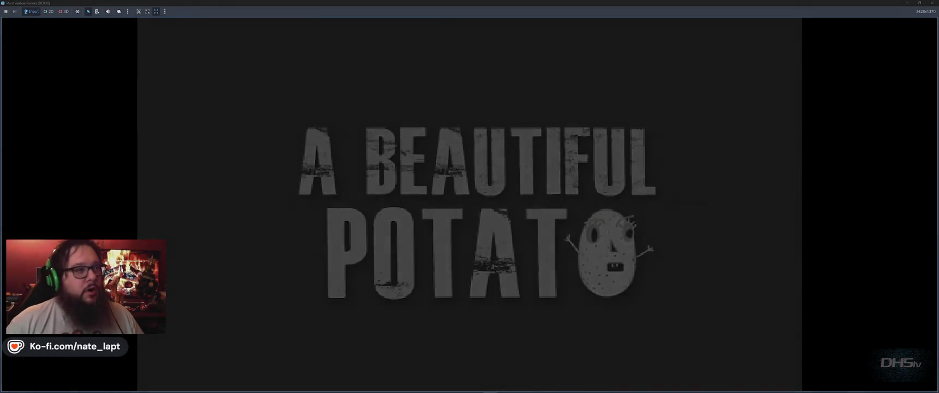
{"action": "key", "text": "Return"}
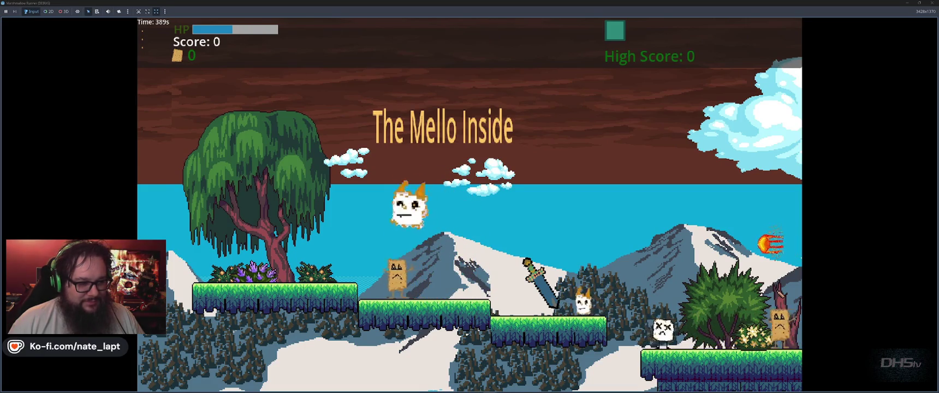
{"action": "key", "text": "F8"}
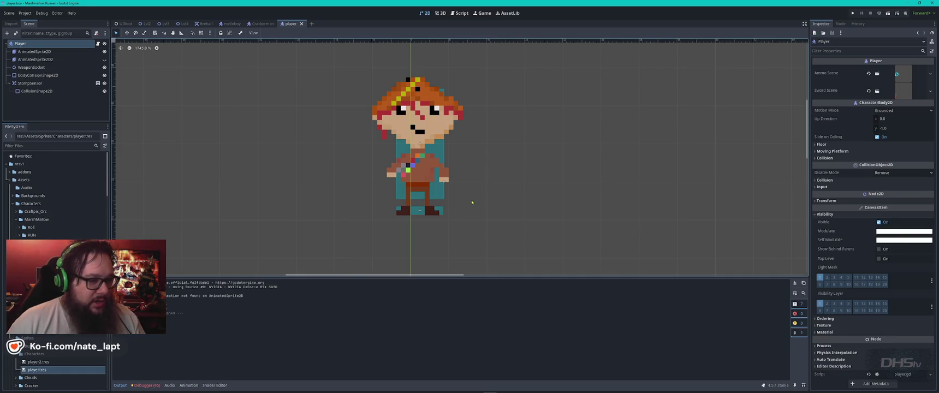
{"action": "scroll", "coordinate": [472, 203], "scroll_direction": "down", "scroll_amount": 2}
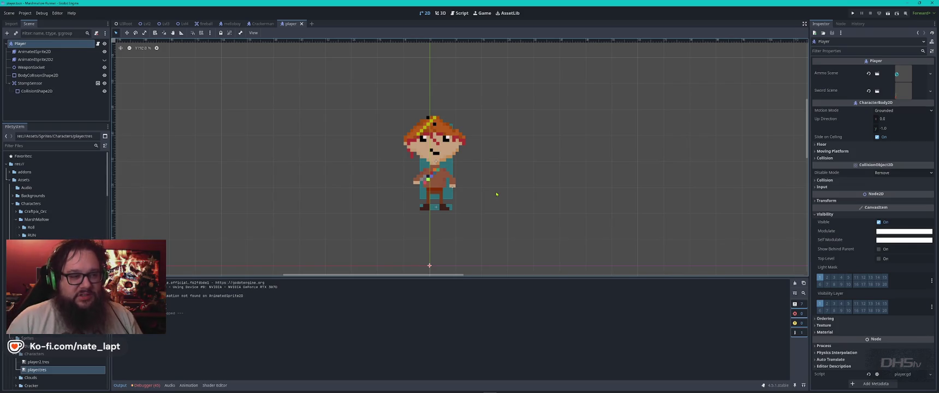
Collapse MarshMallow and Assets in FileSystem and open Core Engine/Core/Characters/Melloboy.
{"action": "scroll", "coordinate": [496, 194], "scroll_direction": "down", "scroll_amount": 4}
{"action": "scroll", "coordinate": [478, 197], "scroll_direction": "right", "scroll_amount": 2}
{"action": "scroll", "coordinate": [481, 198], "scroll_direction": "left", "scroll_amount": 1}
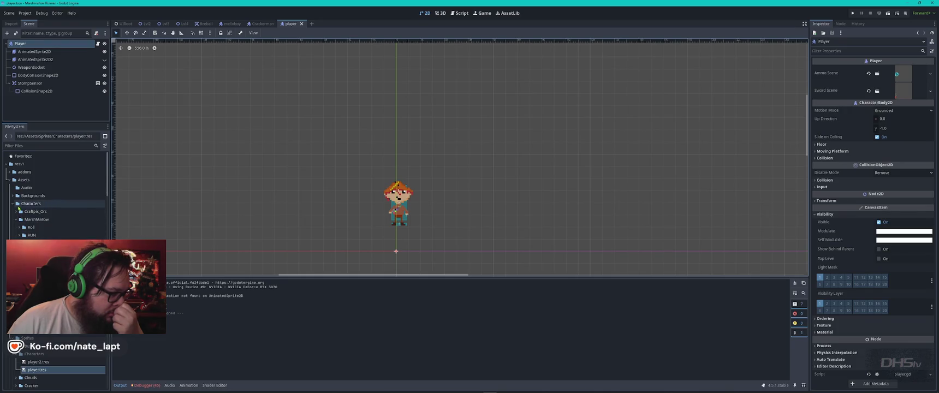
{"action": "left_click", "coordinate": [16, 220]}
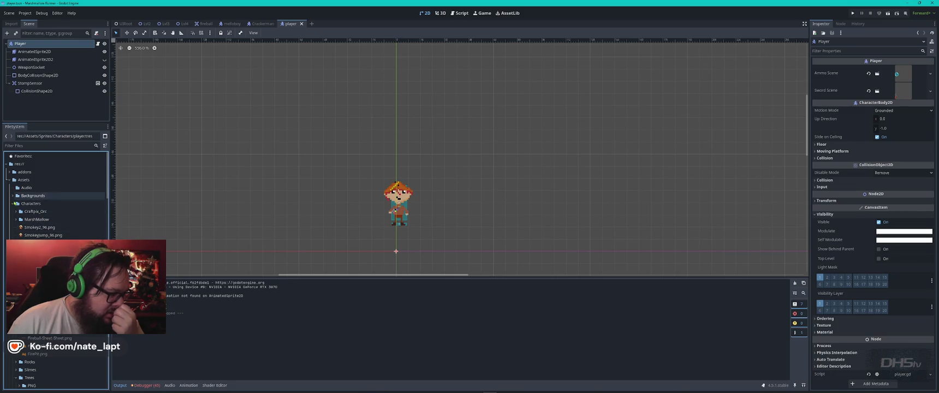
{"action": "left_click", "coordinate": [31, 204]}
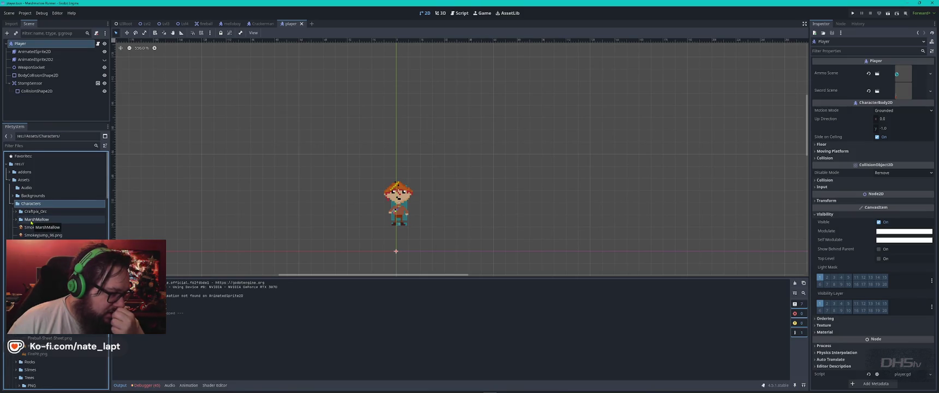
{"action": "left_click", "coordinate": [9, 180]}
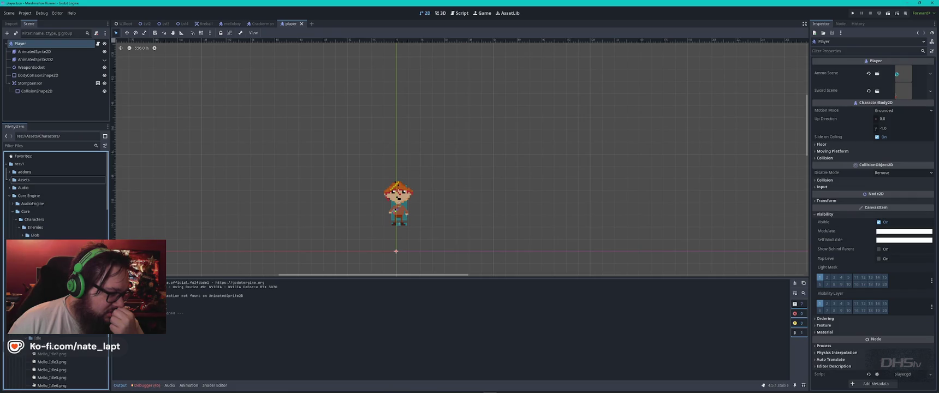
{"action": "scroll", "coordinate": [55, 366], "scroll_direction": "down", "scroll_amount": 5}
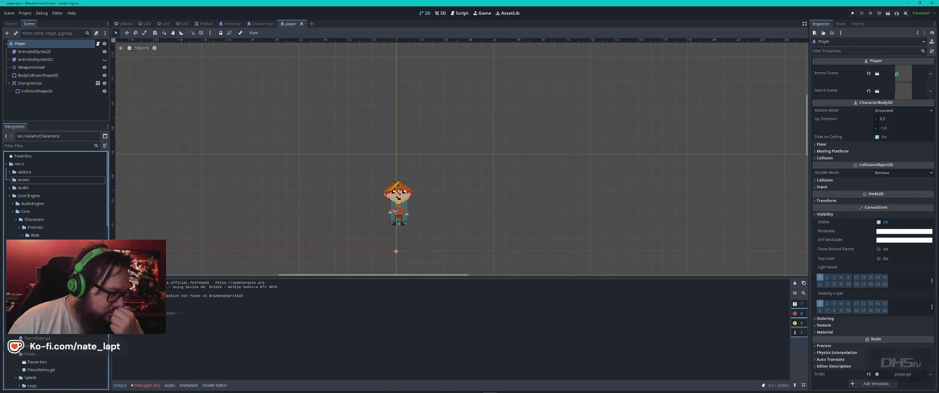
{"action": "left_click", "coordinate": [49, 289]}
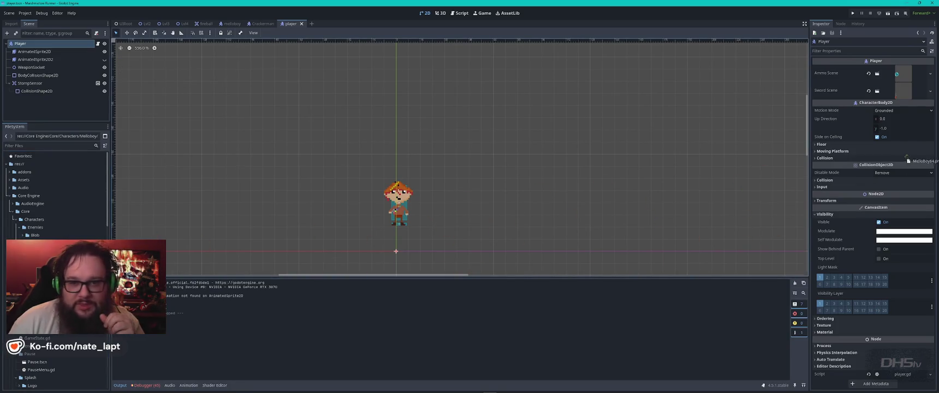
{"action": "left_click", "coordinate": [34, 51]}
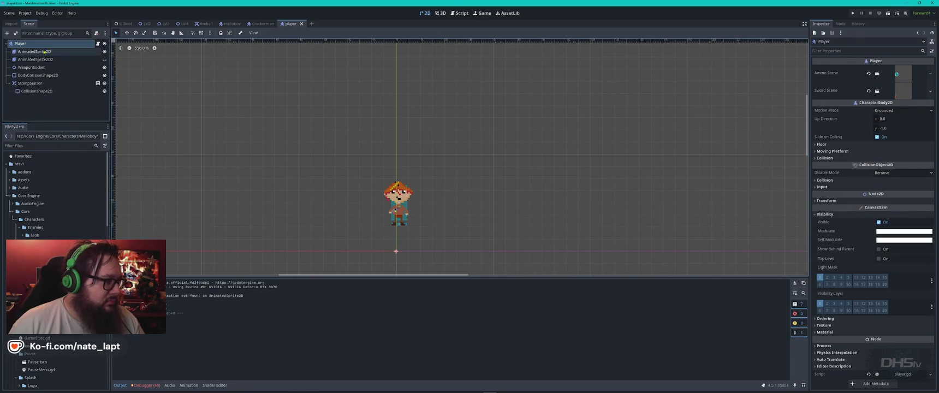
Replace the old idle frame with the Melloboy PNG in SpriteFrames.
{"action": "mouse_move", "coordinate": [64, 331]}
{"action": "left_mouse_down"}
{"action": "mouse_move", "coordinate": [180, 314]}
{"action": "mouse_move", "coordinate": [248, 322]}
{"action": "left_mouse_up"}
{"action": "left_click", "coordinate": [209, 327]}
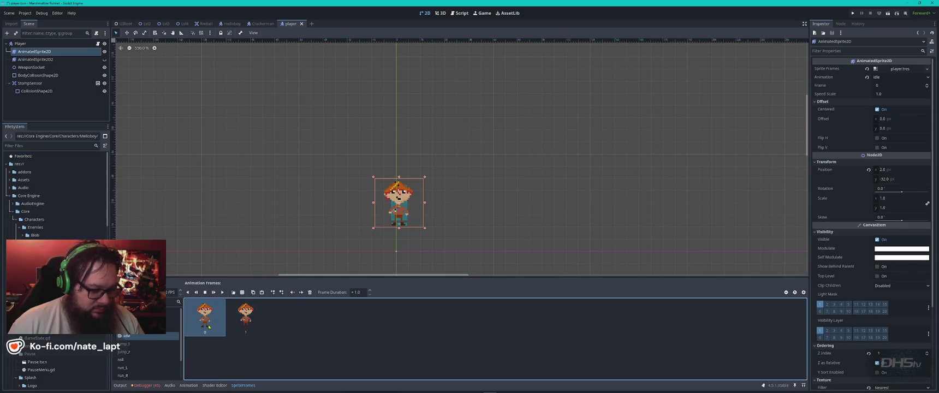
{"action": "key", "text": "Delete"}
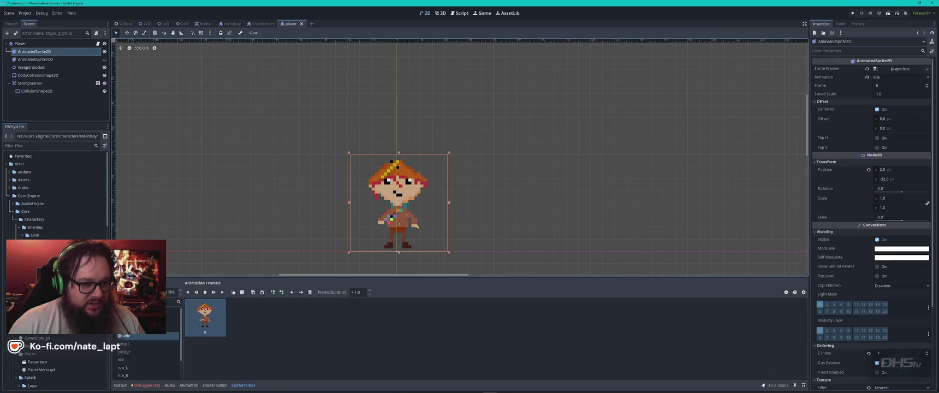
Move and enlarge BodyCollisionShape2D to cover the body, save, and launch a test run.
{"action": "scroll", "coordinate": [411, 232], "scroll_direction": "up", "scroll_amount": 4}
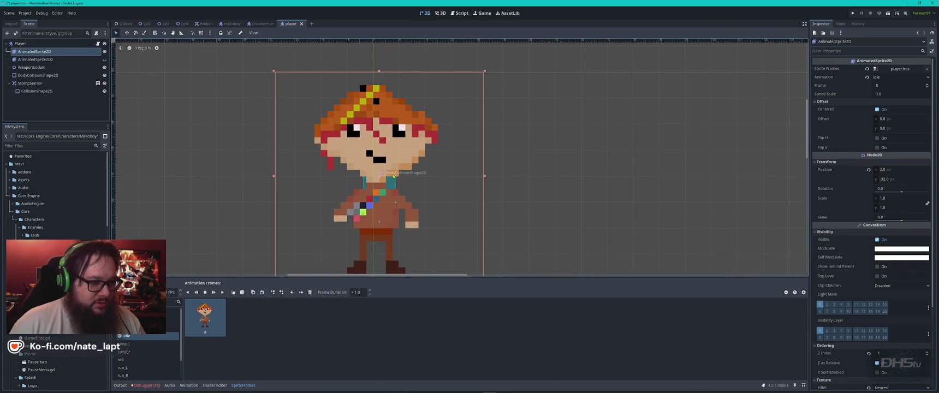
{"action": "left_click", "coordinate": [397, 187]}
{"action": "left_click_drag", "start_coordinate": [397, 187], "coordinate": [391, 220]}
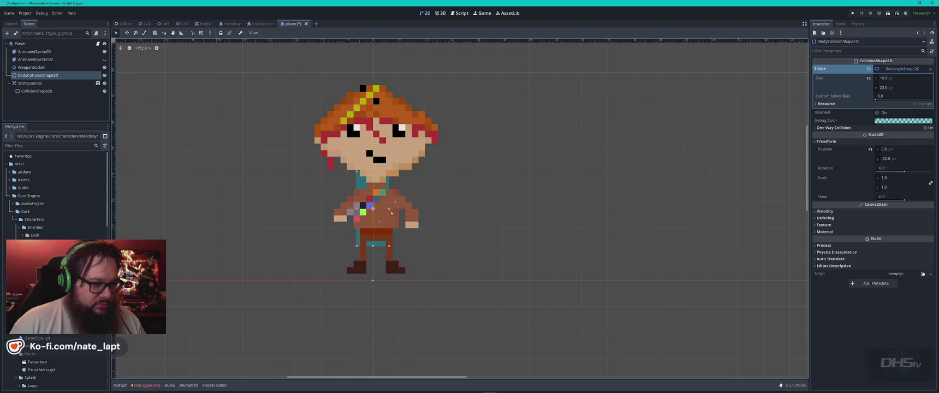
{"action": "mouse_move", "coordinate": [390, 174]}
{"action": "left_mouse_down"}
{"action": "mouse_move", "coordinate": [401, 164]}
{"action": "mouse_move", "coordinate": [402, 121]}
{"action": "mouse_move", "coordinate": [382, 271]}
{"action": "mouse_move", "coordinate": [407, 264]}
{"action": "left_mouse_up"}
{"action": "left_click", "coordinate": [36, 90]}
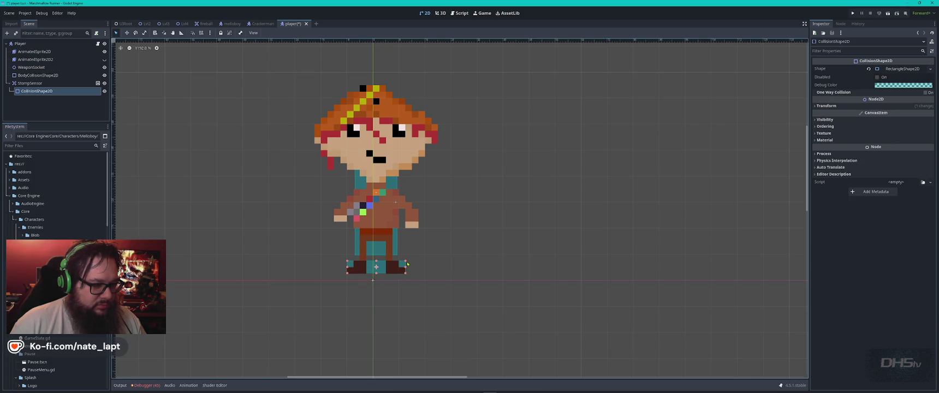
{"action": "left_click", "coordinate": [379, 250]}
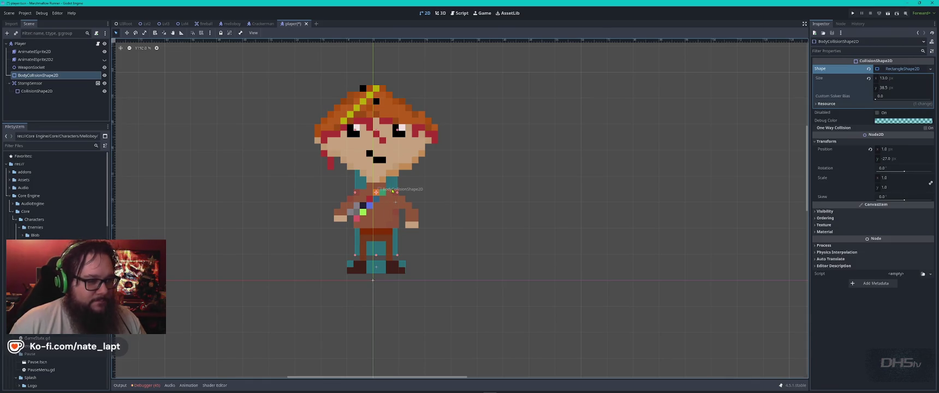
{"action": "key", "text": "ctrl+s"}
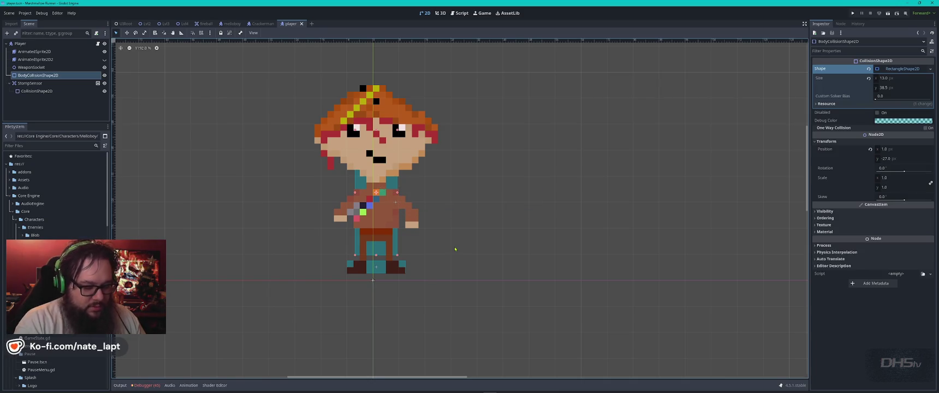
{"action": "key", "text": "F5"}
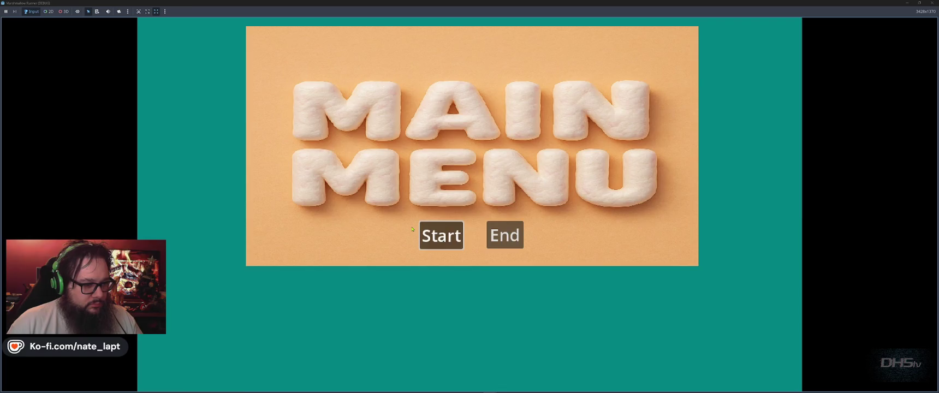
Start the game from the main menu and make the character jump with Space.
{"action": "left_click", "coordinate": [413, 230]}
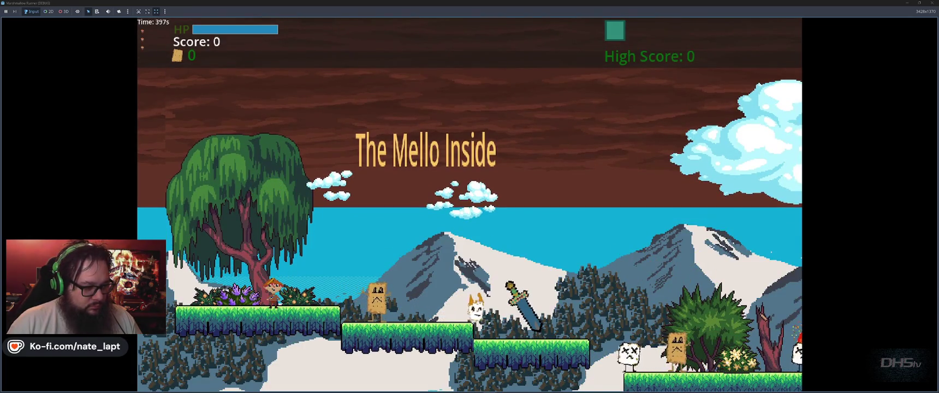
{"action": "key", "text": "space"}
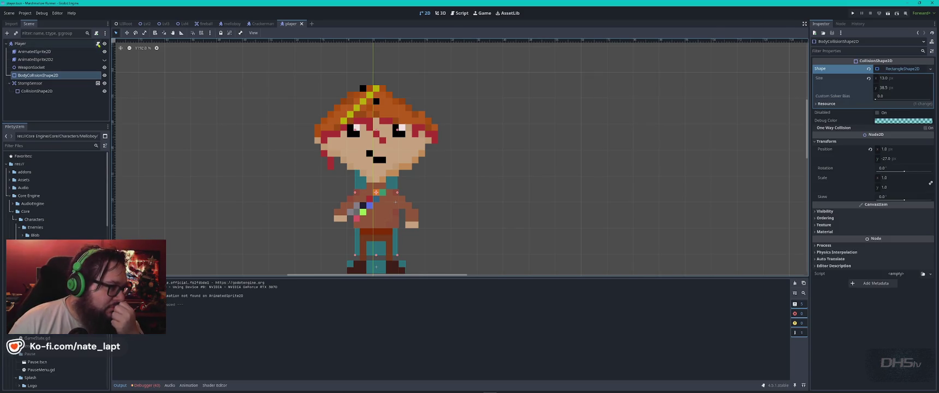
Clear the script from the Player node, then test-run the game and stop it.
{"action": "left_click", "coordinate": [98, 43]}
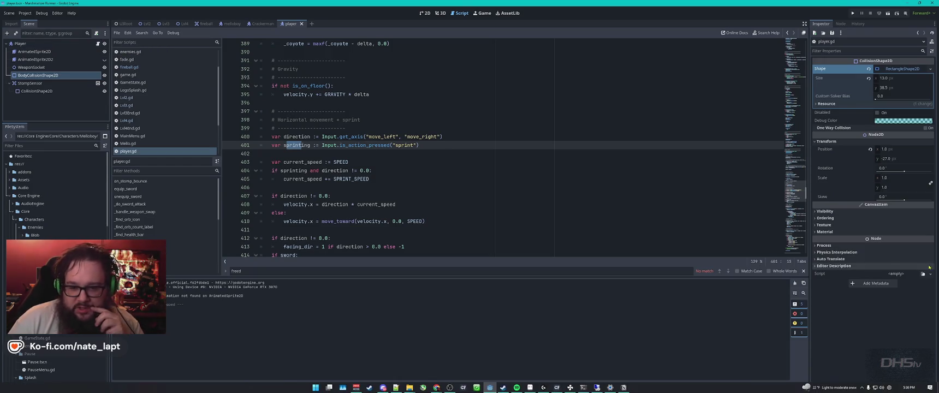
{"action": "left_click", "coordinate": [55, 44]}
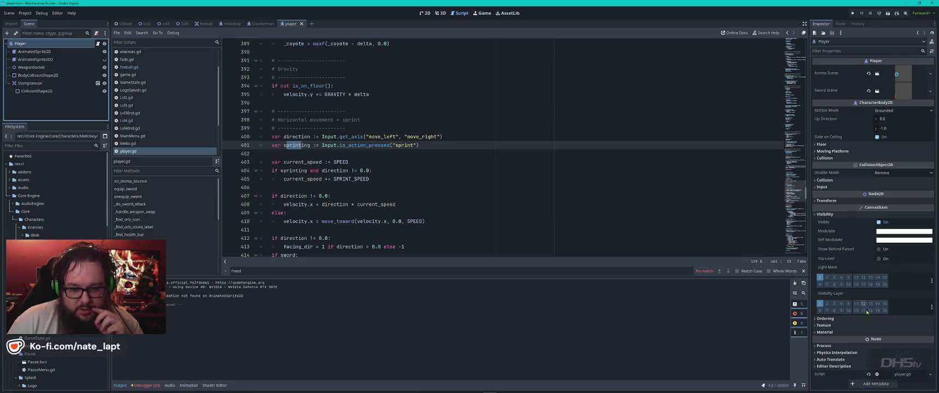
{"action": "left_click", "coordinate": [930, 374]}
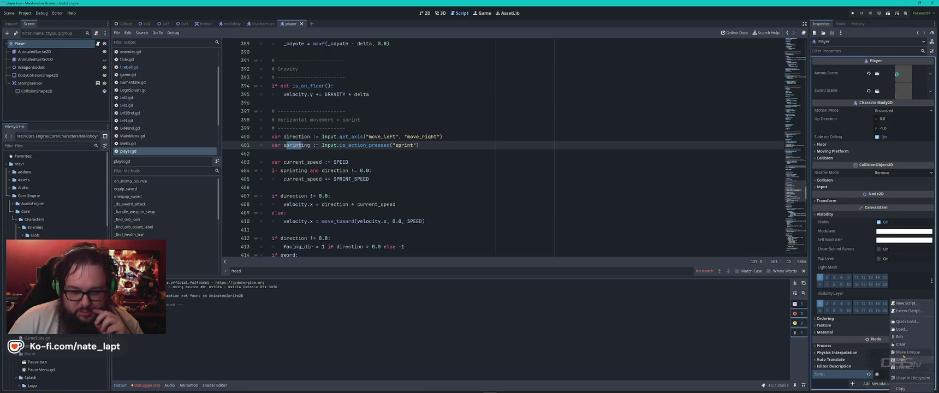
{"action": "left_click", "coordinate": [907, 345]}
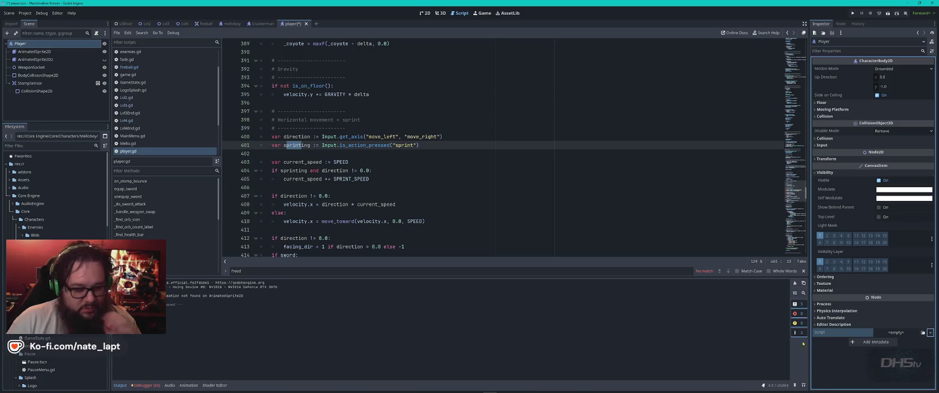
{"action": "key", "text": "F5"}
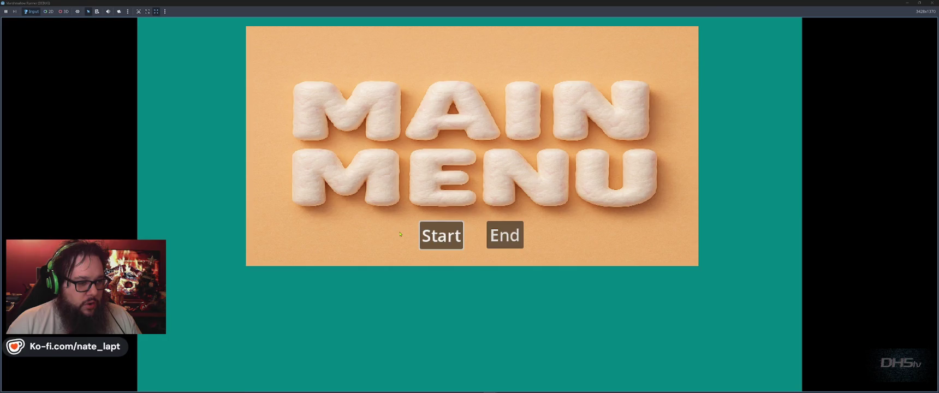
{"action": "left_click", "coordinate": [442, 236]}
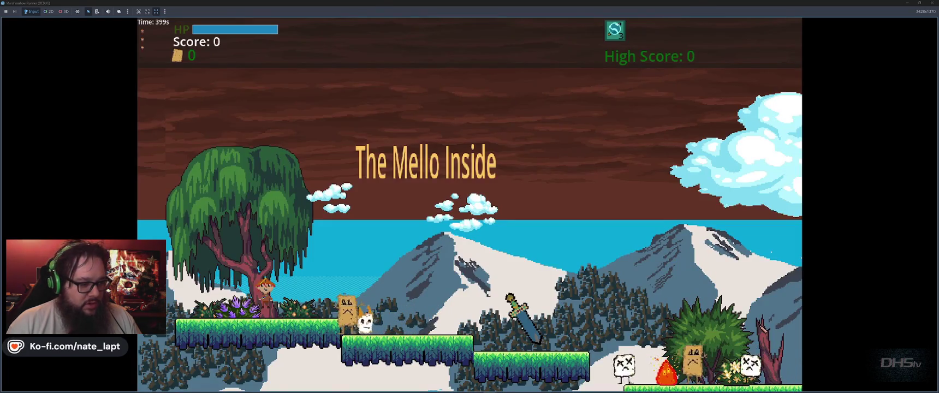
{"action": "key", "text": "F8"}
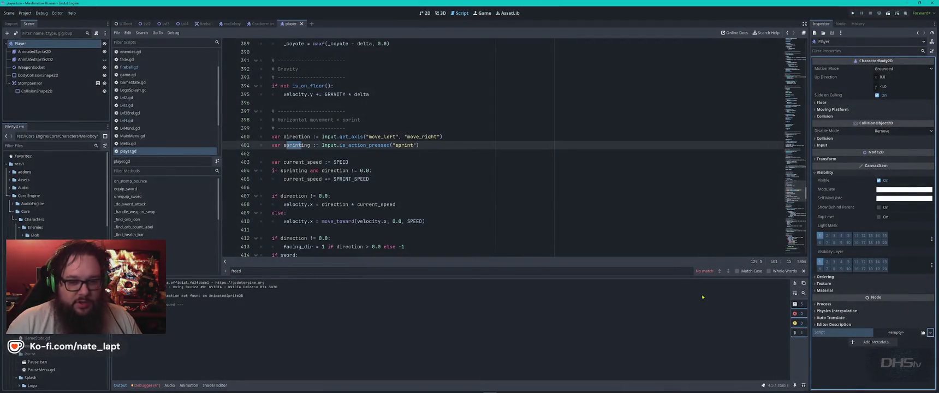
Quick Load player.gd back into the Player node's Script slot.
{"action": "left_click", "coordinate": [882, 333]}
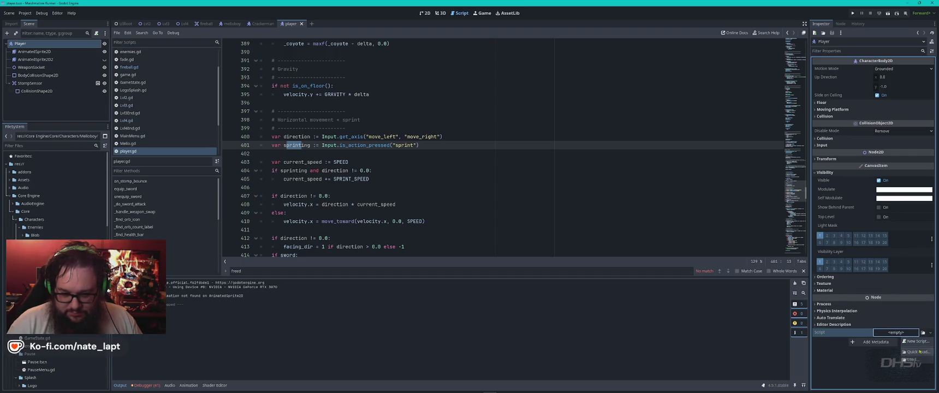
{"action": "left_click", "coordinate": [920, 352]}
{"action": "type", "text": "player"}
{"action": "key", "text": "Return"}
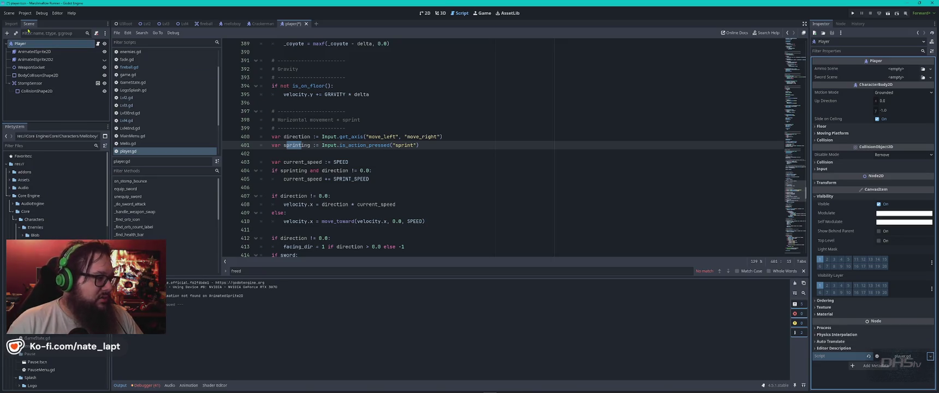
Select the player's AnimatedSprite2D node and browse its idle and jump_l animations.
{"action": "left_click", "coordinate": [58, 53]}
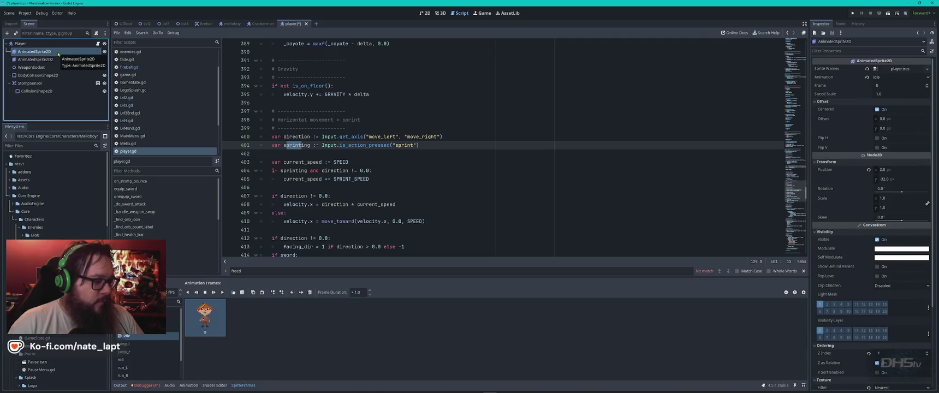
{"action": "left_click", "coordinate": [135, 345]}
{"action": "left_click", "coordinate": [131, 337]}
{"action": "left_click", "coordinate": [33, 59]}
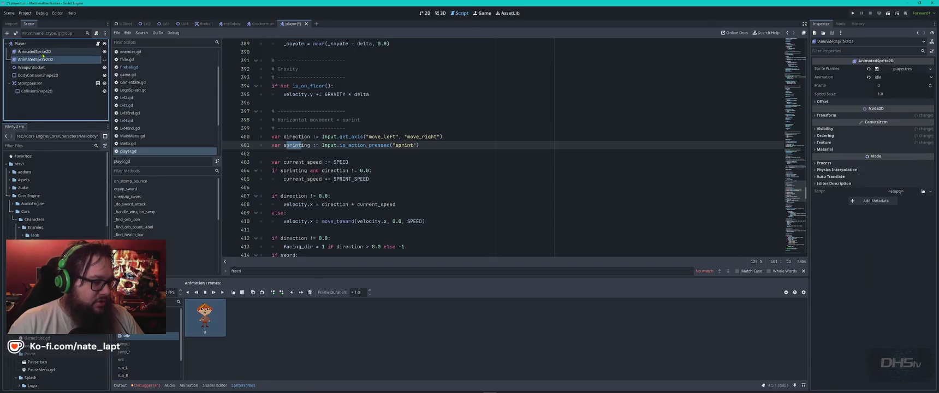
{"action": "left_click", "coordinate": [33, 51]}
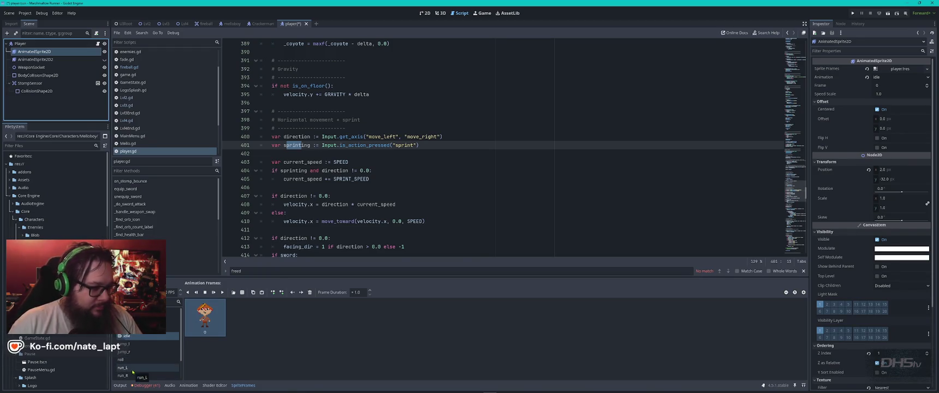
Replace the run_L and run_R frames with a single MelloBoy64.png frame each.
{"action": "left_click", "coordinate": [133, 369]}
{"action": "left_click_drag", "start_coordinate": [55, 284], "coordinate": [262, 316]}
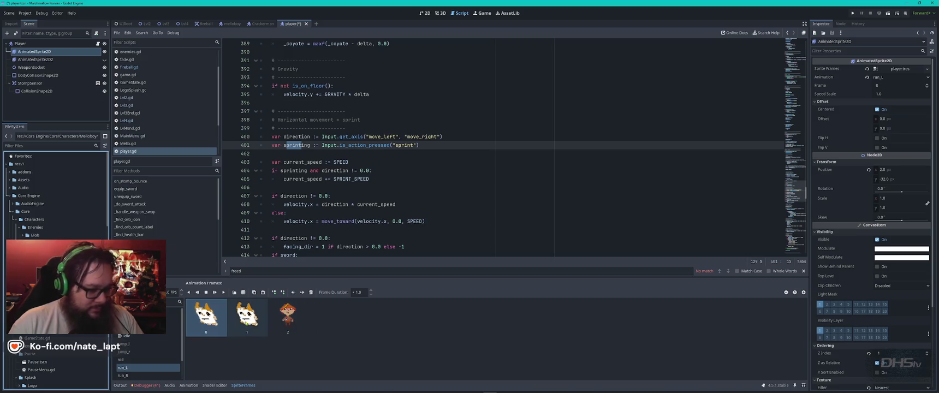
{"action": "left_click", "coordinate": [311, 292]}
{"action": "left_click", "coordinate": [311, 292]}
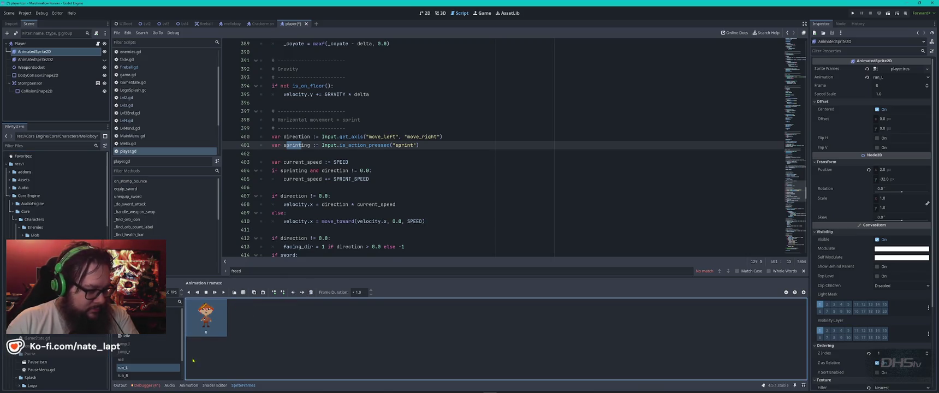
{"action": "left_click", "coordinate": [141, 376]}
{"action": "left_click_drag", "start_coordinate": [54, 284], "coordinate": [273, 317]}
{"action": "left_click", "coordinate": [247, 314]}
{"action": "key", "text": "Delete"}
{"action": "left_click", "coordinate": [206, 317]}
{"action": "key", "text": "Delete"}
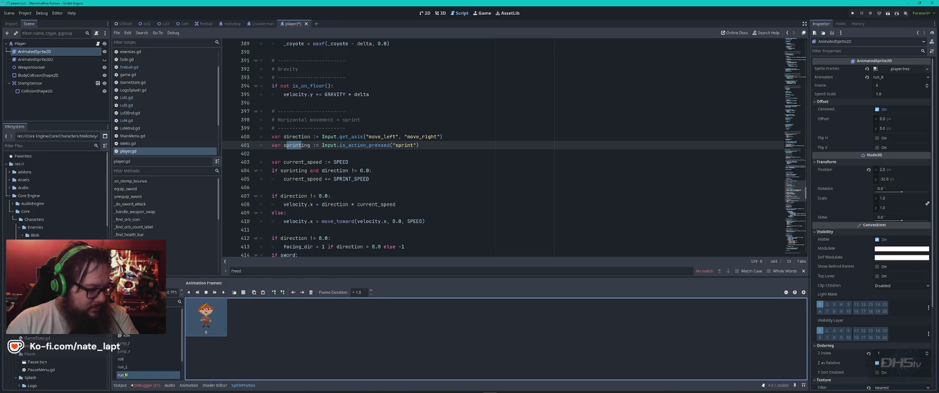
Replace the walk_L and walk_R frames with the Melloboy character image.
{"action": "scroll", "coordinate": [142, 355], "scroll_direction": "down", "scroll_amount": 2}
{"action": "left_click", "coordinate": [136, 365]}
{"action": "scroll", "coordinate": [145, 361], "scroll_direction": "down", "scroll_amount": 1}
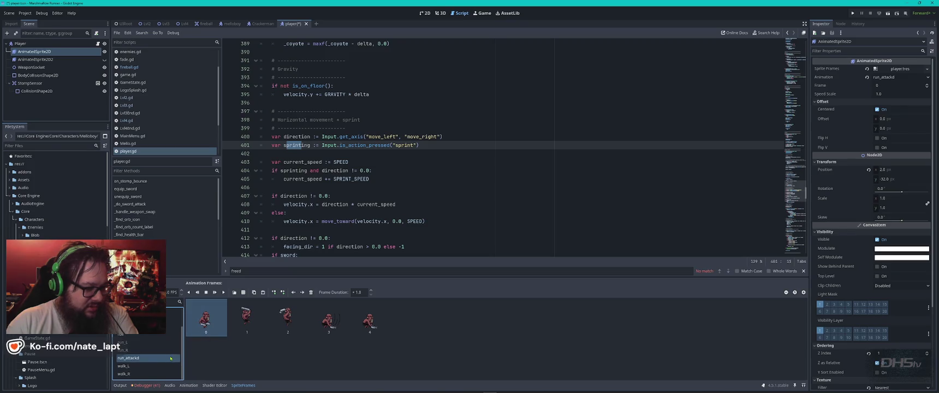
{"action": "left_click", "coordinate": [125, 366]}
{"action": "left_click_drag", "start_coordinate": [54, 284], "coordinate": [290, 314]}
{"action": "left_click", "coordinate": [247, 314]}
{"action": "key", "text": "Delete"}
{"action": "left_click", "coordinate": [206, 317]}
{"action": "key", "text": "Delete"}
{"action": "left_click", "coordinate": [163, 374]}
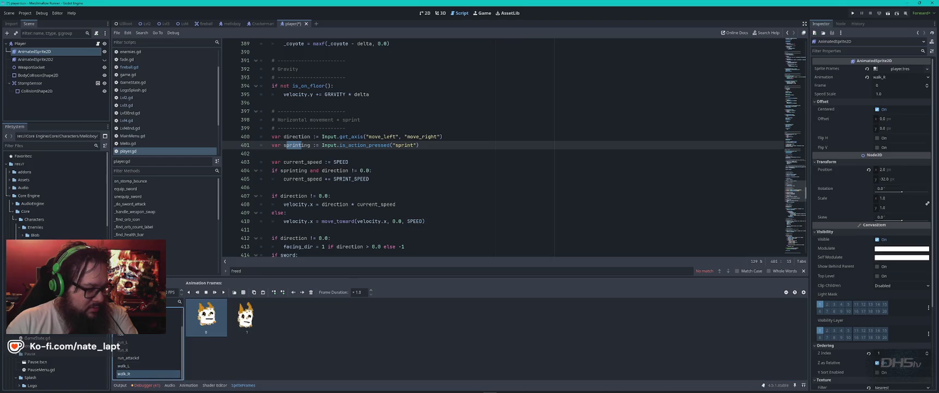
{"action": "left_click_drag", "start_coordinate": [54, 284], "coordinate": [288, 316]}
{"action": "left_click", "coordinate": [247, 314]}
{"action": "key", "text": "Delete"}
{"action": "left_click", "coordinate": [206, 317]}
{"action": "key", "text": "Delete"}
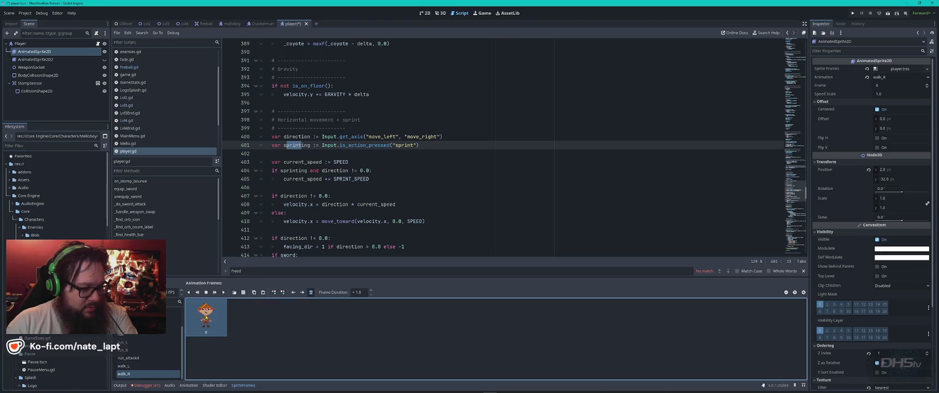
Make attack1 use the single Melloboy frame, deleting its old frames.
{"action": "scroll", "coordinate": [164, 360], "scroll_direction": "up", "scroll_amount": 5}
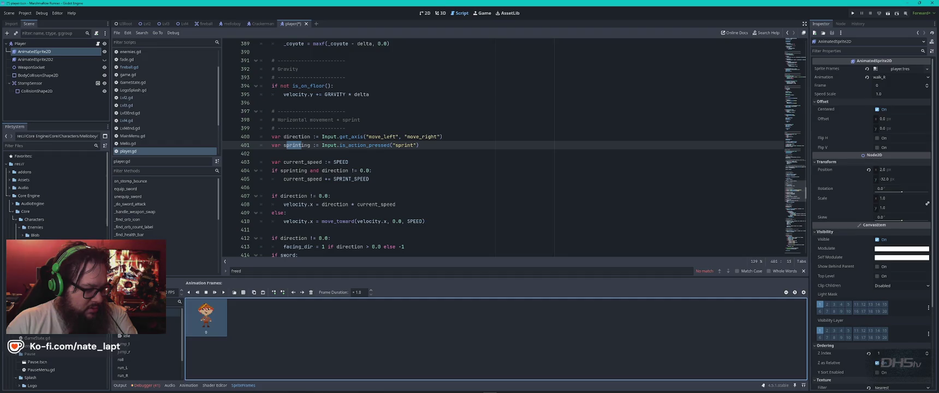
{"action": "left_click", "coordinate": [174, 312]}
{"action": "mouse_move", "coordinate": [54, 284]}
{"action": "left_mouse_down"}
{"action": "mouse_move", "coordinate": [180, 306]}
{"action": "mouse_move", "coordinate": [370, 316]}
{"action": "left_mouse_up"}
{"action": "left_click", "coordinate": [206, 316]}
{"action": "key", "text": "Delete"}
{"action": "key", "text": "Delete"}
{"action": "key", "text": "Delete"}
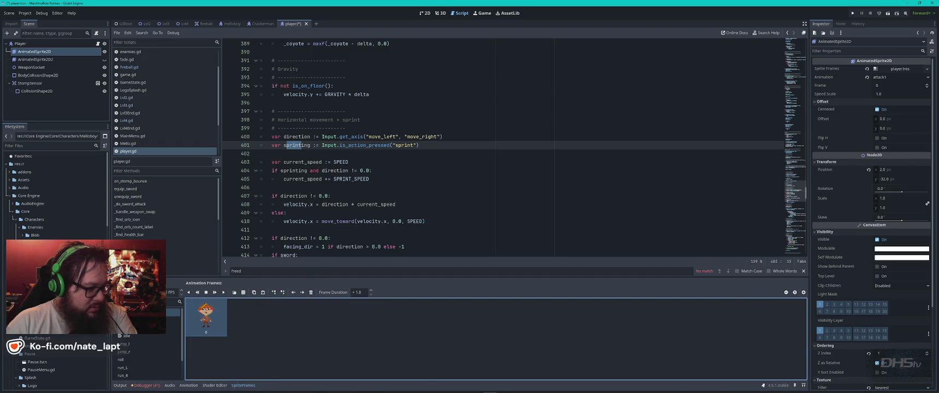
Swap the dead and duck animations to the Melloboy frame, then launch a test run.
{"action": "left_click", "coordinate": [174, 327]}
{"action": "left_click", "coordinate": [174, 320]}
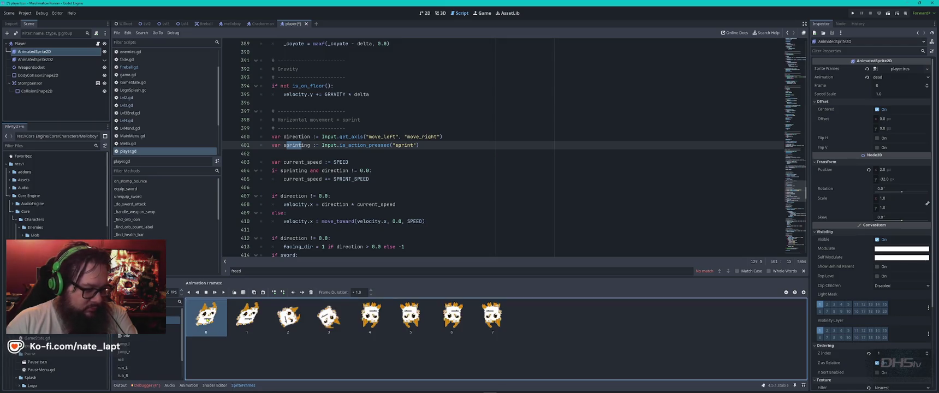
{"action": "key", "text": "Delete"}
{"action": "key", "text": "Delete"}
{"action": "key", "text": "Delete"}
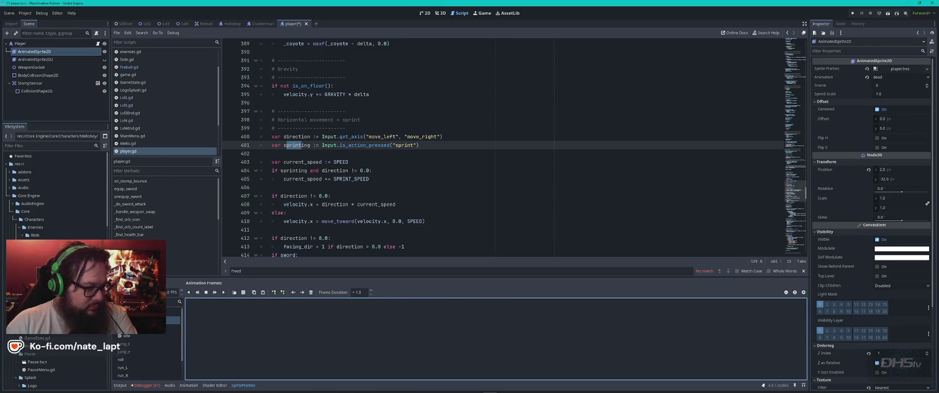
{"action": "key", "text": "ctrl+v"}
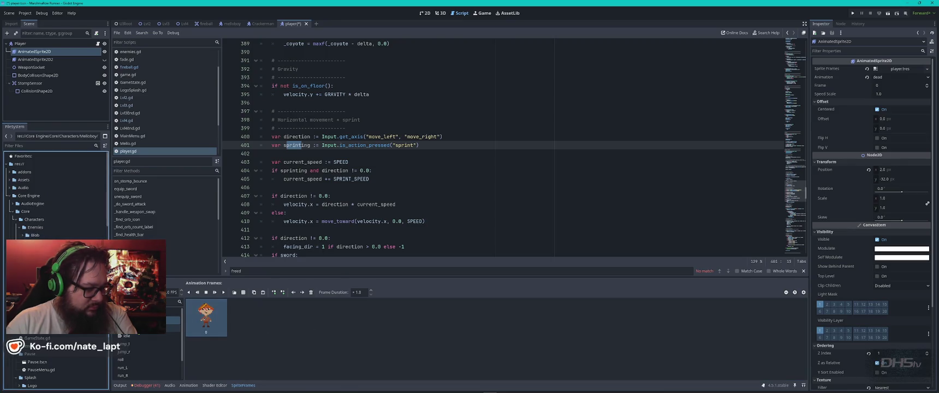
{"action": "left_click", "coordinate": [173, 328]}
{"action": "left_click_drag", "start_coordinate": [61, 306], "coordinate": [206, 317]}
{"action": "key", "text": "F5"}
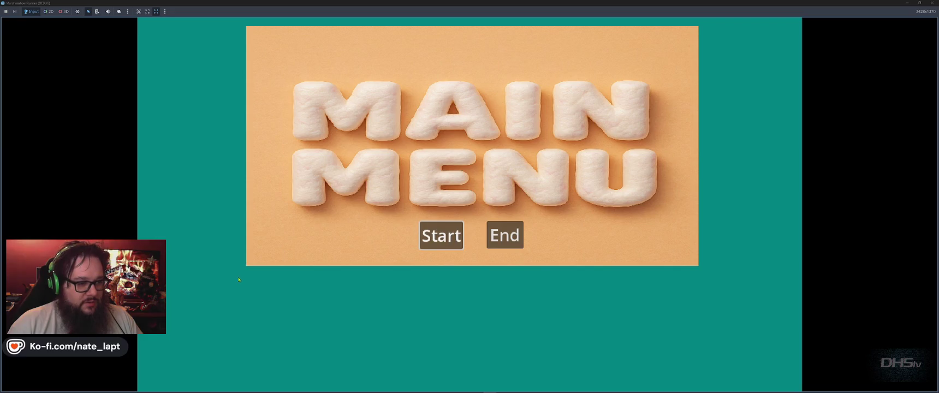
Start the game from the main menu, then stop the debug run.
{"action": "left_click", "coordinate": [440, 235]}
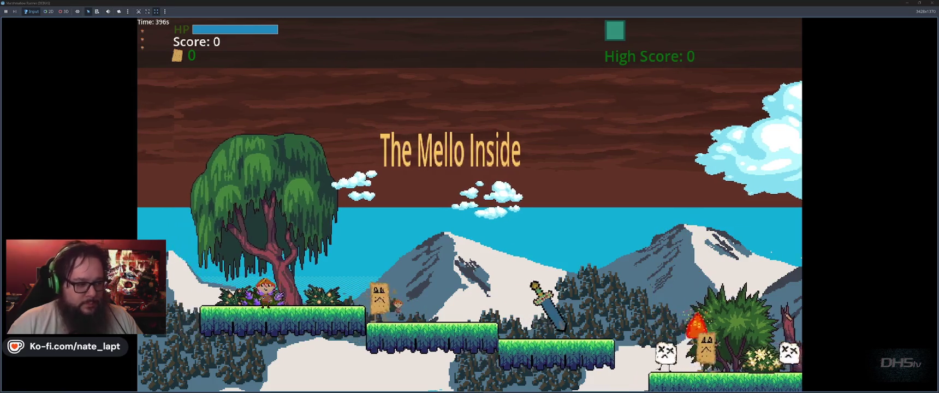
{"action": "key", "text": "F8"}
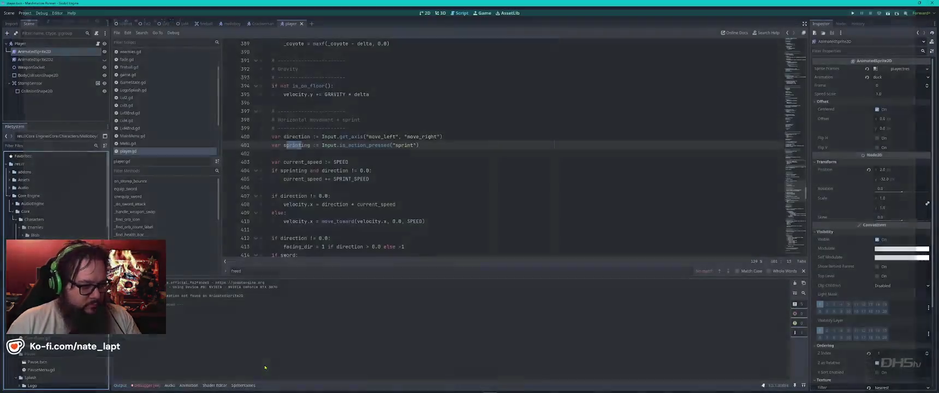
Add the character image to jump_l and delete the old jump_r frames.
{"action": "left_click", "coordinate": [47, 53]}
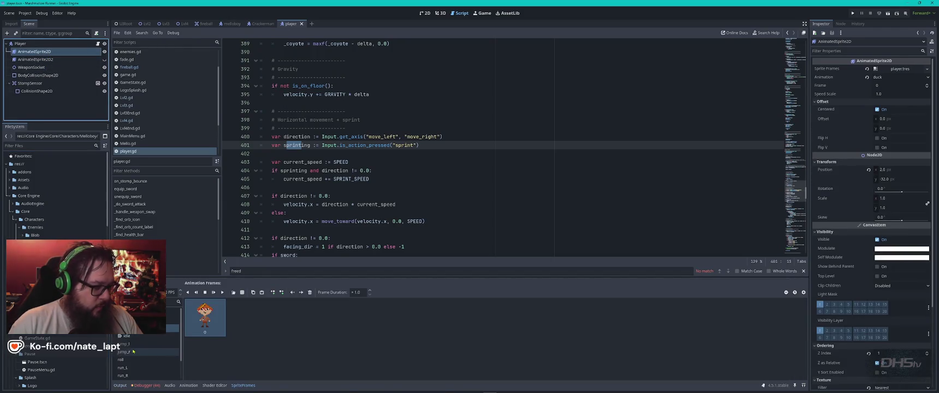
{"action": "left_click", "coordinate": [131, 345]}
{"action": "mouse_move", "coordinate": [49, 262]}
{"action": "left_mouse_down"}
{"action": "mouse_move", "coordinate": [328, 333]}
{"action": "mouse_move", "coordinate": [287, 316]}
{"action": "mouse_move", "coordinate": [220, 320]}
{"action": "mouse_move", "coordinate": [228, 331]}
{"action": "left_mouse_up"}
{"action": "left_click", "coordinate": [124, 352]}
{"action": "key", "text": "Delete"}
{"action": "key", "text": "Delete"}
{"action": "key", "text": "Delete"}
Delete the old roll frames, then launch another test run.
{"action": "left_click", "coordinate": [122, 359]}
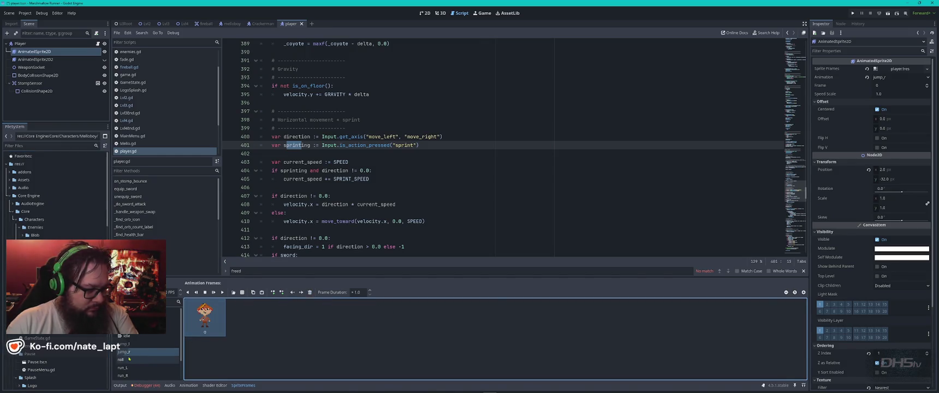
{"action": "key", "text": "Delete"}
{"action": "key", "text": "Delete"}
{"action": "key", "text": "Delete"}
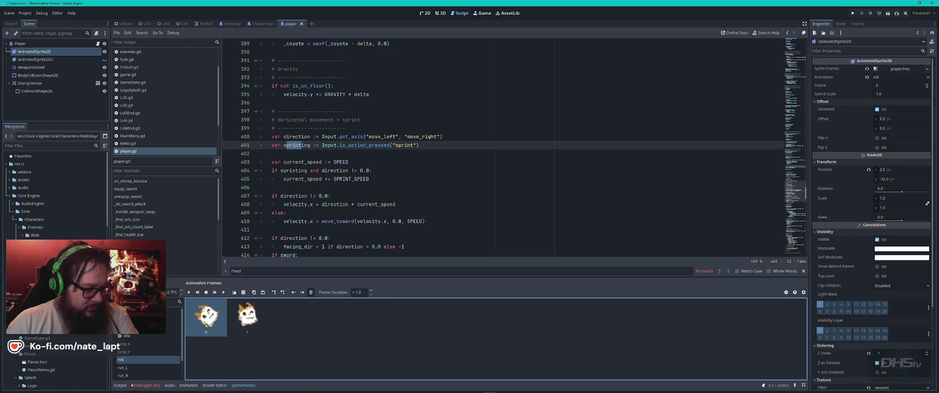
{"action": "left_click", "coordinate": [131, 368]}
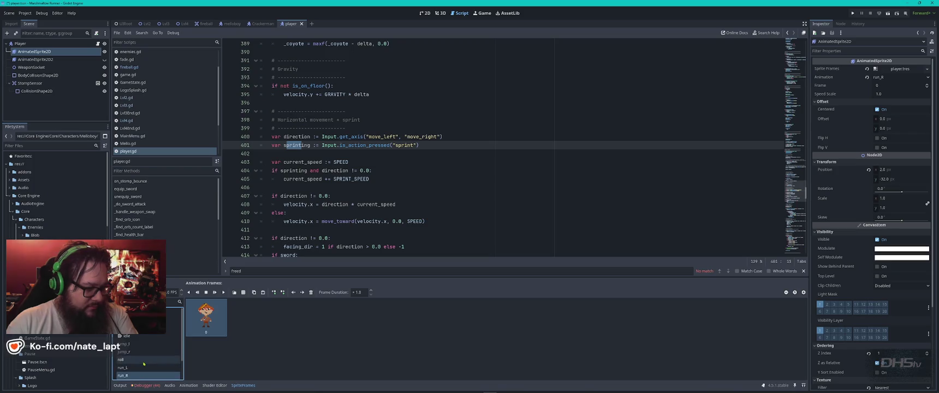
{"action": "key", "text": "F5"}
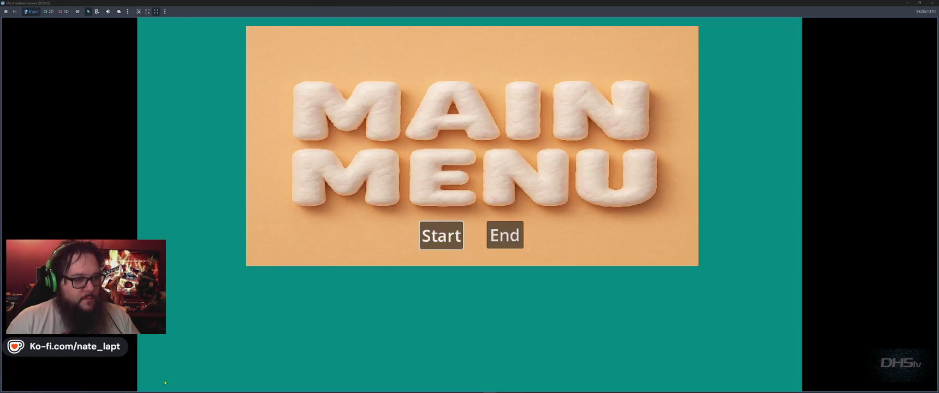
Close the game and view the Lvl2 scene in 2D, undoing and redoing the Trees2 move.
{"action": "key", "text": "Return"}
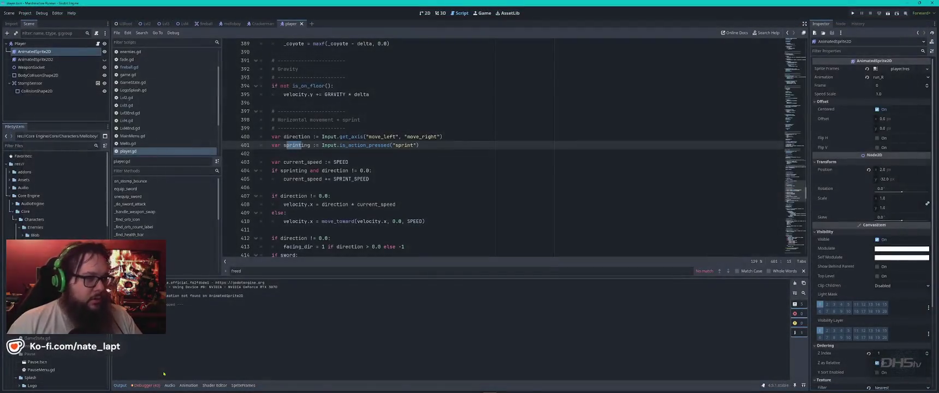
{"action": "left_click", "coordinate": [146, 24]}
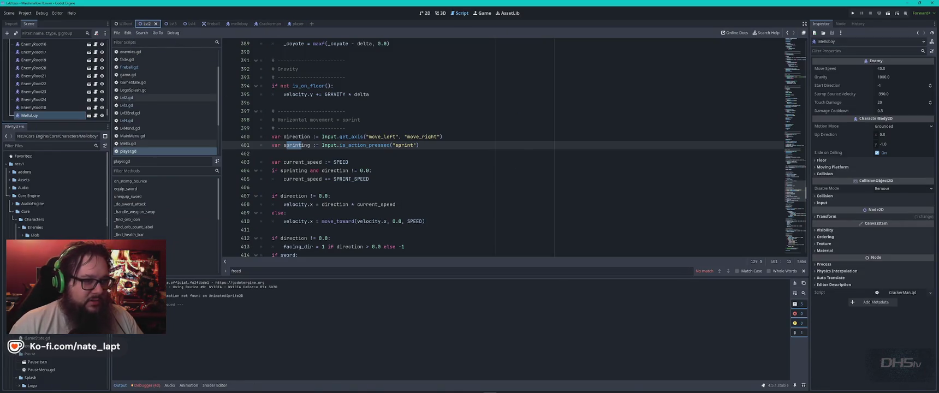
{"action": "left_click", "coordinate": [425, 12]}
{"action": "scroll", "coordinate": [213, 150], "scroll_direction": "up", "scroll_amount": 5}
{"action": "left_click", "coordinate": [216, 74]}
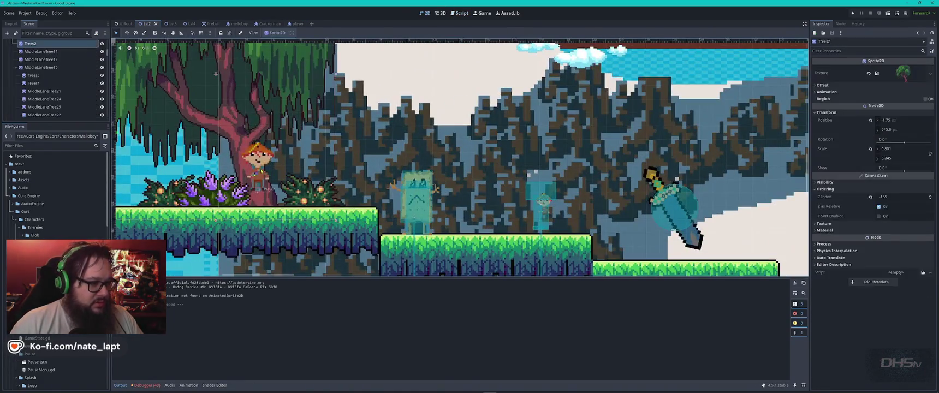
{"action": "key", "text": "ctrl+z"}
{"action": "key", "text": "ctrl+shift+z"}
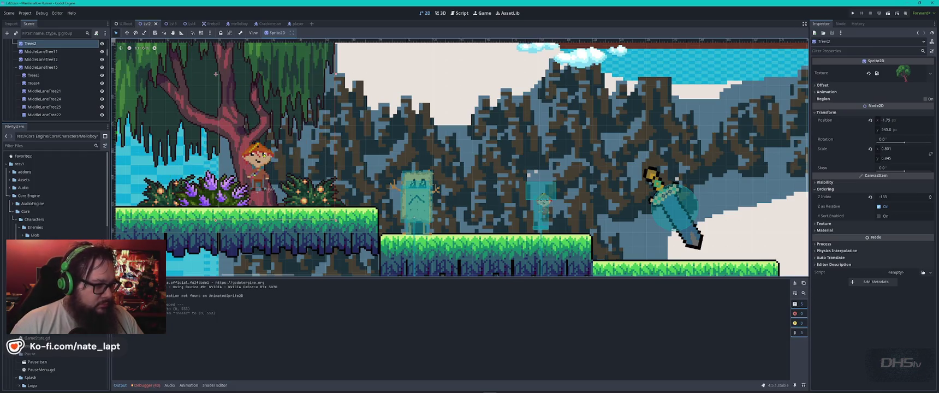
{"action": "key", "text": "ctrl+z"}
{"action": "key", "text": "ctrl+shift+z"}
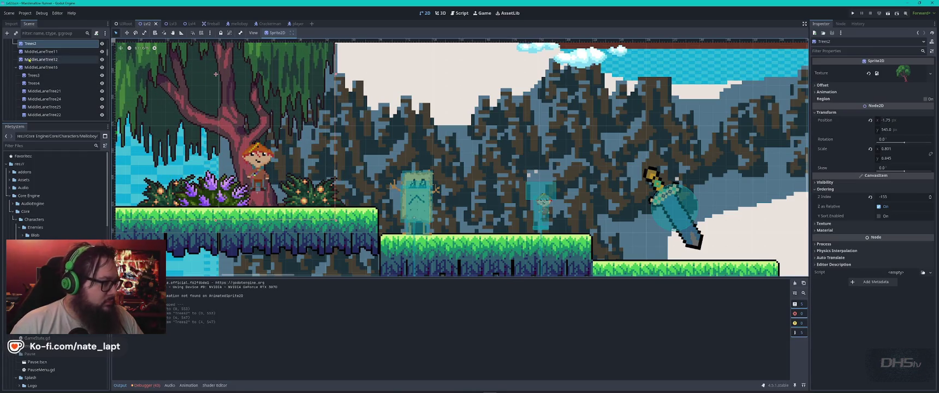
{"action": "scroll", "coordinate": [56, 81], "scroll_direction": "up", "scroll_amount": 10}
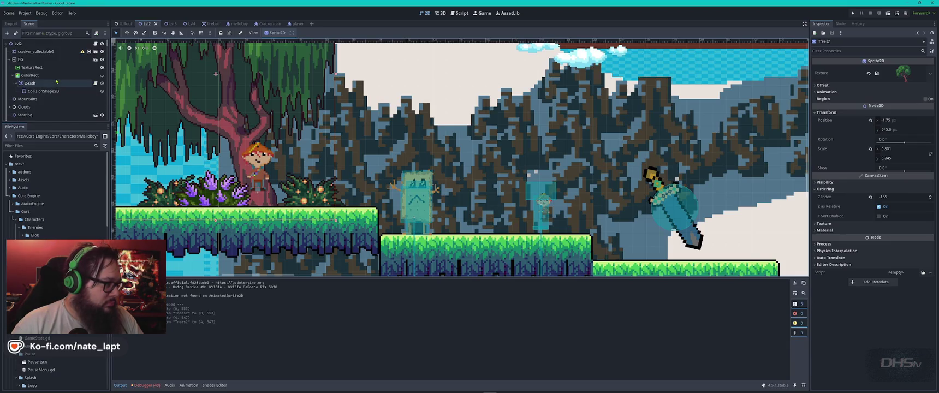
{"action": "scroll", "coordinate": [32, 77], "scroll_direction": "down", "scroll_amount": 3}
Nudge the Player node down to about 23, 625 px and run the game.
{"action": "left_click", "coordinate": [23, 83]}
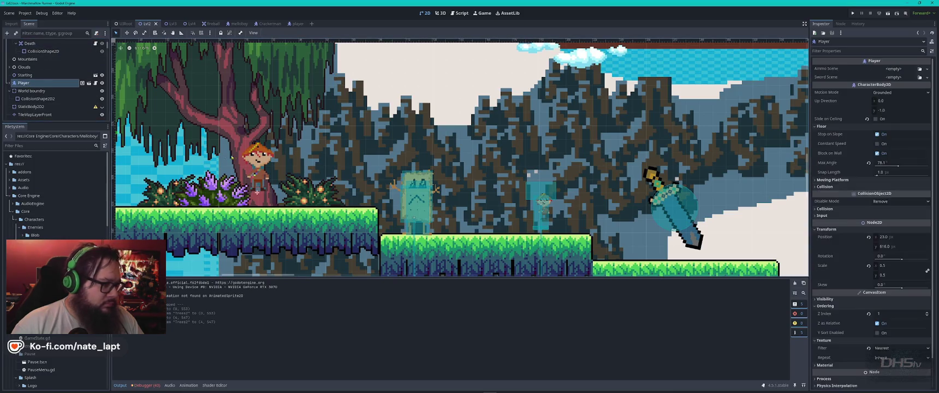
{"action": "key", "text": "Down"}
{"action": "key", "text": "Down"}
{"action": "key", "text": "Down"}
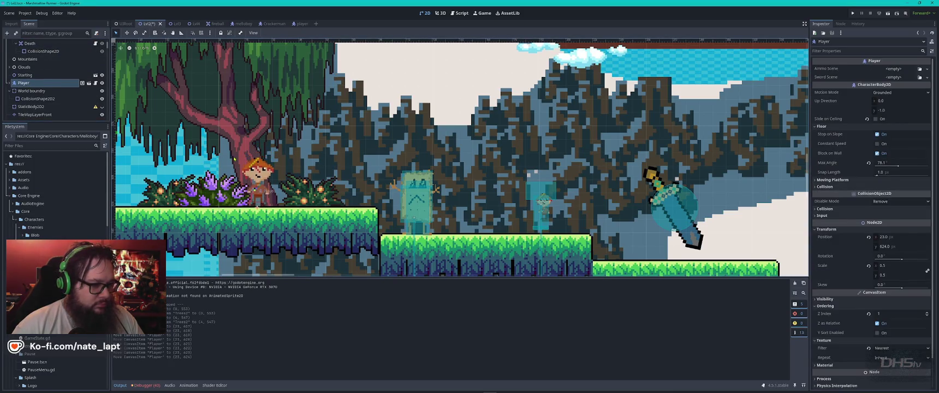
{"action": "key", "text": "F5"}
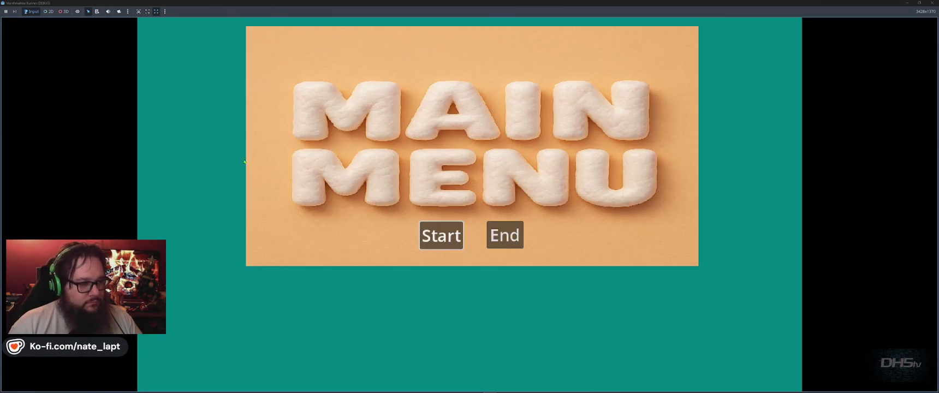
Start the game and jump right across the opening platforms and gap.
{"action": "left_click", "coordinate": [442, 236]}
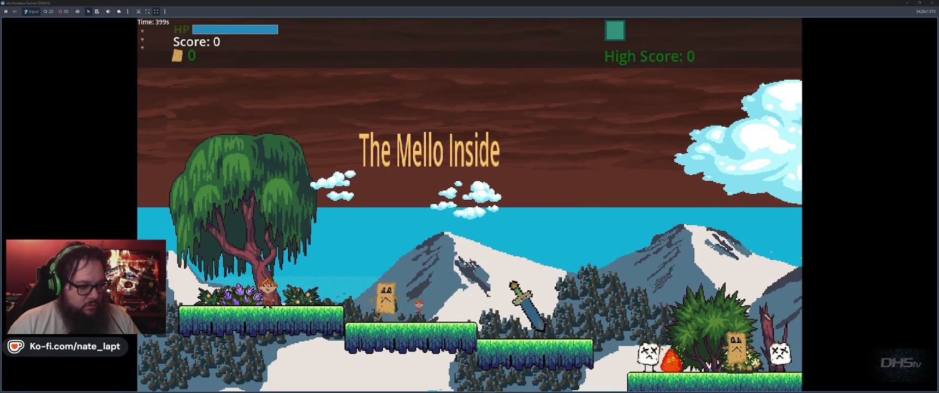
{"action": "key", "text": "space"}
{"action": "key", "text": "space"}
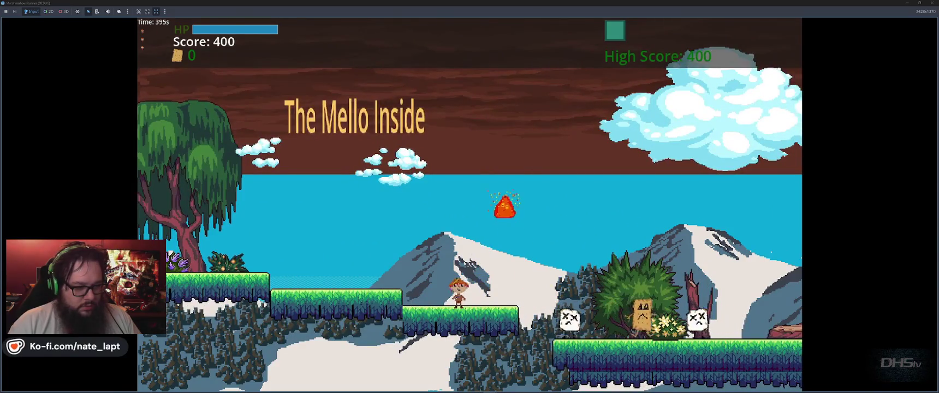
{"action": "key", "text": "space"}
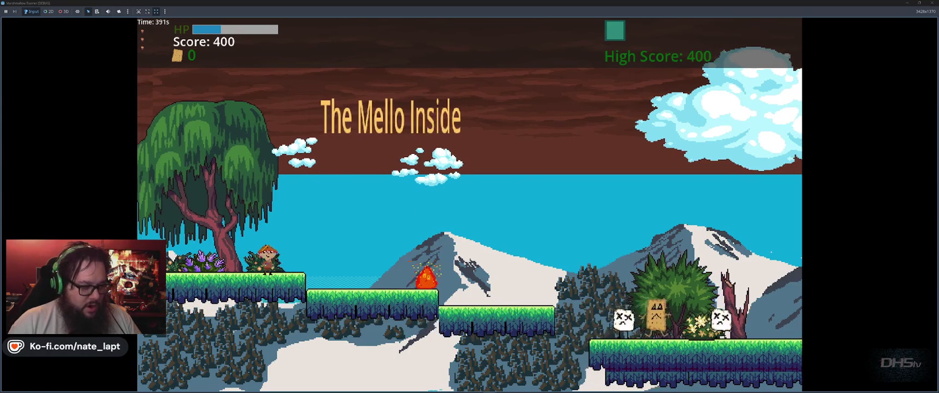
{"action": "key", "text": "space"}
{"action": "key", "text": "Right"}
{"action": "key", "text": "space"}
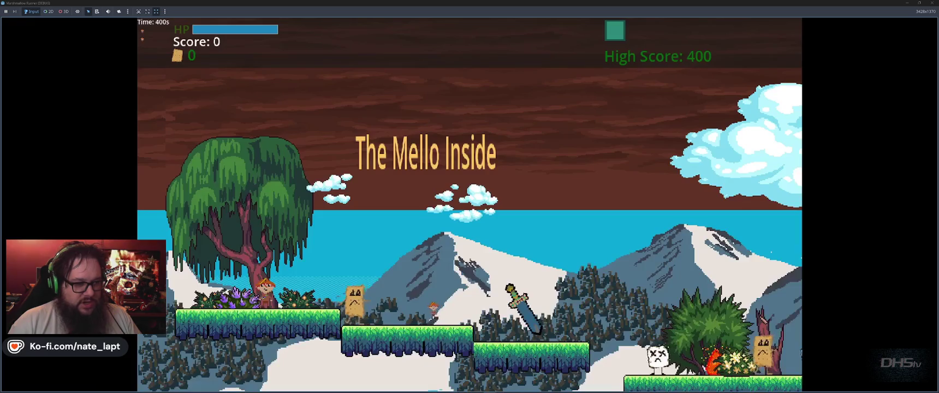
{"action": "key", "text": "Right"}
{"action": "key", "text": "space"}
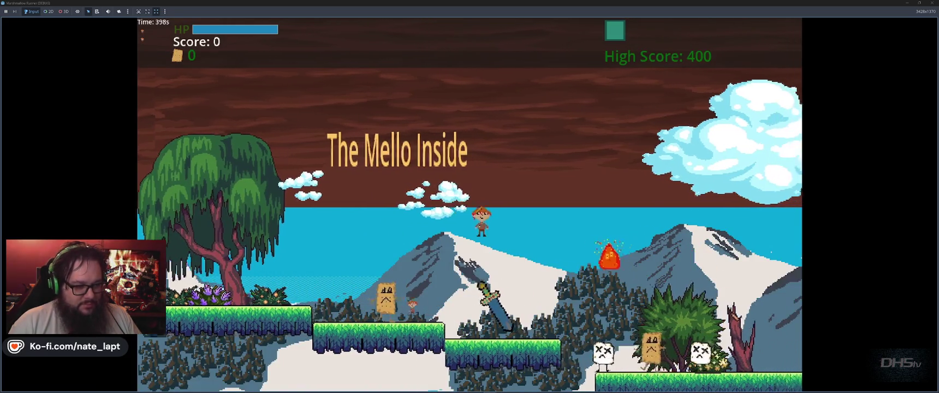
{"action": "key", "text": "Right"}
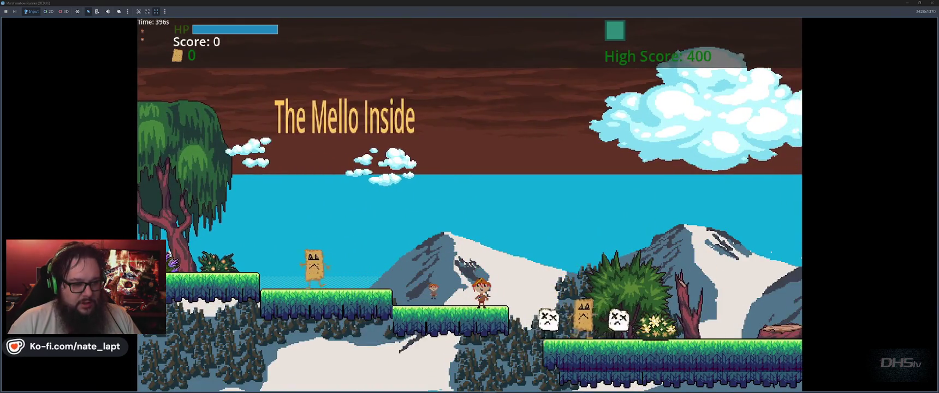
{"action": "key", "text": "space"}
Run right stomping Melloboy enemies for points and climb the slope.
{"action": "key", "text": "Right"}
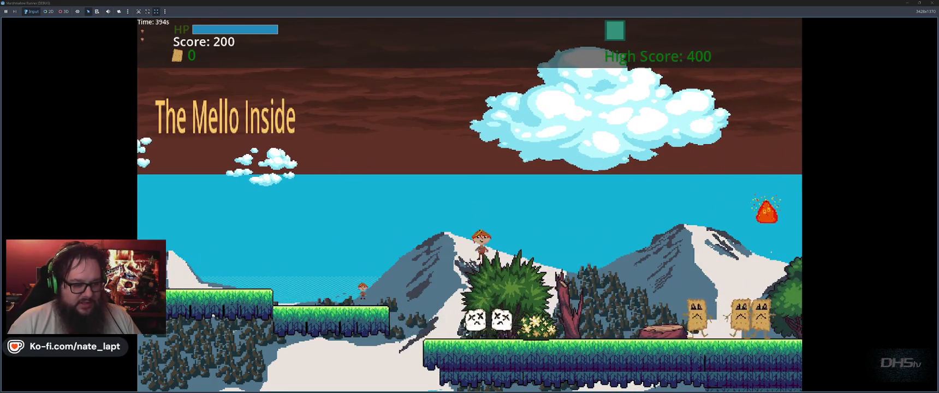
{"action": "key", "text": "Right"}
{"action": "key", "text": "space"}
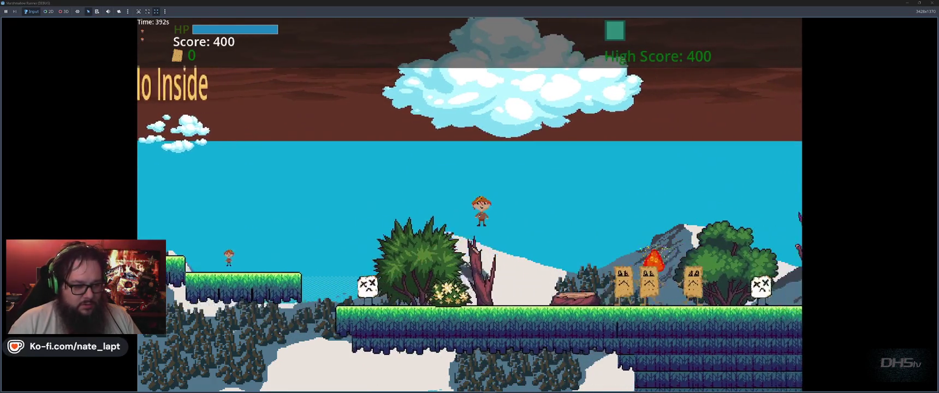
{"action": "key", "text": "Right"}
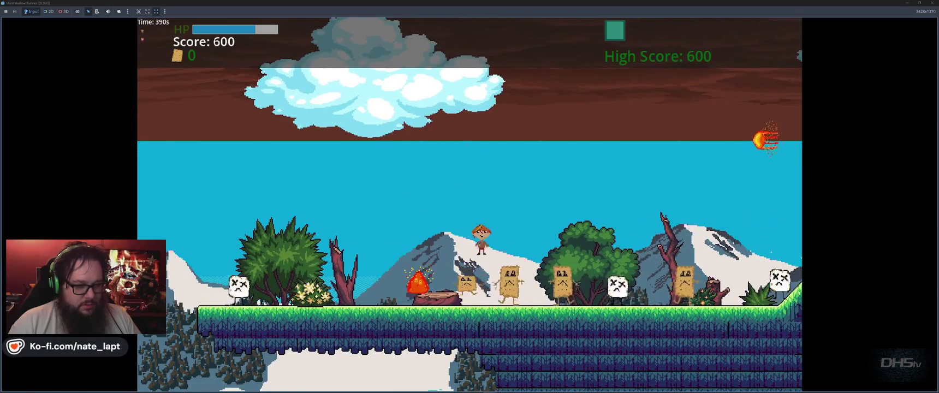
{"action": "key", "text": "Right"}
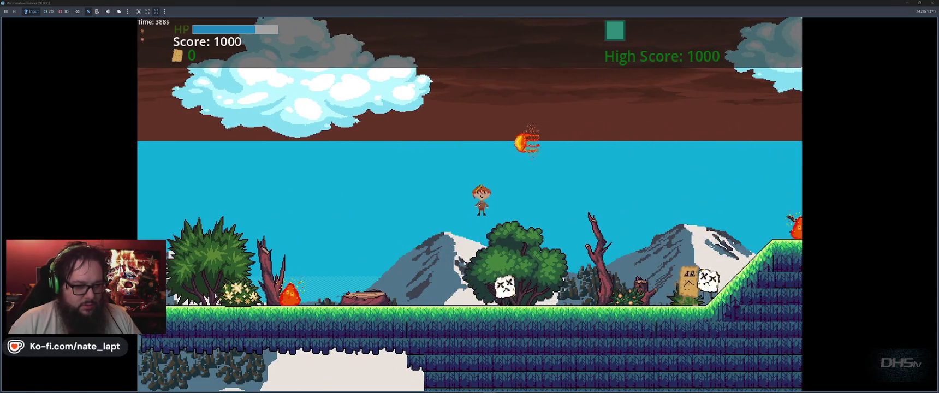
{"action": "key", "text": "Right"}
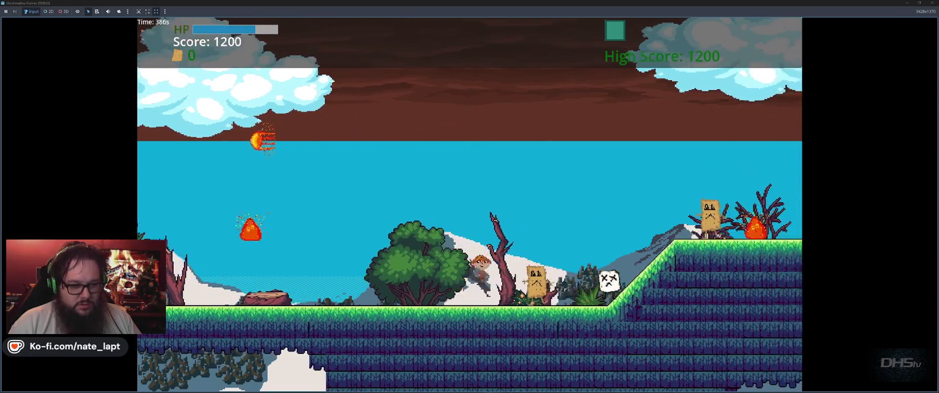
{"action": "key", "text": "space"}
{"action": "key", "text": "Right"}
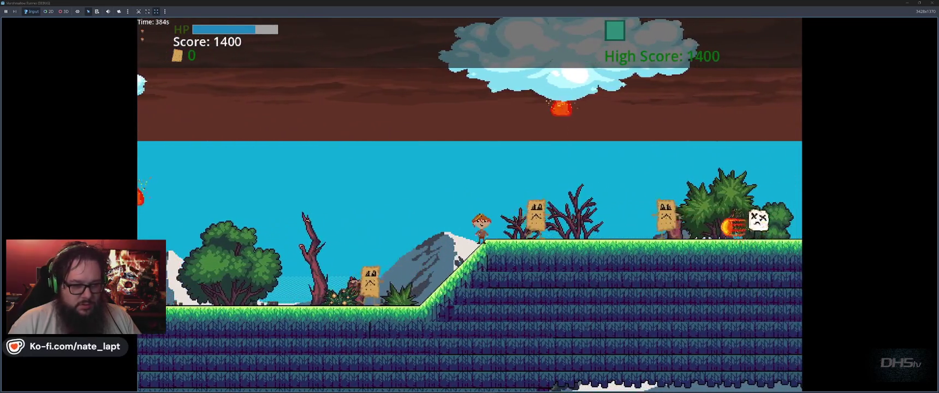
{"action": "key", "text": "space"}
{"action": "key", "text": "Right"}
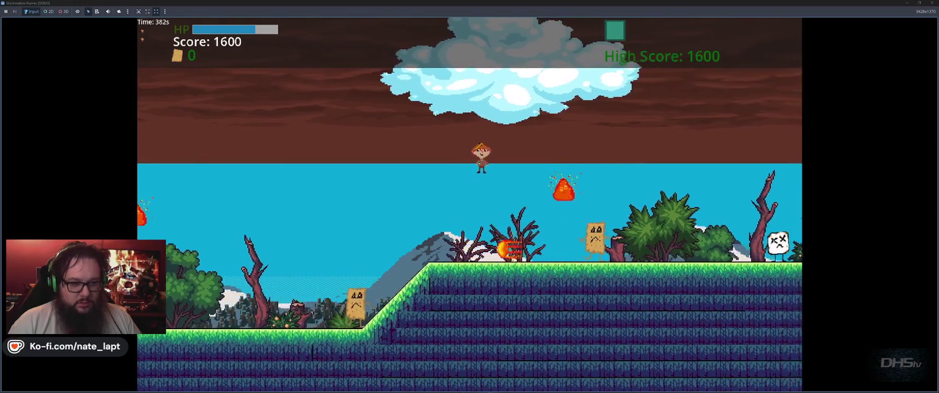
{"action": "key", "text": "Right"}
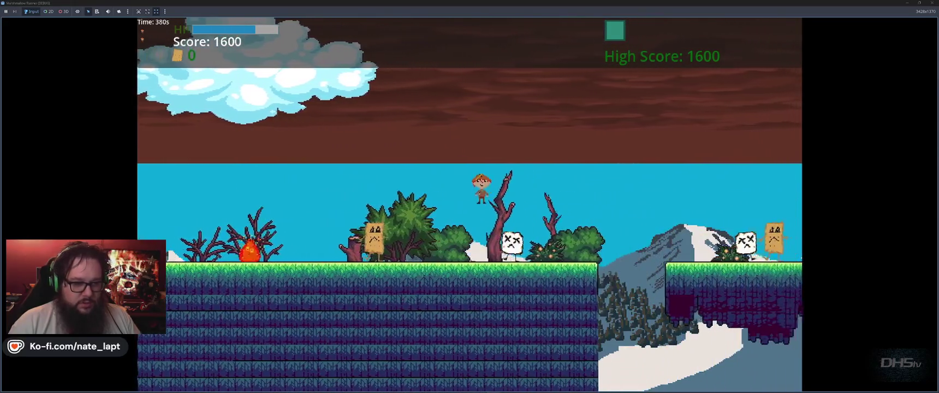
Keep jumping, bounce off a totem enemy, grab the bubble power-up, and stop at 3400.
{"action": "key", "text": "space"}
{"action": "key", "text": "Right"}
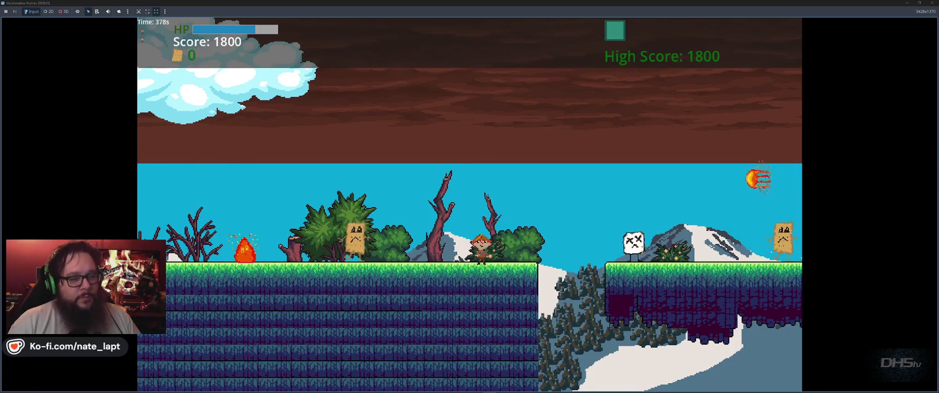
{"action": "key", "text": "space"}
{"action": "key", "text": "Right"}
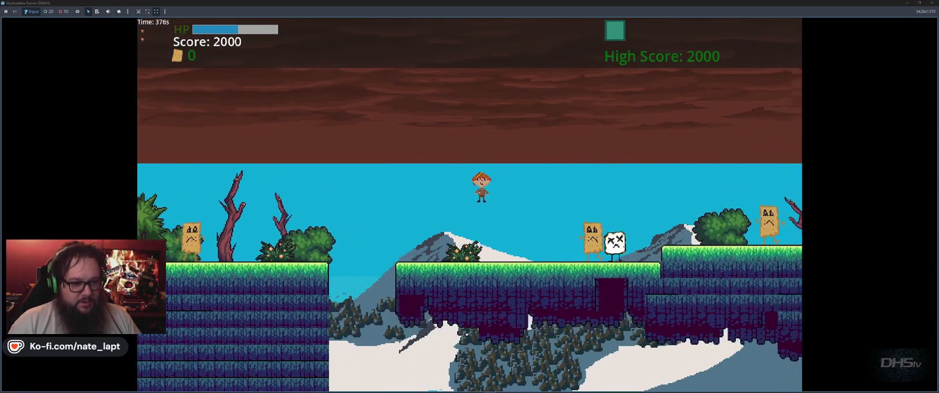
{"action": "key", "text": "space"}
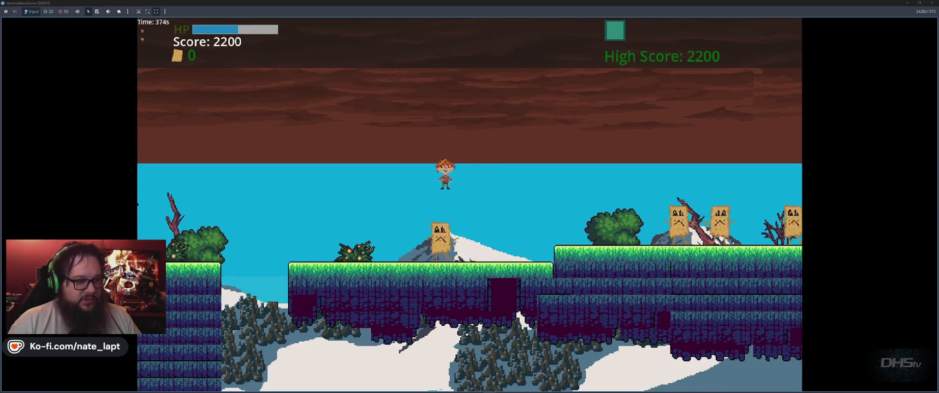
{"action": "key", "text": "space"}
{"action": "key", "text": "space"}
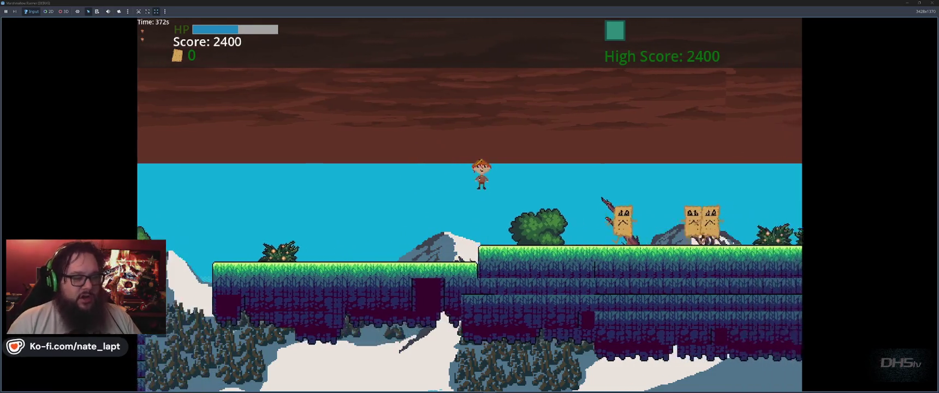
{"action": "key", "text": "space"}
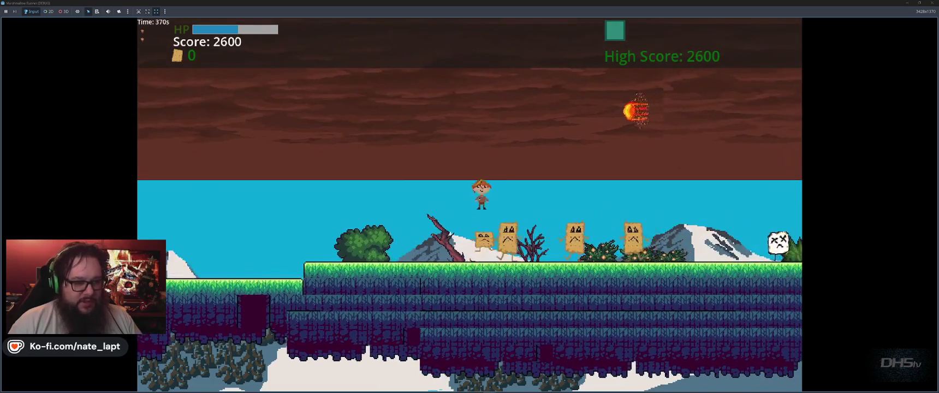
{"action": "key", "text": "space"}
{"action": "key", "text": "space"}
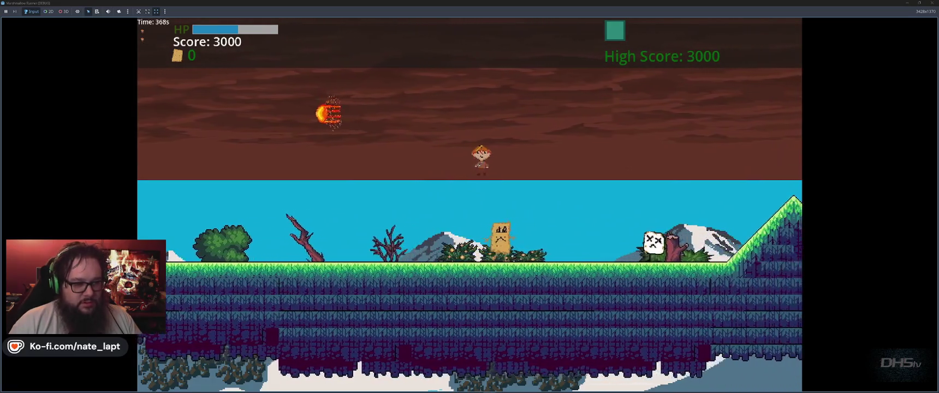
{"action": "key", "text": "space"}
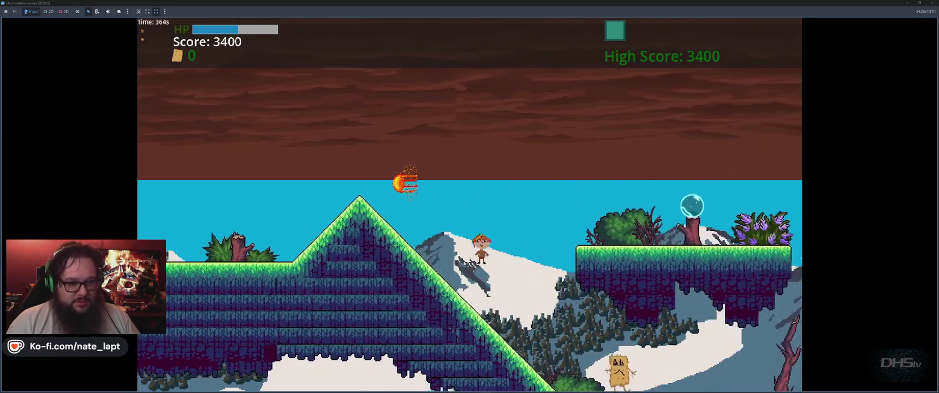
{"action": "key", "text": "space"}
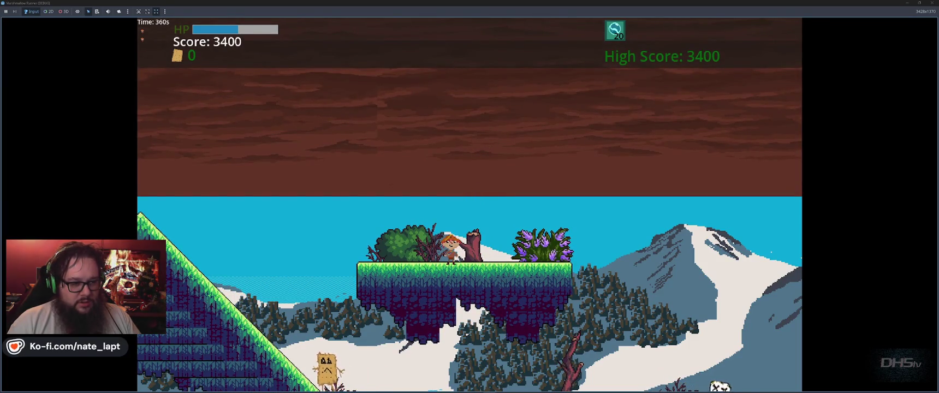
{"action": "key", "text": "F8"}
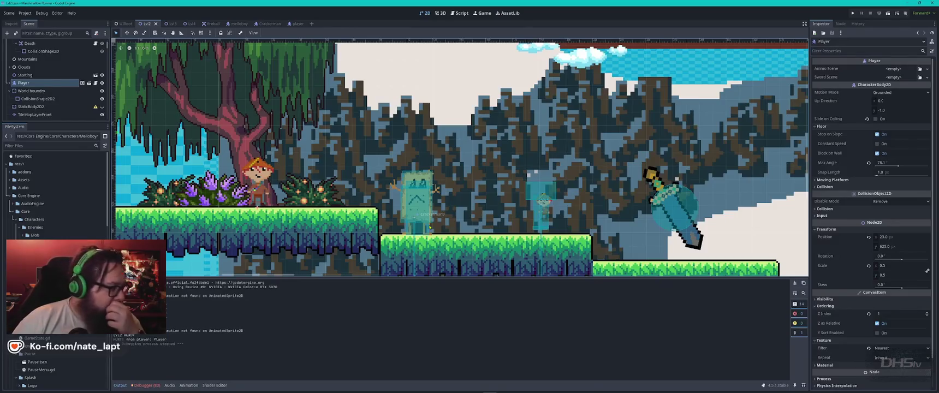
Open the player scene, check the Player root's empty Ammo Scene and Sword Scene exports, and view player.gd.
{"action": "left_click", "coordinate": [82, 82]}
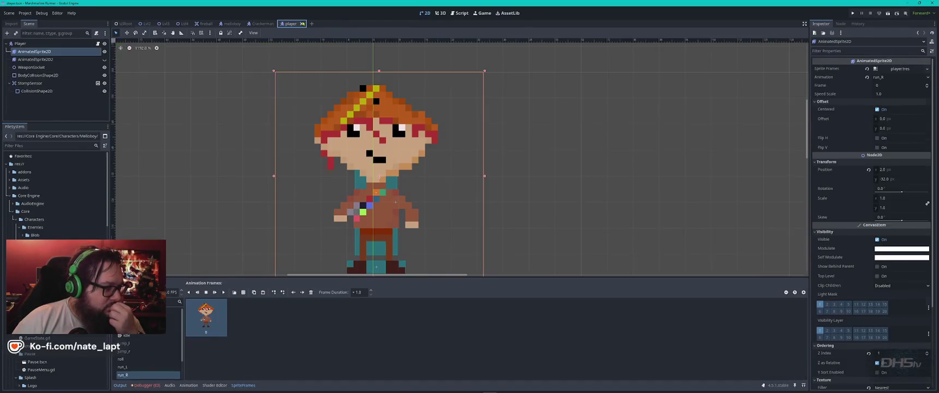
{"action": "left_click", "coordinate": [61, 53]}
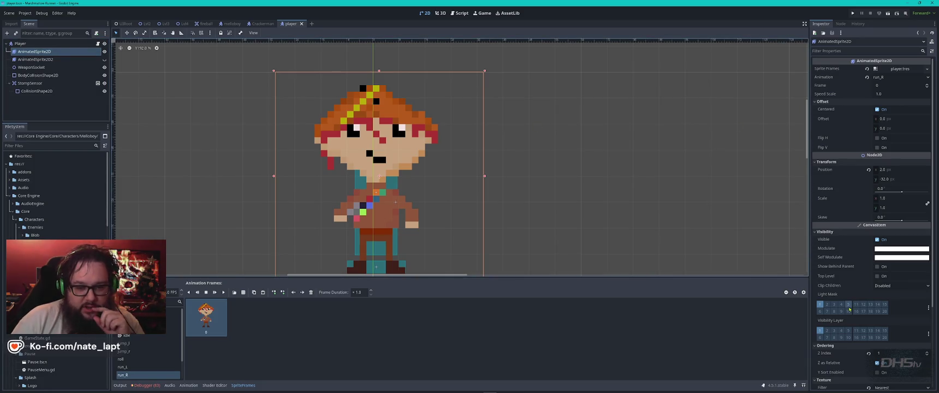
{"action": "scroll", "coordinate": [849, 310], "scroll_direction": "down", "scroll_amount": 5}
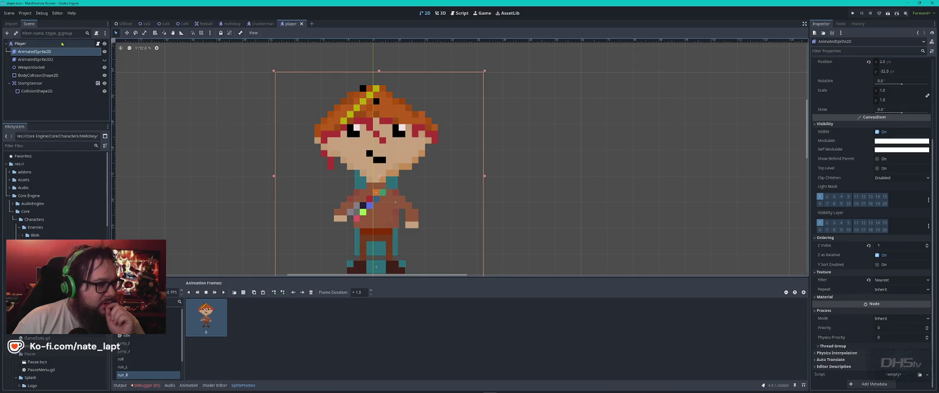
{"action": "left_click", "coordinate": [65, 44]}
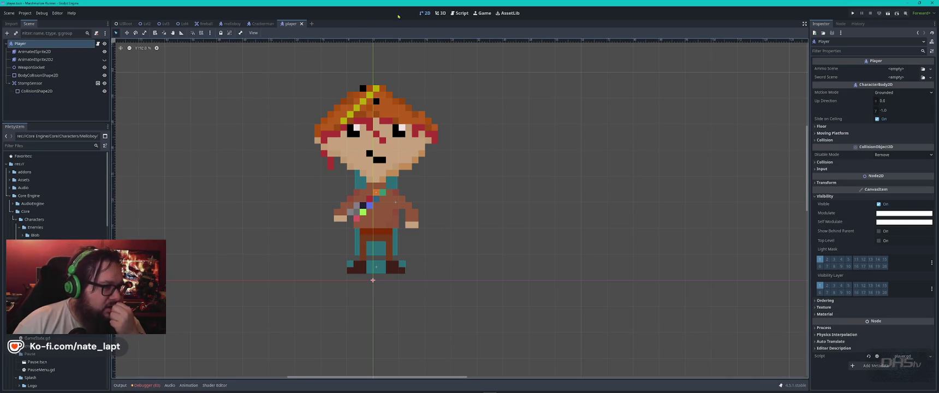
{"action": "left_click", "coordinate": [458, 13]}
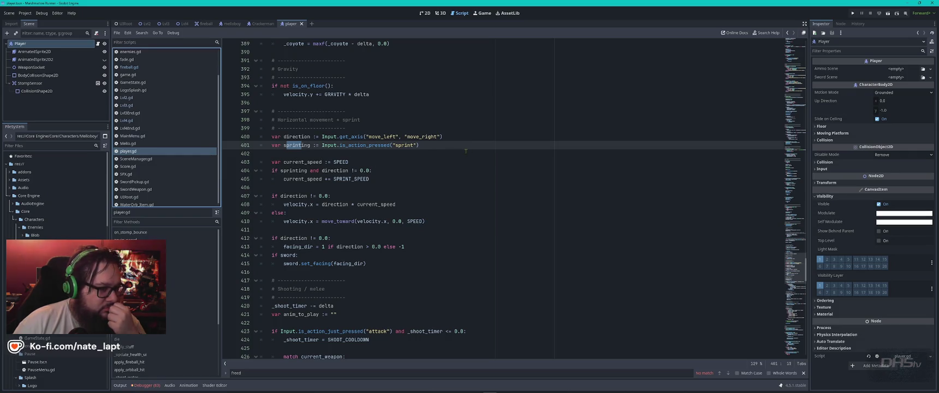
Show the Debugger's Errors list and jump to the MainMenu.gd error line.
{"action": "scroll", "coordinate": [480, 167], "scroll_direction": "up", "scroll_amount": 20}
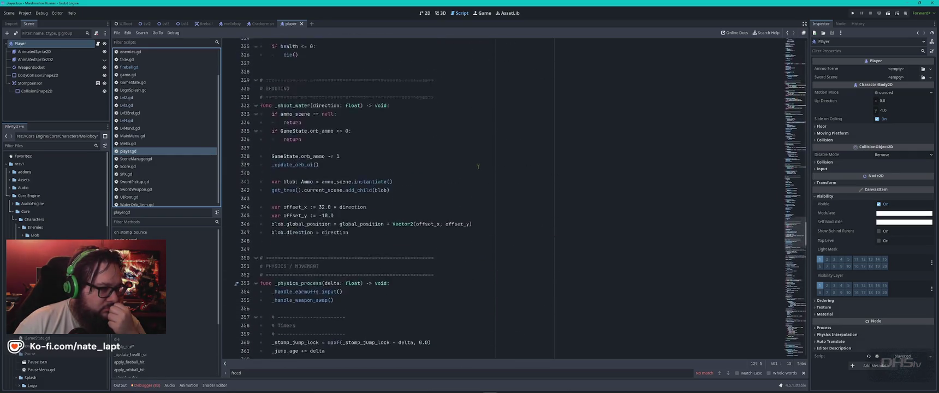
{"action": "scroll", "coordinate": [478, 166], "scroll_direction": "down", "scroll_amount": 1}
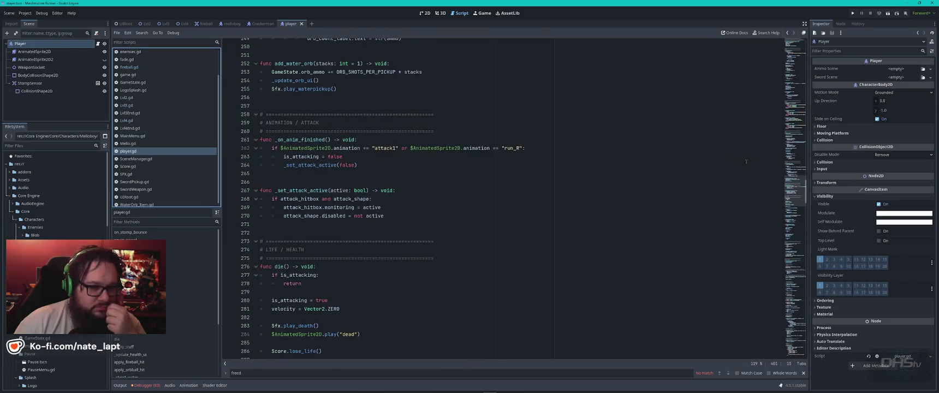
{"action": "left_click", "coordinate": [146, 386]}
{"action": "left_click", "coordinate": [159, 281]}
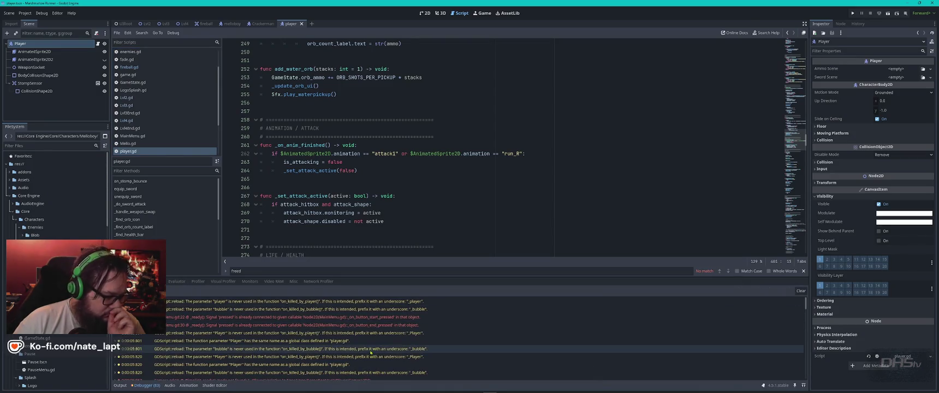
{"action": "left_click", "coordinate": [447, 317]}
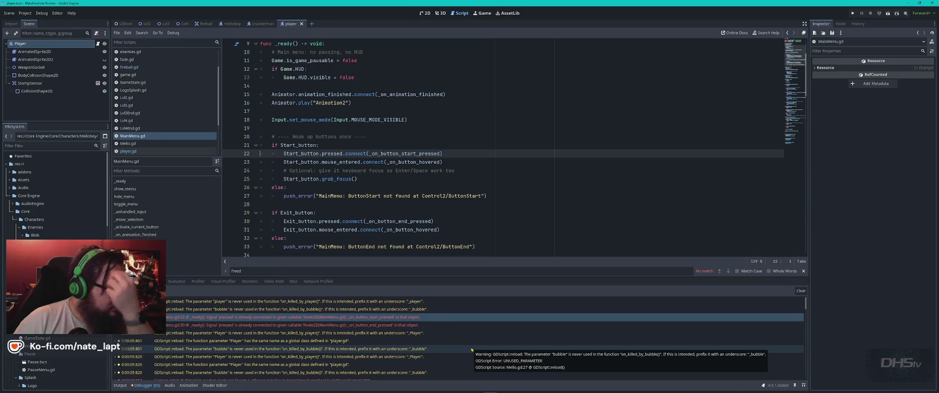
Inspect Mello.gd's unused Player parameter warning, then switch to the melloboy scene.
{"action": "left_click", "coordinate": [259, 333]}
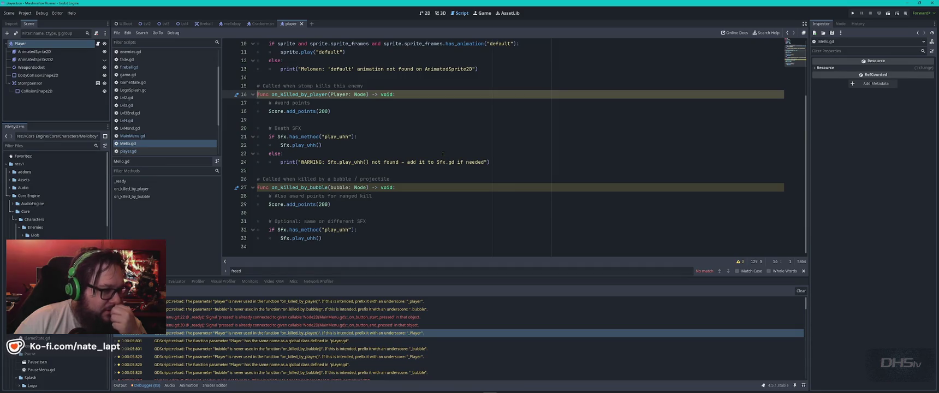
{"action": "scroll", "coordinate": [437, 154], "scroll_direction": "up", "scroll_amount": 3}
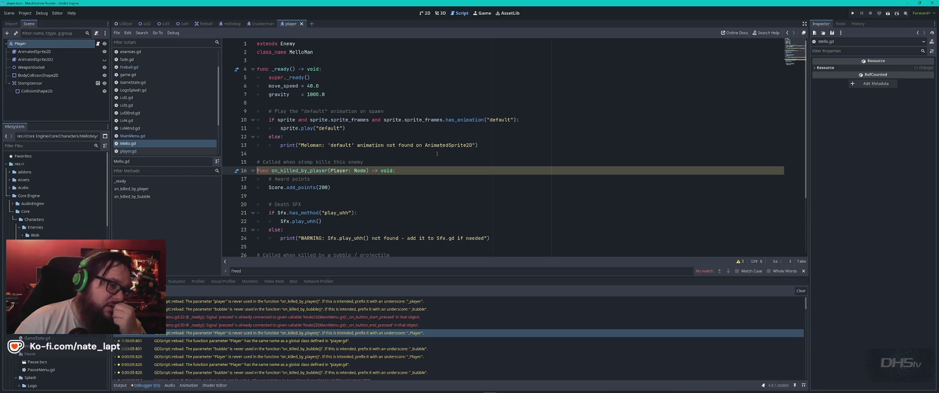
{"action": "scroll", "coordinate": [437, 154], "scroll_direction": "down", "scroll_amount": 3}
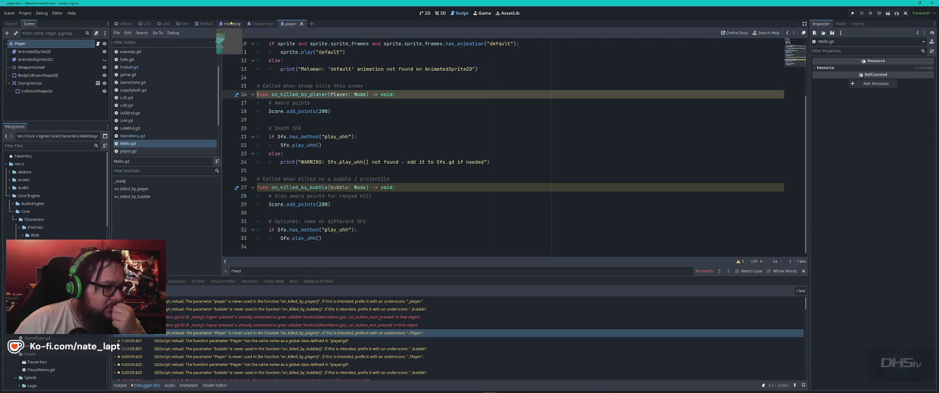
{"action": "left_click", "coordinate": [232, 24]}
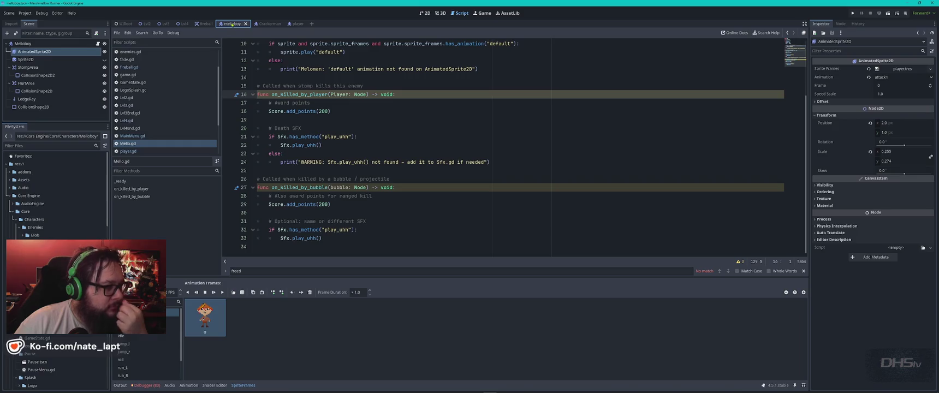
Check in the Crackerman scene that EnemyRoot is in the 'enemies' group, then go back to melloboy.
{"action": "left_click", "coordinate": [23, 43]}
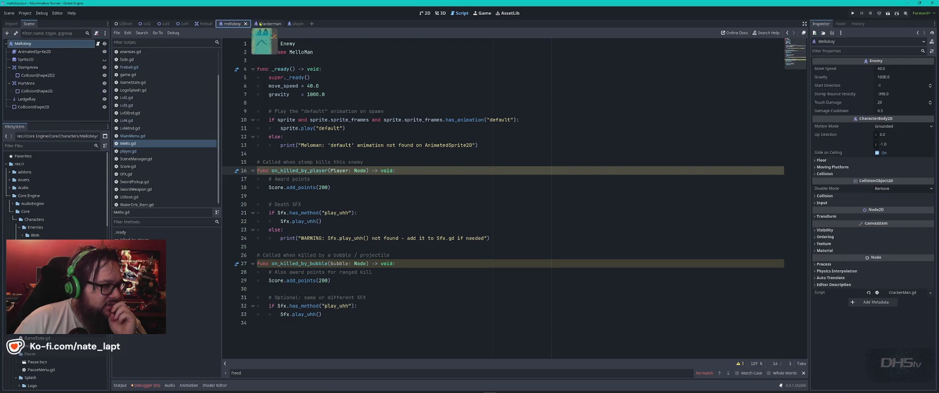
{"action": "left_click", "coordinate": [261, 24]}
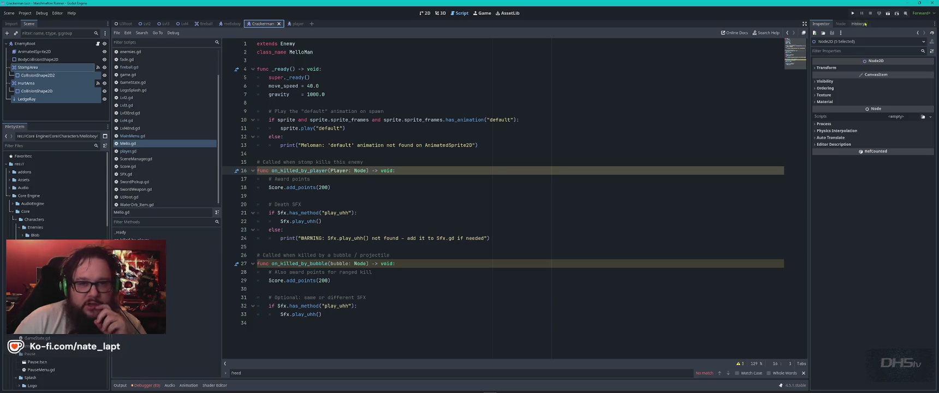
{"action": "left_click", "coordinate": [841, 24]}
{"action": "left_click", "coordinate": [858, 24]}
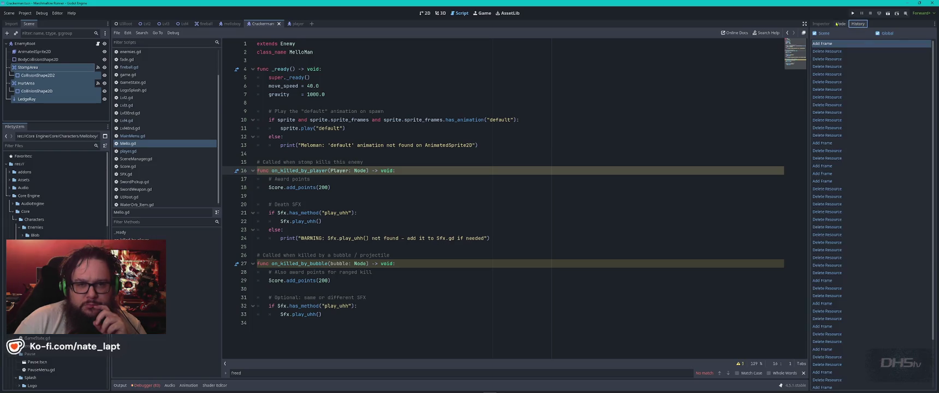
{"action": "left_click", "coordinate": [821, 24]}
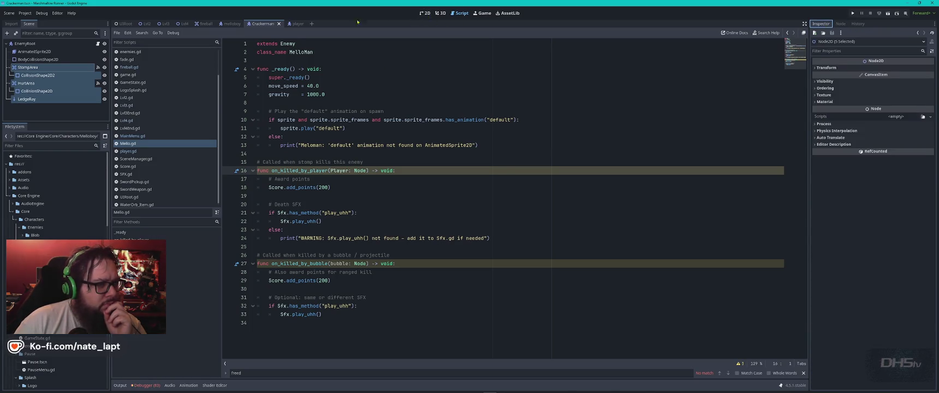
{"action": "left_click", "coordinate": [25, 44]}
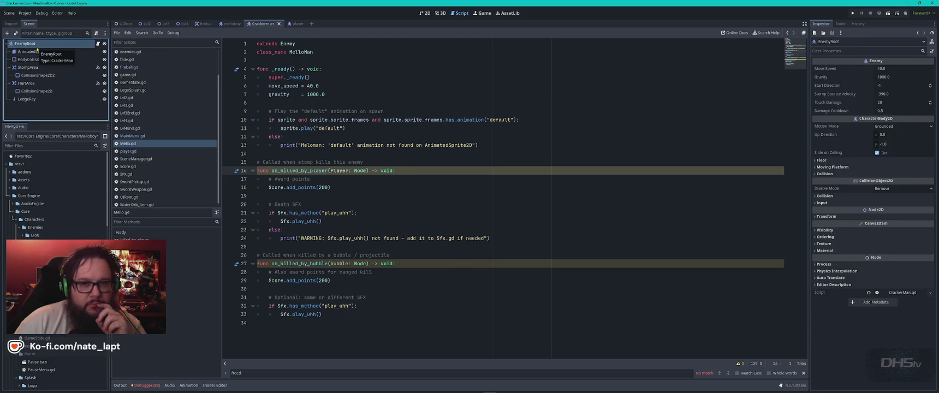
{"action": "left_click", "coordinate": [839, 24]}
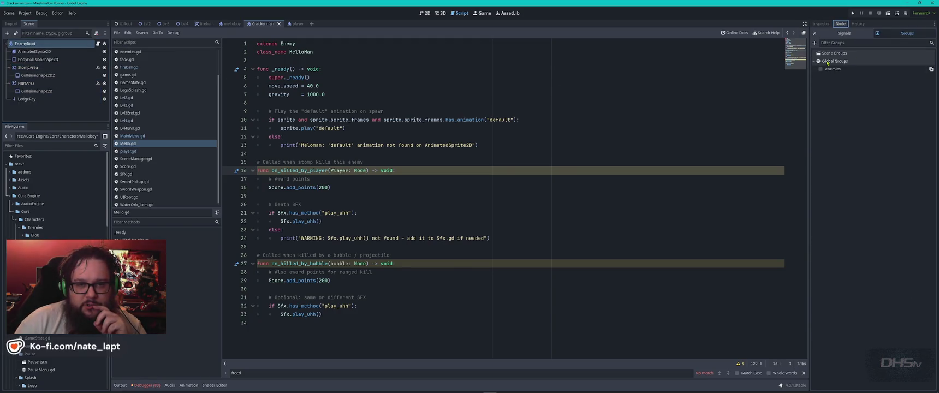
{"action": "left_click", "coordinate": [232, 25]}
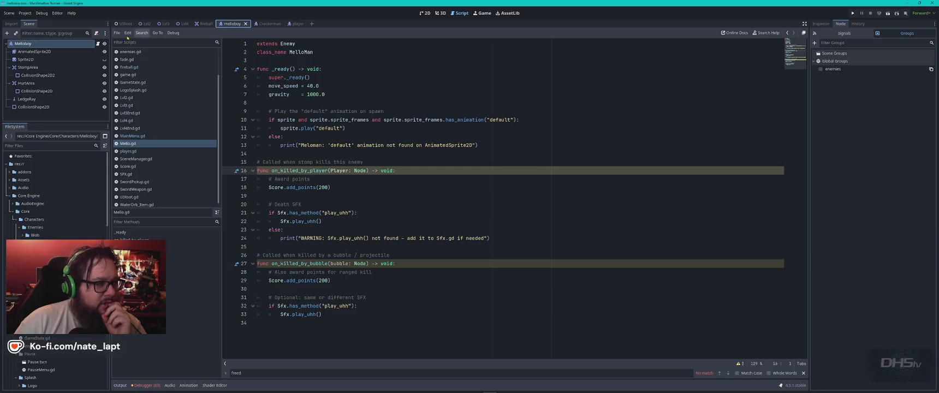
Delete the duplicate AnimatedSprite2D2 node from the player scene.
{"action": "left_click", "coordinate": [296, 24]}
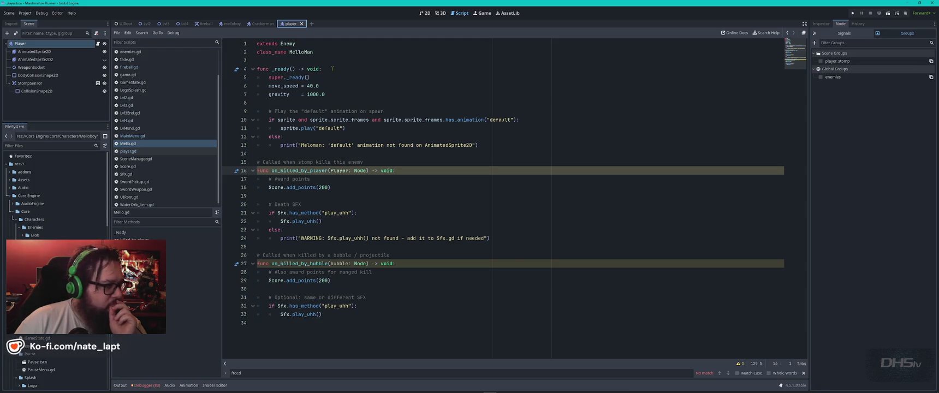
{"action": "left_click", "coordinate": [55, 59]}
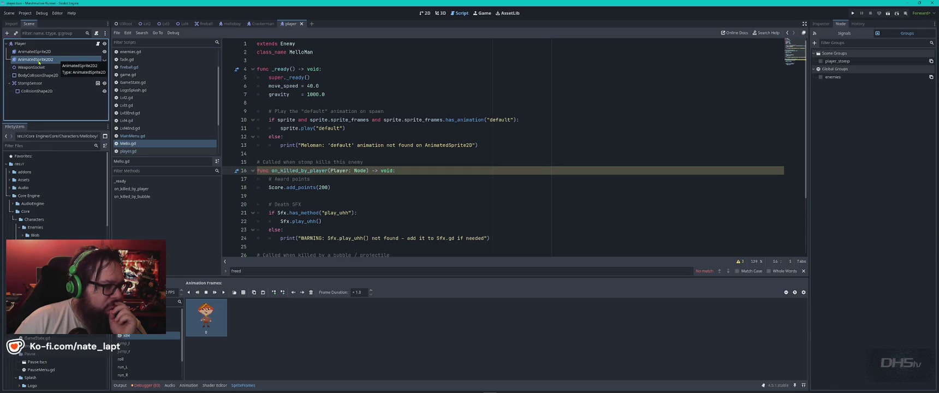
{"action": "right_click", "coordinate": [39, 62]}
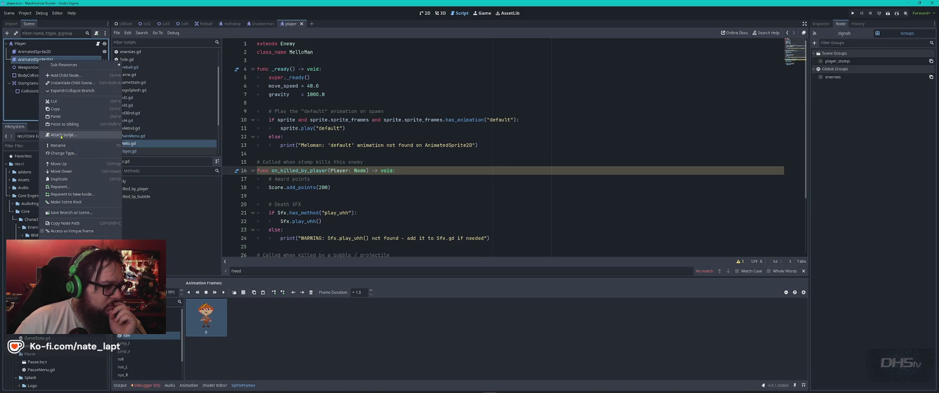
{"action": "left_click", "coordinate": [88, 78]}
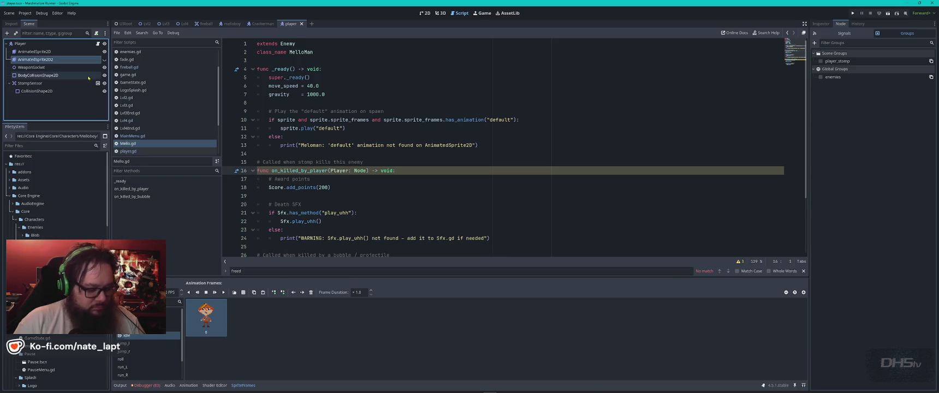
{"action": "key", "text": "Delete"}
{"action": "key", "text": "Return"}
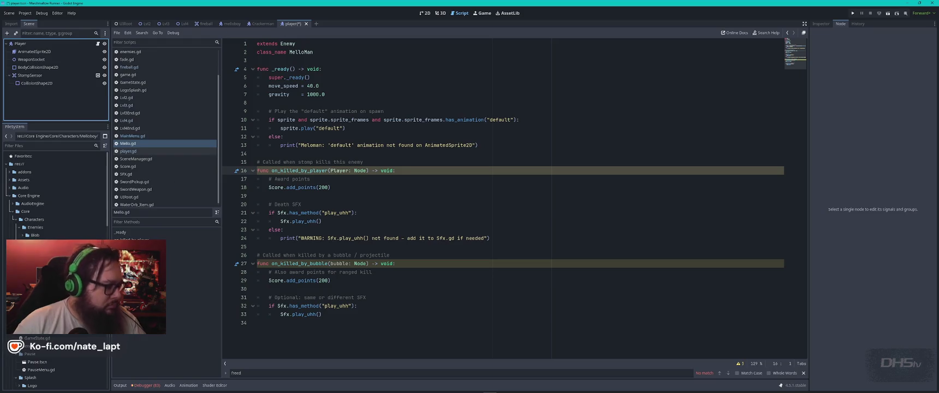
Open melloboy.tscn from the Core Engine/Core/Characters/Melloboy folder.
{"action": "scroll", "coordinate": [55, 197], "scroll_direction": "down", "scroll_amount": 10}
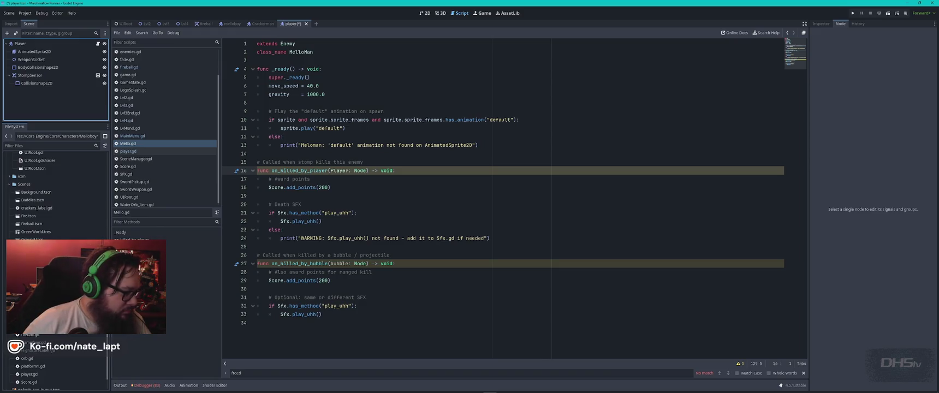
{"action": "left_click", "coordinate": [33, 290]}
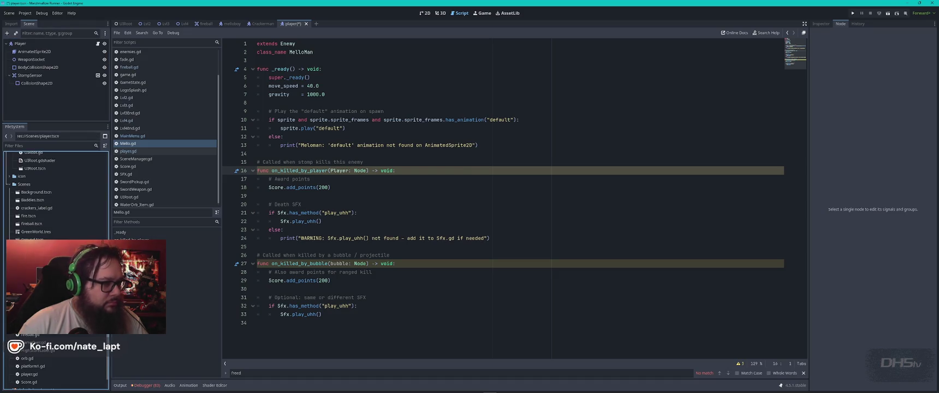
{"action": "scroll", "coordinate": [55, 191], "scroll_direction": "up", "scroll_amount": 5}
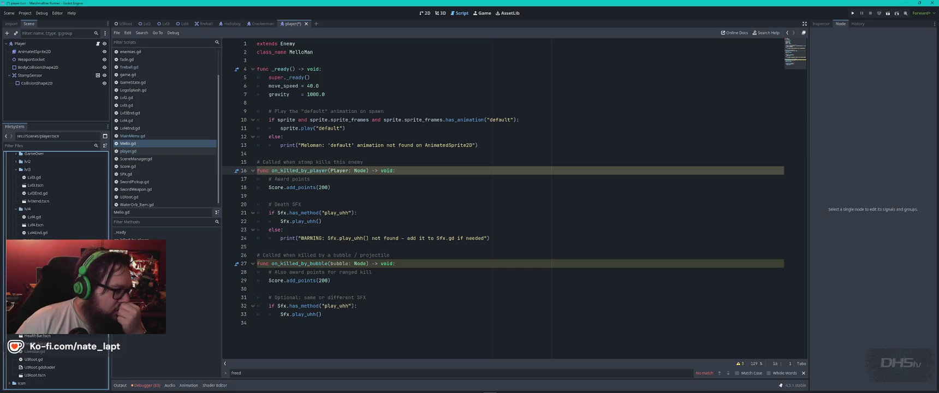
{"action": "scroll", "coordinate": [54, 271], "scroll_direction": "down", "scroll_amount": 5}
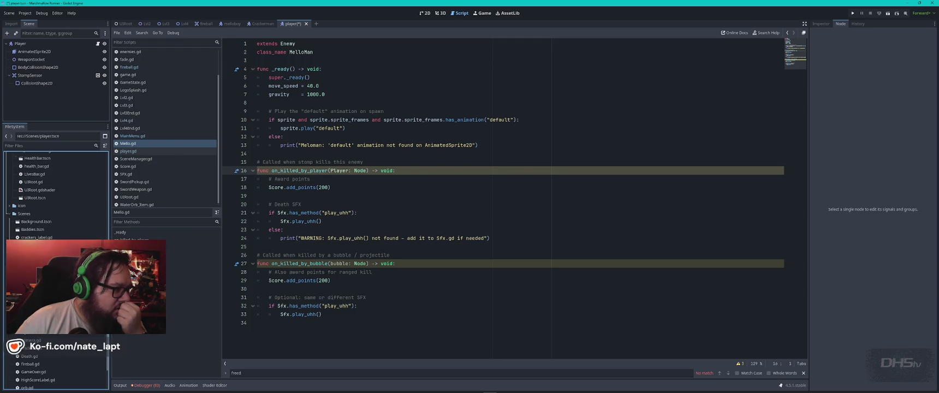
{"action": "scroll", "coordinate": [55, 271], "scroll_direction": "up", "scroll_amount": 3}
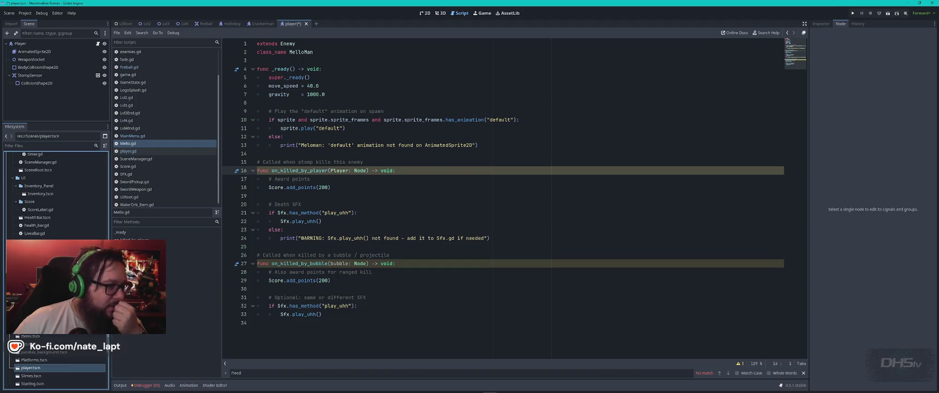
{"action": "scroll", "coordinate": [55, 271], "scroll_direction": "up", "scroll_amount": 5}
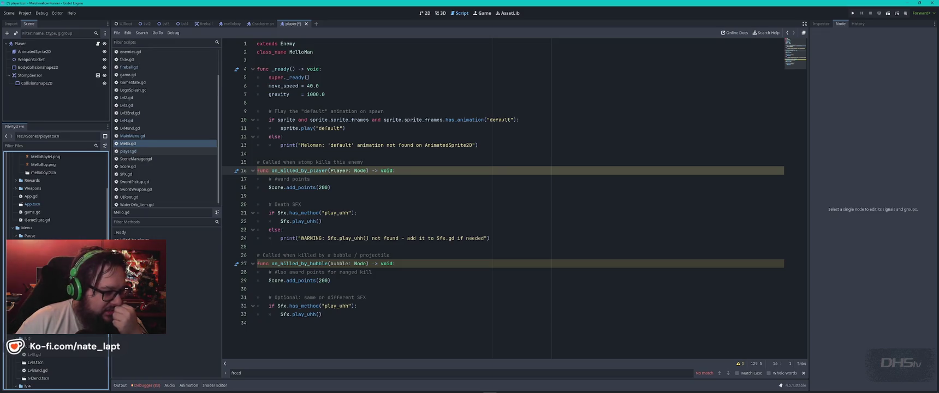
{"action": "scroll", "coordinate": [54, 271], "scroll_direction": "down", "scroll_amount": 3}
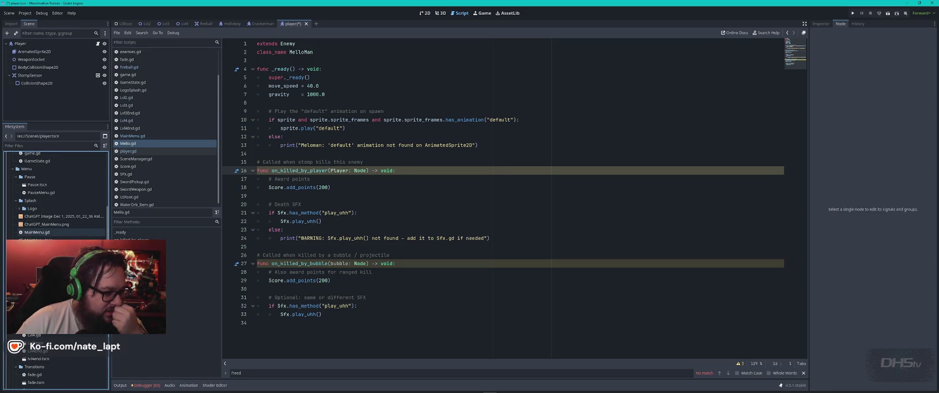
{"action": "scroll", "coordinate": [54, 271], "scroll_direction": "up", "scroll_amount": 5}
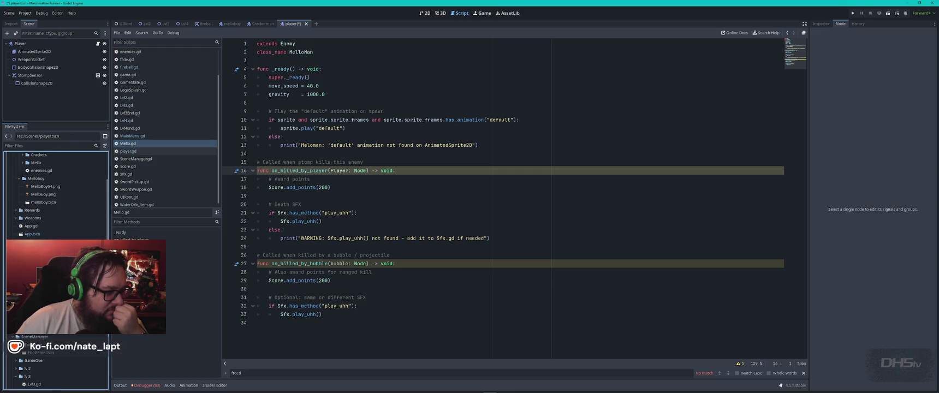
{"action": "left_click", "coordinate": [36, 237]}
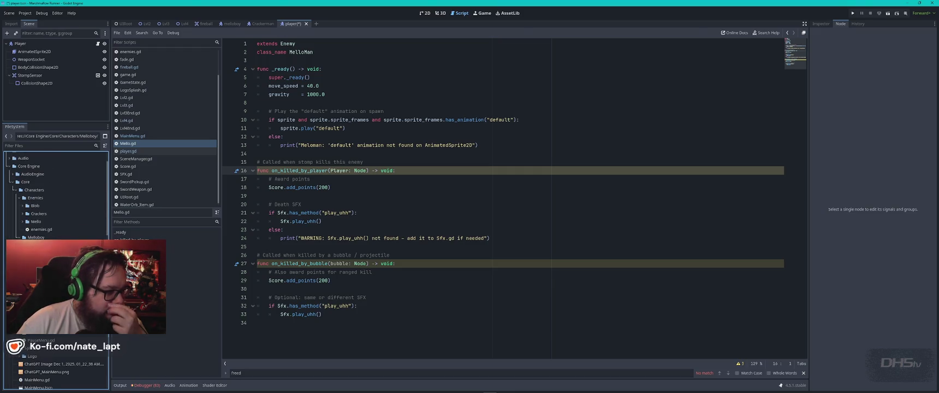
{"action": "double_click", "coordinate": [44, 245]}
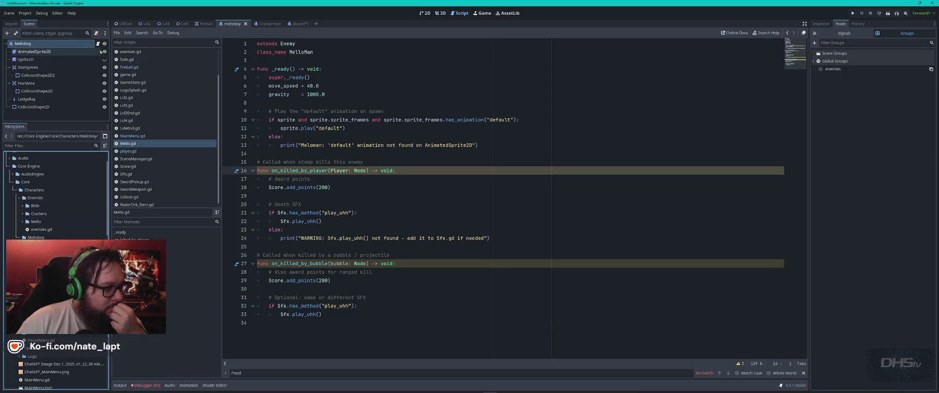
Replace the Melloboy root's CrackerMan.gd script with player.gd via Quick Load, save the scene, and run the game.
{"action": "left_click", "coordinate": [99, 43]}
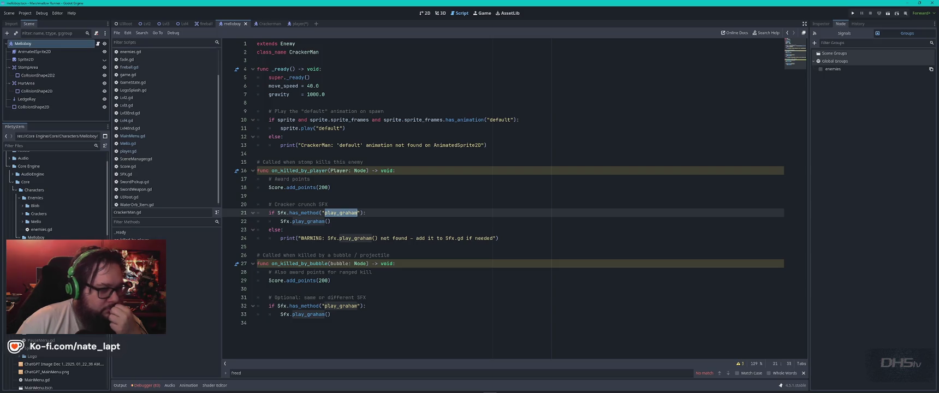
{"action": "left_click", "coordinate": [821, 24]}
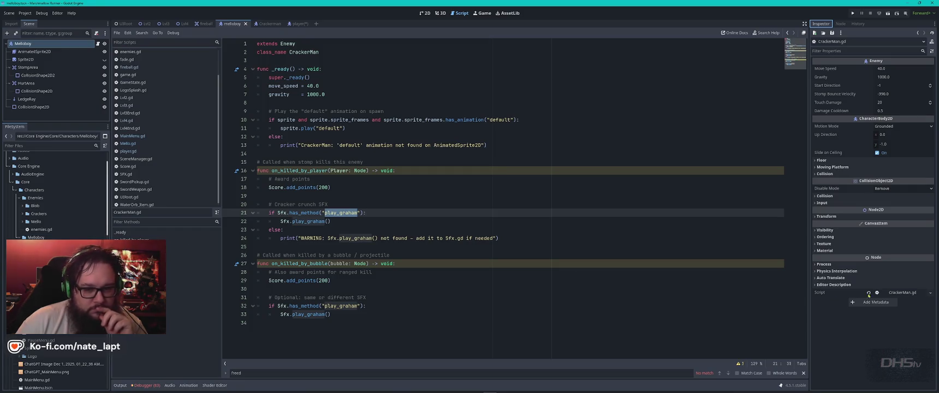
{"action": "left_click", "coordinate": [931, 293]}
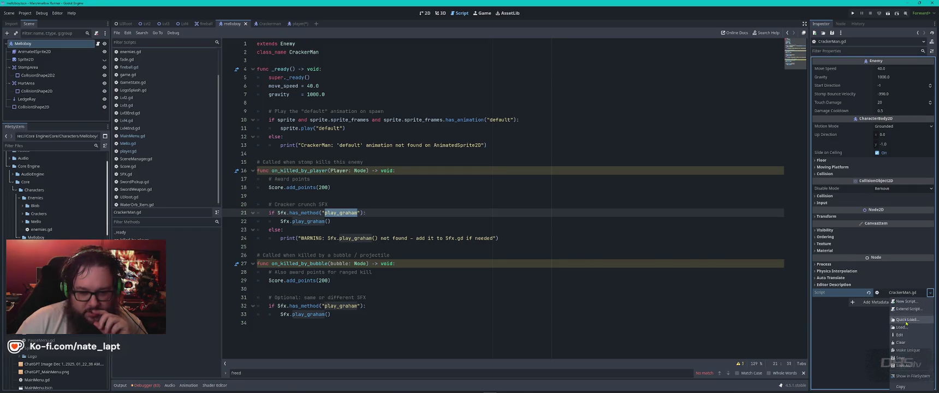
{"action": "left_click", "coordinate": [907, 320]}
{"action": "scroll", "coordinate": [459, 205], "scroll_direction": "down", "scroll_amount": 4}
{"action": "scroll", "coordinate": [425, 223], "scroll_direction": "down", "scroll_amount": 5}
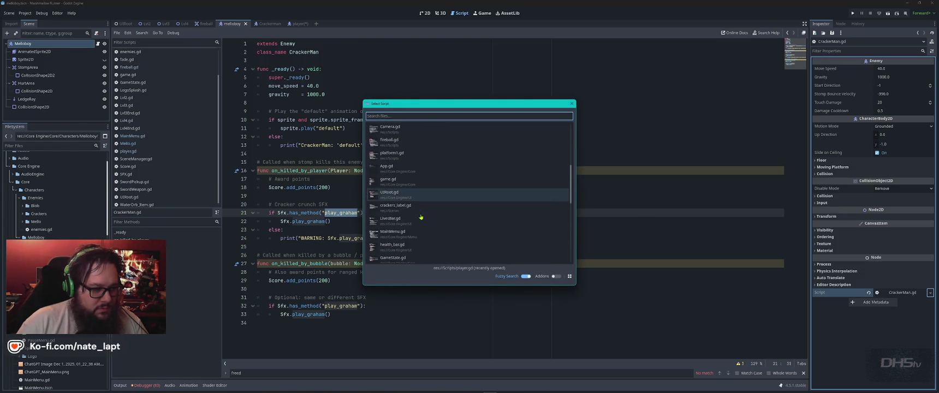
{"action": "scroll", "coordinate": [421, 217], "scroll_direction": "down", "scroll_amount": 2}
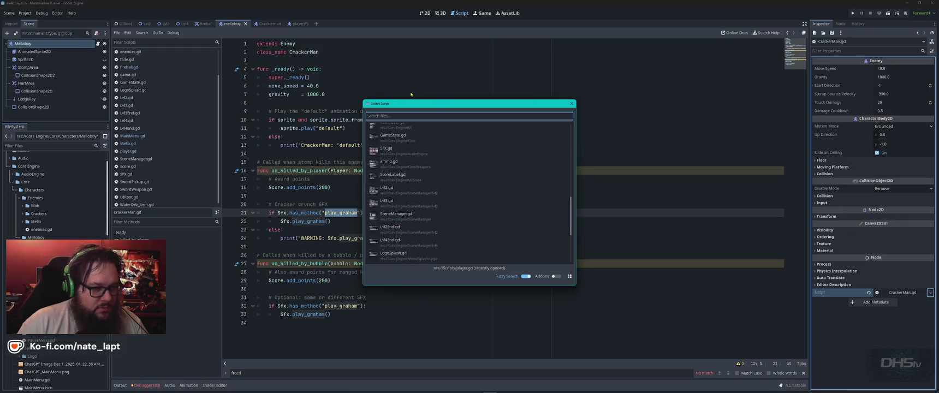
{"action": "type", "text": "play"}
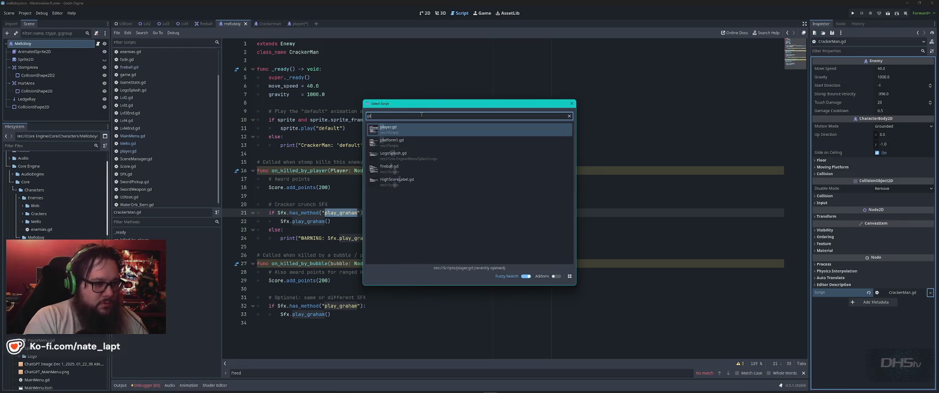
{"action": "double_click", "coordinate": [411, 128]}
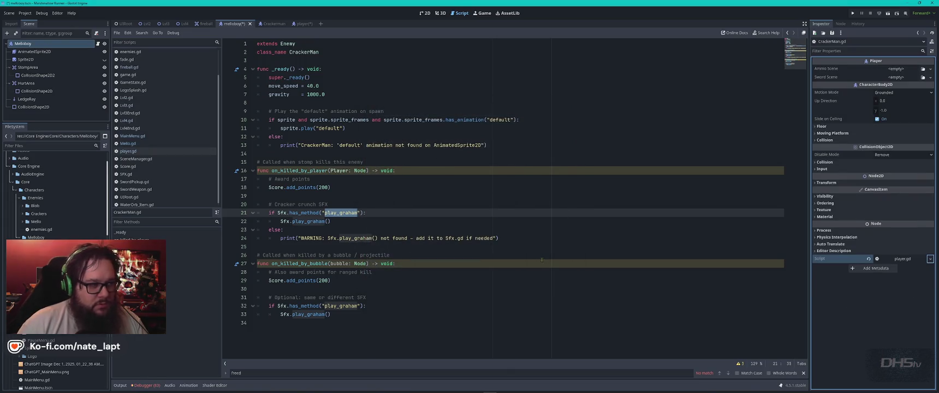
{"action": "key", "text": "ctrl+s"}
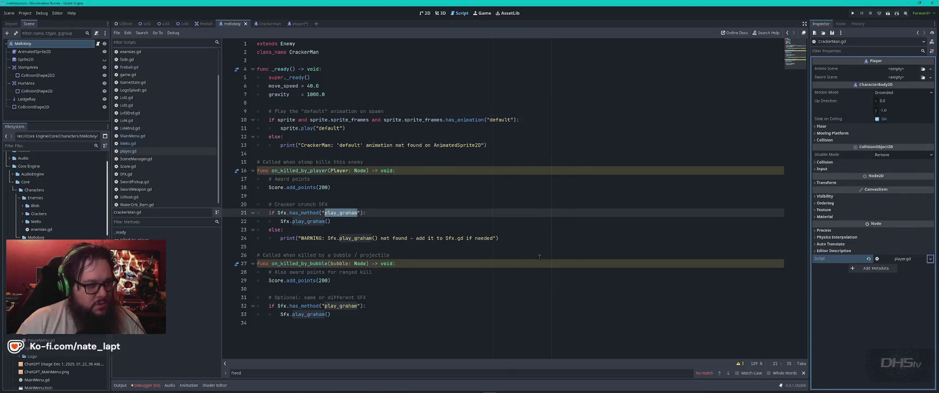
{"action": "key", "text": "F5"}
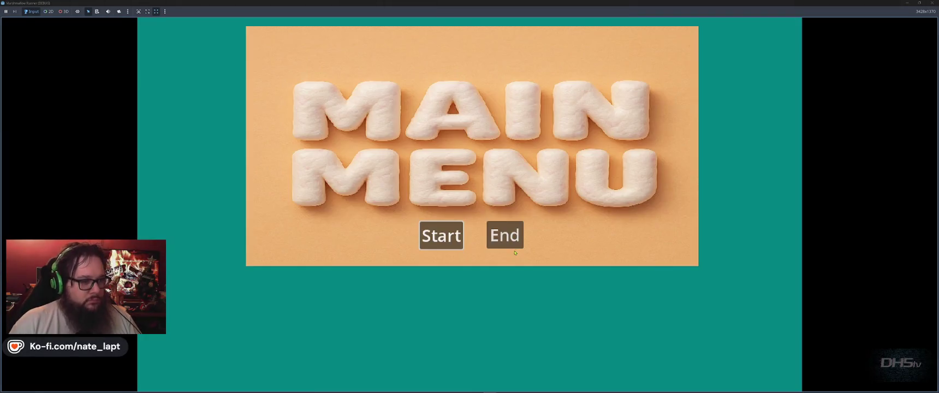
Start the game from the main menu, jump and move left in the level, then stop the run.
{"action": "left_click", "coordinate": [441, 235]}
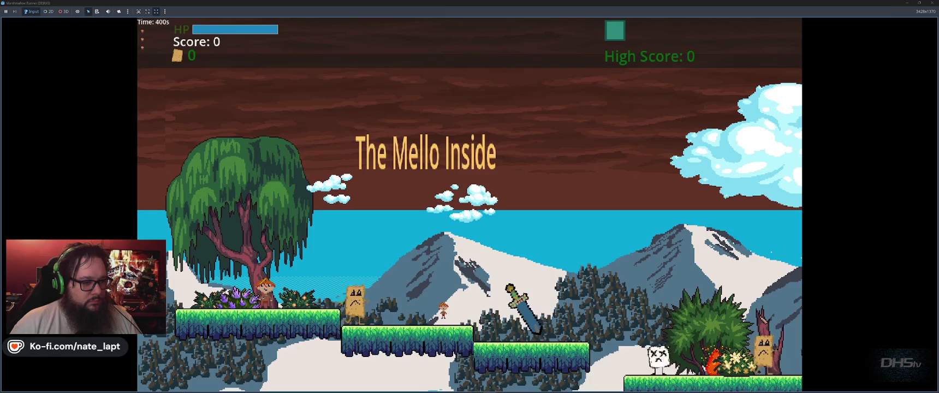
{"action": "key", "text": "space"}
{"action": "key", "text": "Left"}
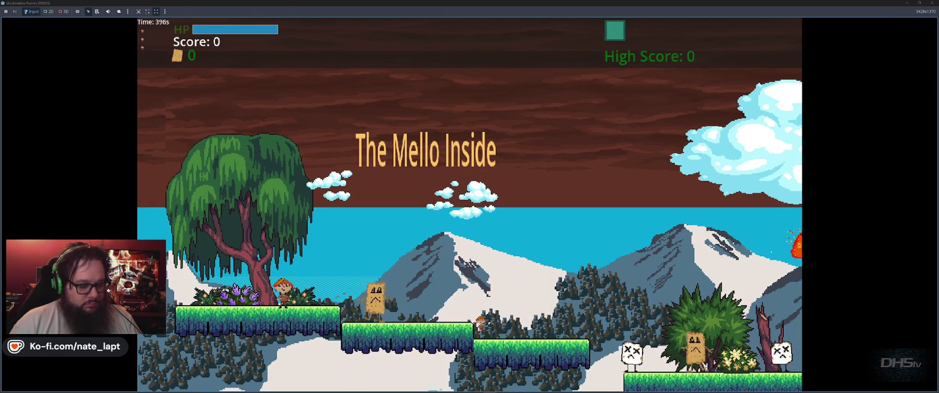
{"action": "key", "text": "F8"}
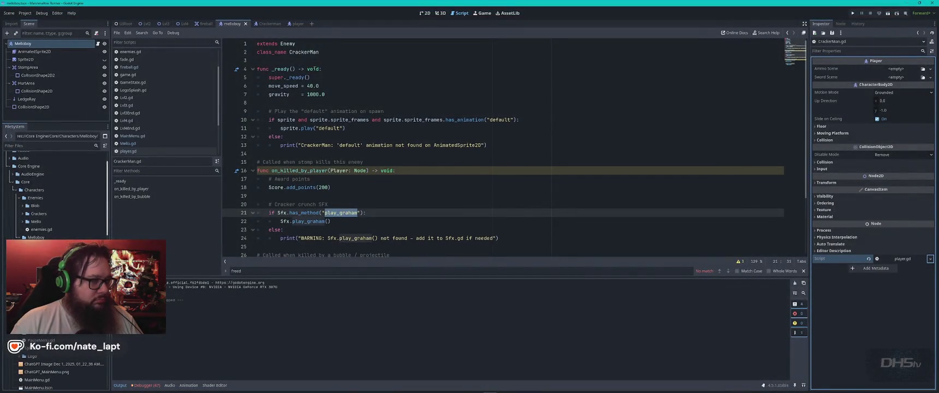
Check the Player root, then open Melloboy's attached player.gd and compare it with CrackerMan.gd.
{"action": "left_click", "coordinate": [295, 23]}
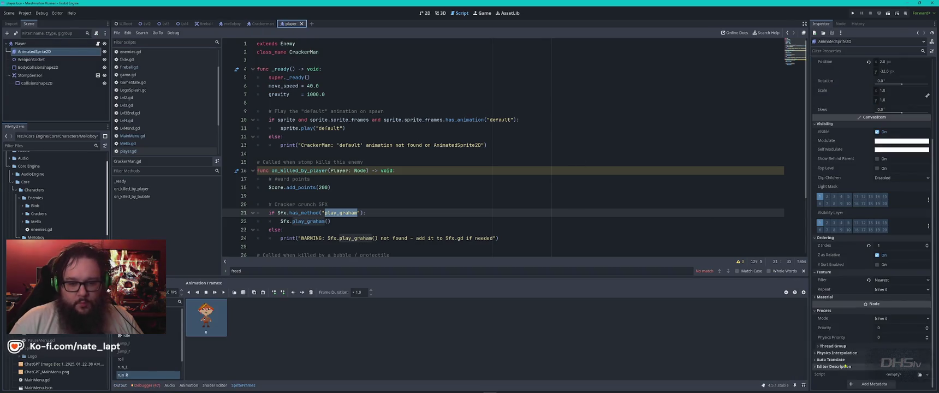
{"action": "left_click", "coordinate": [21, 43]}
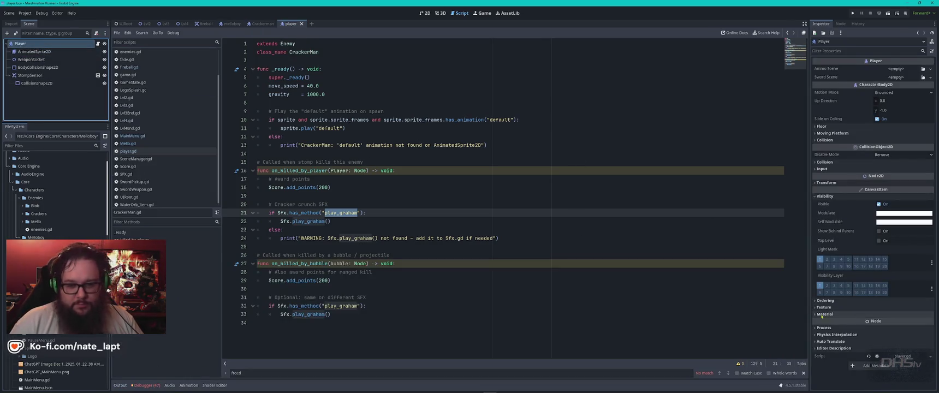
{"action": "left_click", "coordinate": [230, 23]}
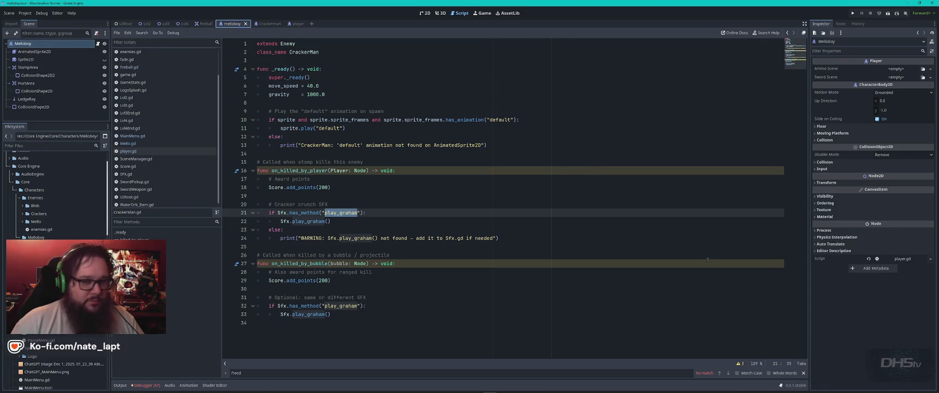
{"action": "left_click", "coordinate": [930, 259]}
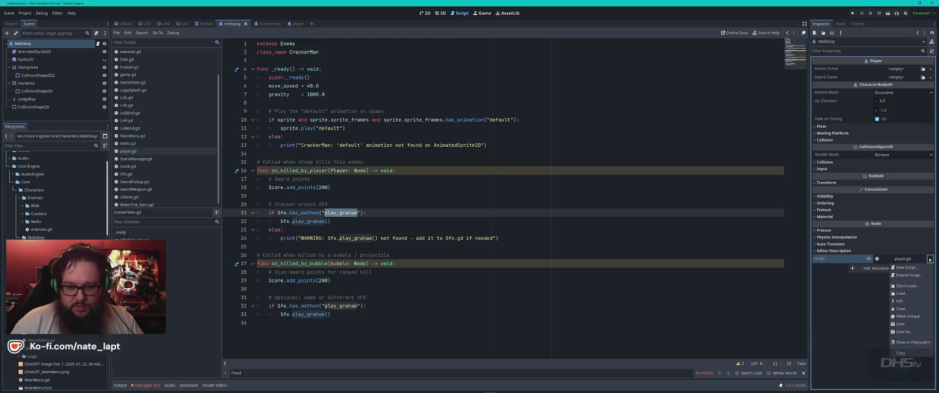
{"action": "left_click", "coordinate": [902, 293]}
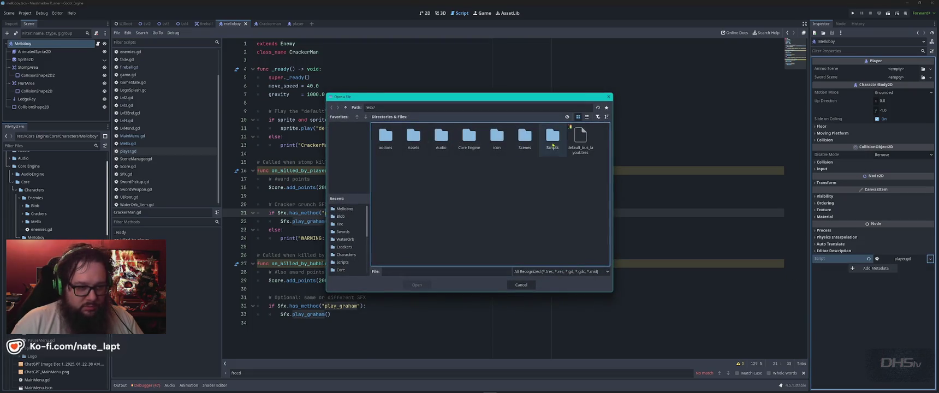
{"action": "key", "text": "Escape"}
{"action": "left_click", "coordinate": [919, 260]}
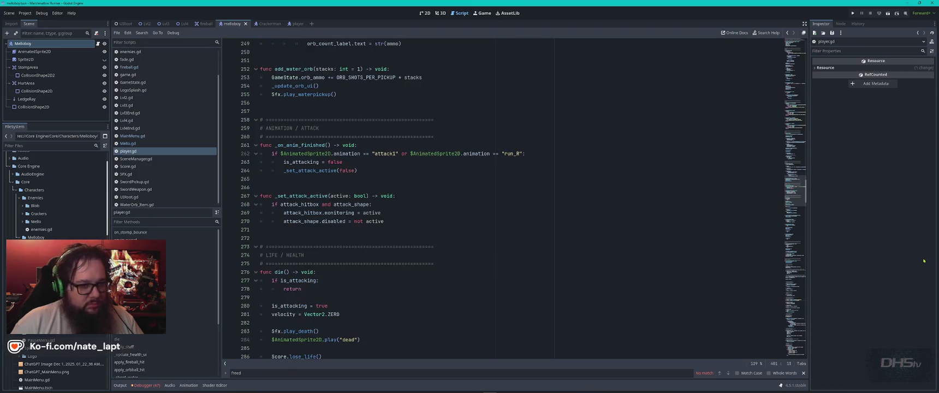
{"action": "key", "text": "alt+Left"}
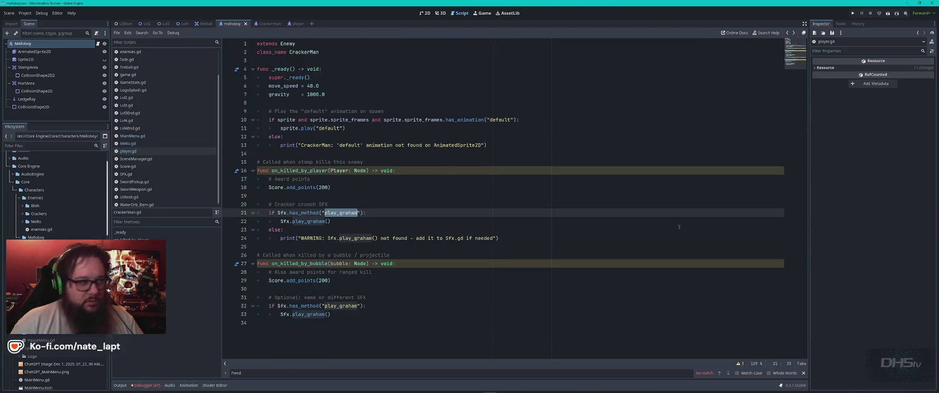
{"action": "key", "text": "alt+Right"}
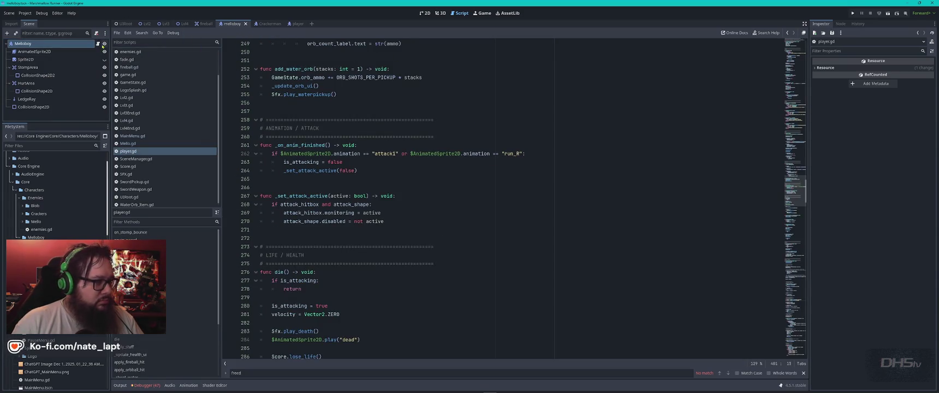
Quick Load CrackerMan.gd by searching 'crack' as the Melloboy root's script, then return to the player scene.
{"action": "left_click", "coordinate": [66, 44]}
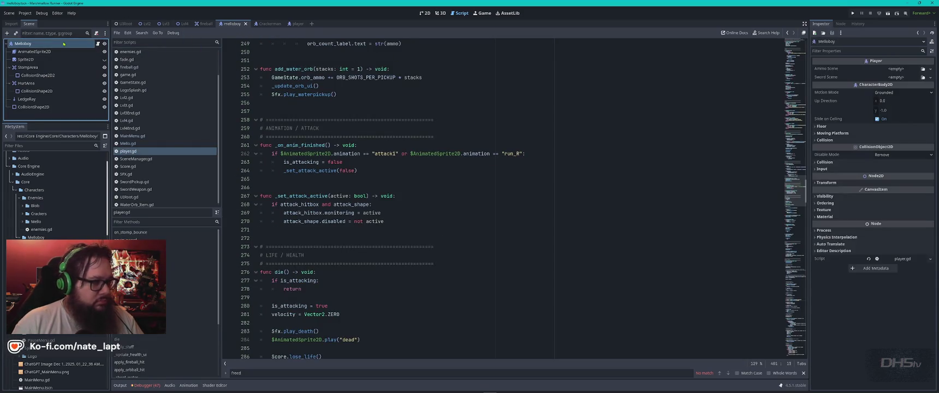
{"action": "left_click", "coordinate": [930, 259]}
{"action": "left_click", "coordinate": [914, 286]}
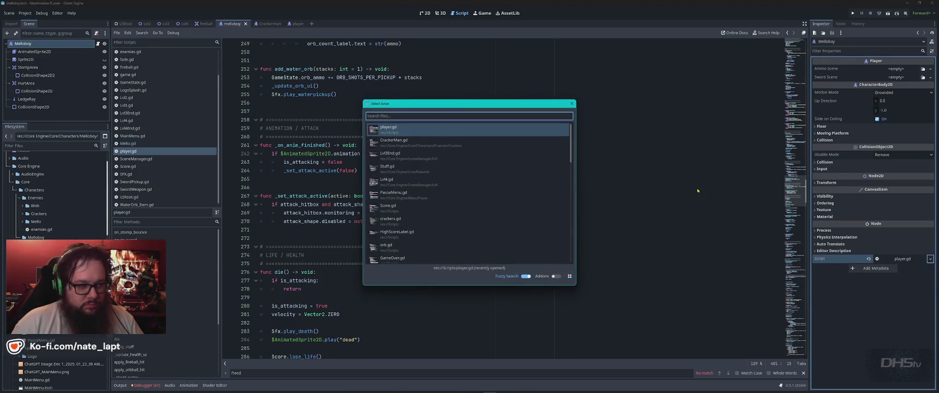
{"action": "type", "text": "crack"}
{"action": "double_click", "coordinate": [415, 146]}
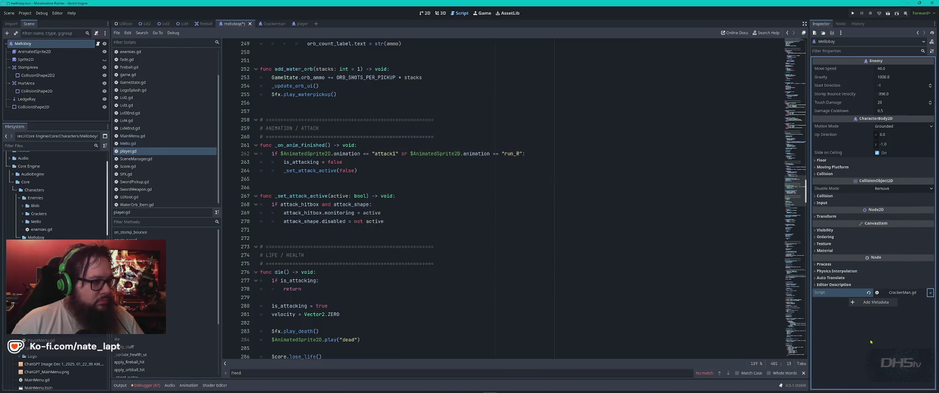
{"action": "left_click", "coordinate": [300, 24]}
Inspect the AnimatedSprite2D, WeaponSocket and Player root nodes, then place the cursor on player.gd's empty line 265.
{"action": "left_click", "coordinate": [59, 52]}
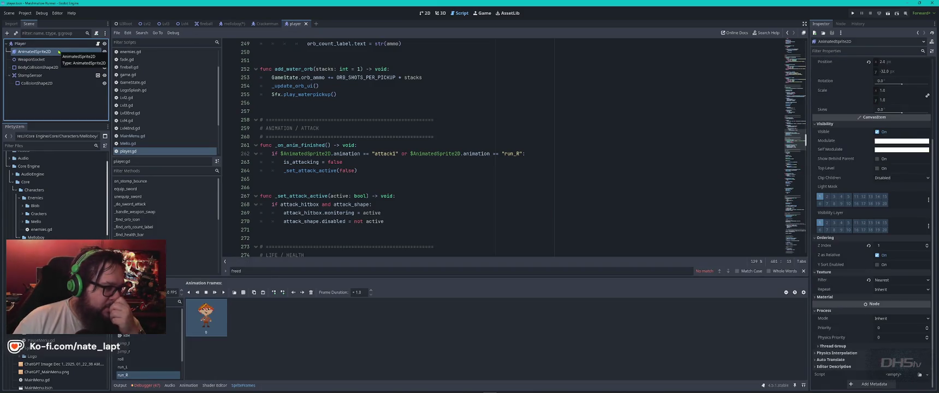
{"action": "left_click", "coordinate": [63, 59]}
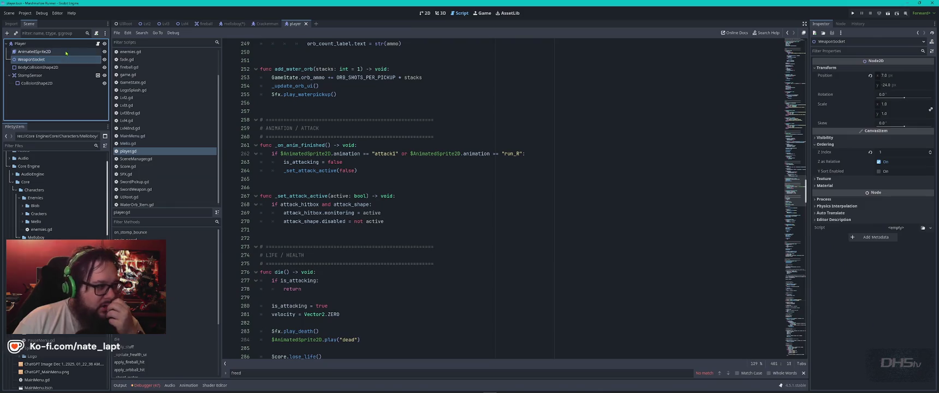
{"action": "left_click", "coordinate": [62, 44]}
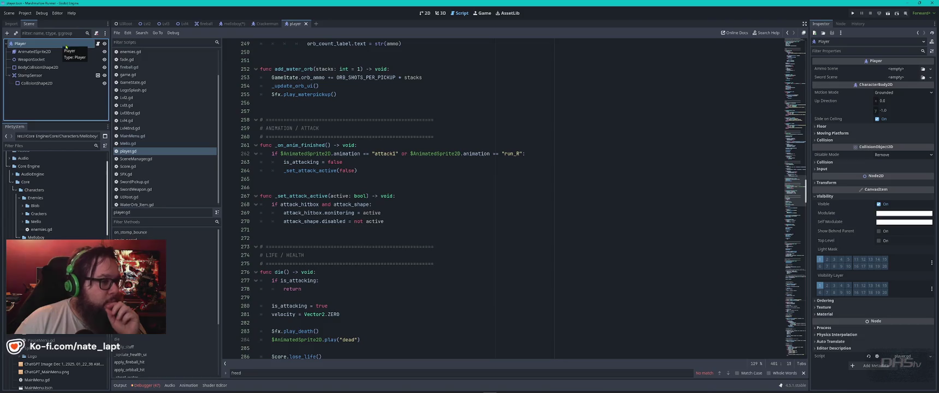
{"action": "left_click", "coordinate": [58, 51]}
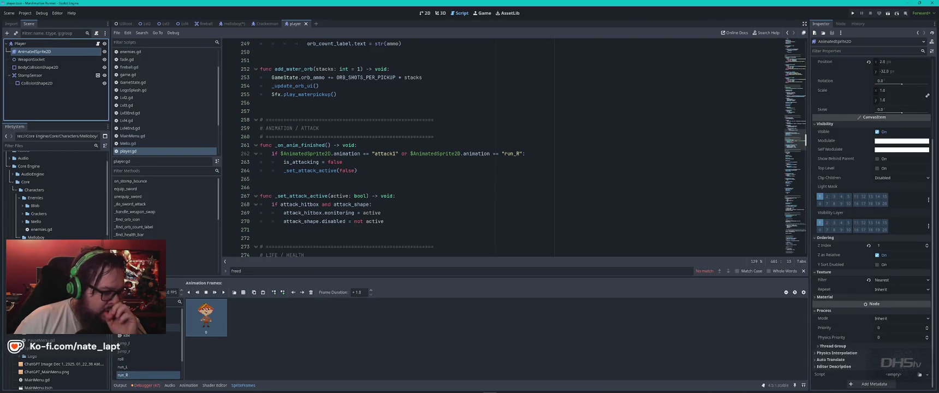
{"action": "left_click", "coordinate": [154, 152]}
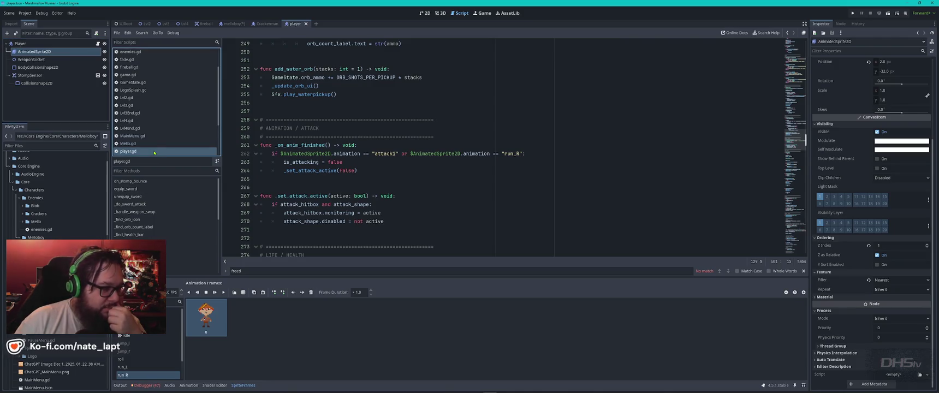
{"action": "left_click", "coordinate": [443, 179]}
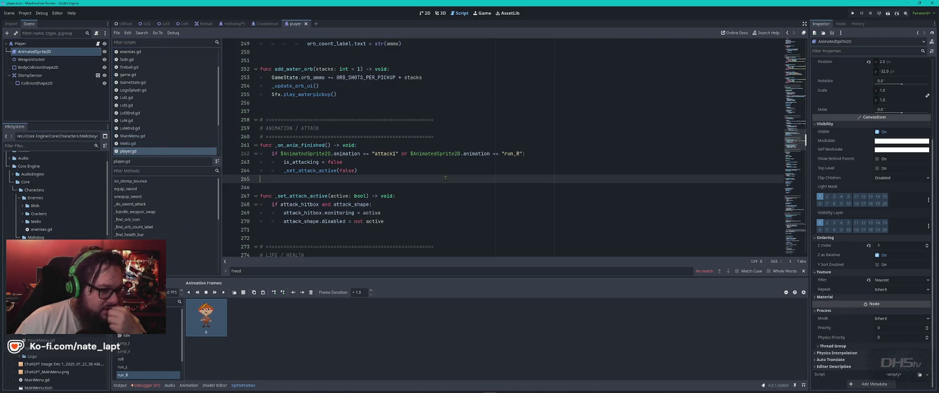
Jump from the Debugger's unused-parameter warning to Mello.gd's stomp-kill handler, then switch to the melloboy scene.
{"action": "left_click", "coordinate": [150, 386]}
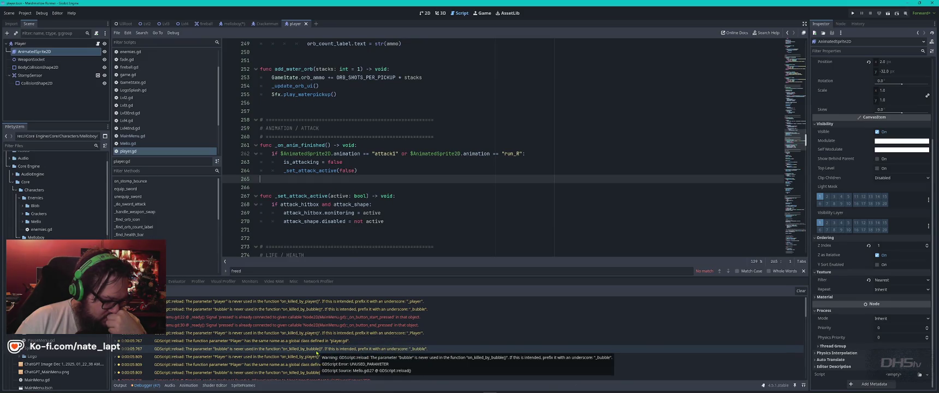
{"action": "double_click", "coordinate": [317, 351]}
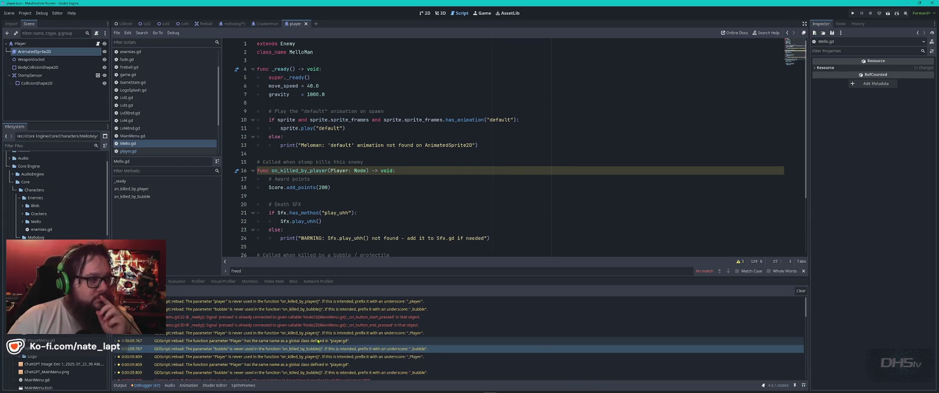
{"action": "left_click", "coordinate": [841, 24]}
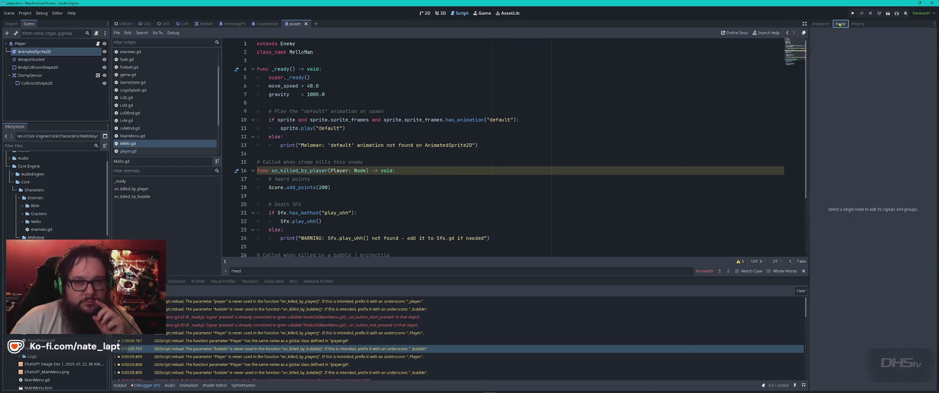
{"action": "left_click", "coordinate": [822, 23]}
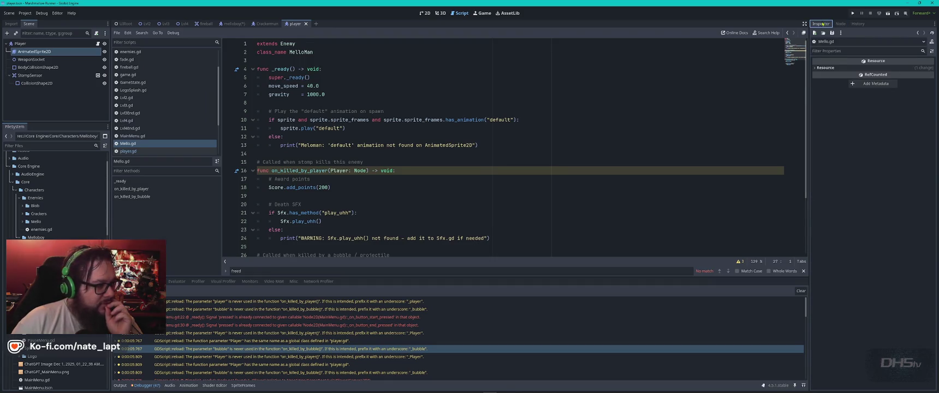
{"action": "left_click", "coordinate": [241, 23]}
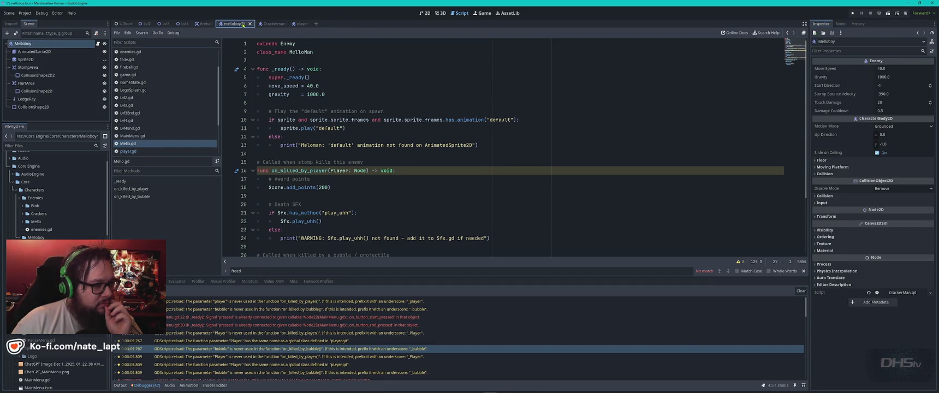
From the Crackerman tab, expand the Mello folder in FileSystem and open the Mello enemy scene.
{"action": "left_click", "coordinate": [270, 24]}
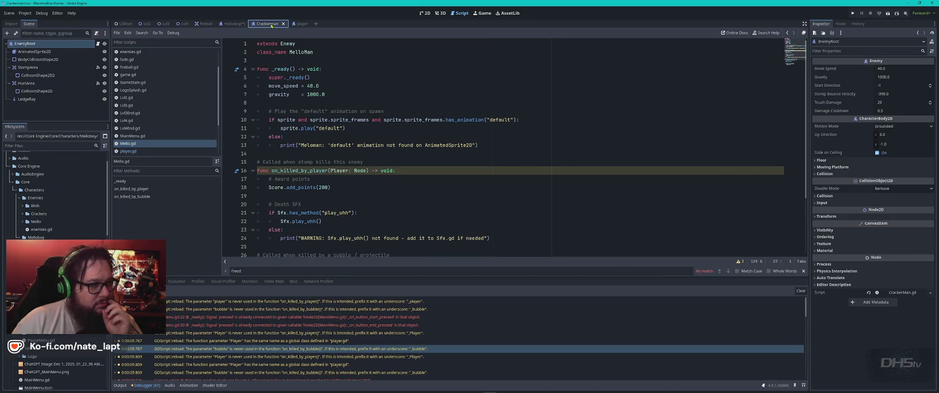
{"action": "left_click", "coordinate": [22, 214]}
{"action": "left_click", "coordinate": [22, 214]}
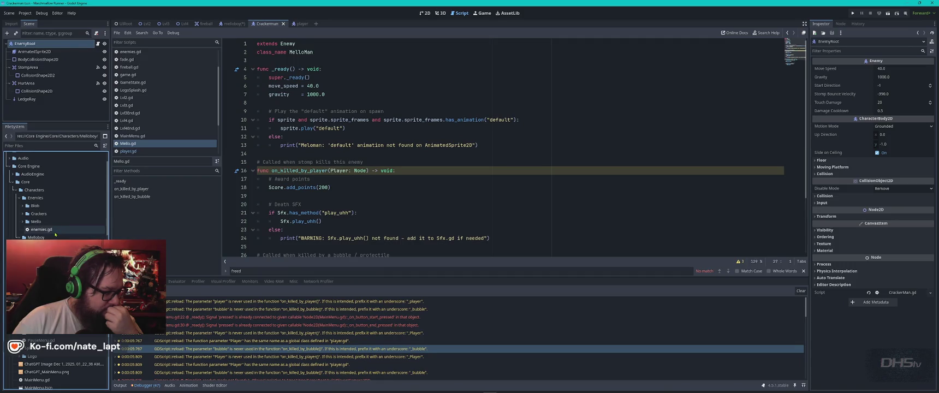
{"action": "left_click", "coordinate": [22, 221]}
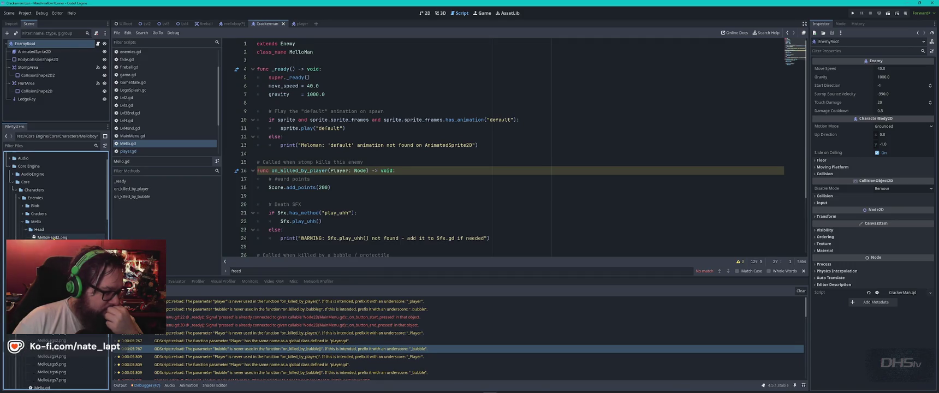
{"action": "scroll", "coordinate": [54, 197], "scroll_direction": "down", "scroll_amount": 5}
{"action": "double_click", "coordinate": [66, 355]}
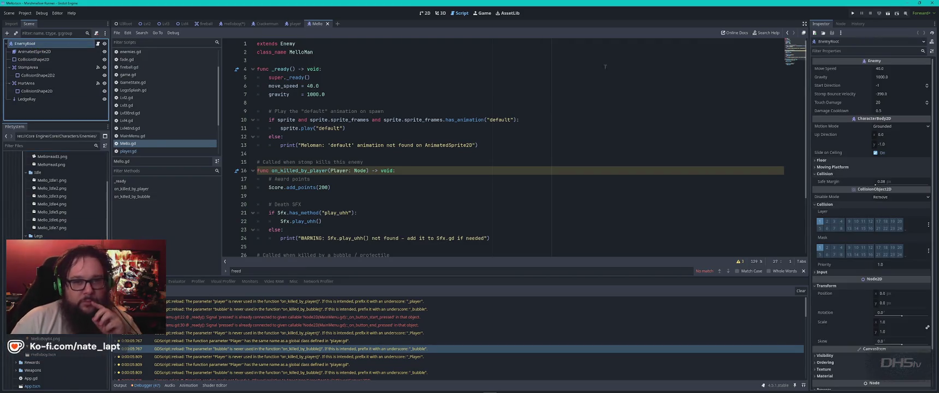
Check the Mello root's groups in the Node panel, then go back to the melloboy scene.
{"action": "left_click", "coordinate": [841, 24]}
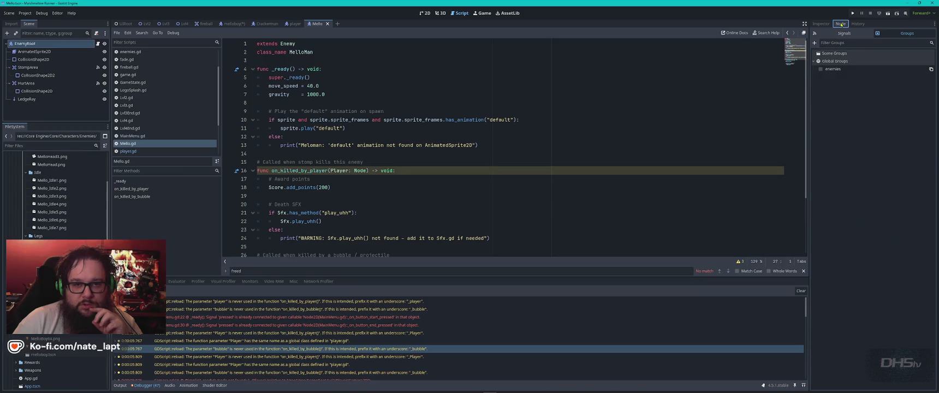
{"action": "left_click", "coordinate": [821, 24]}
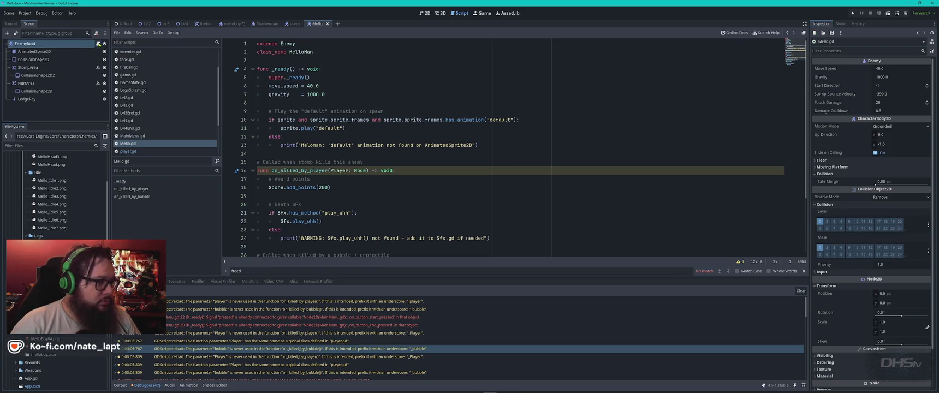
{"action": "left_click", "coordinate": [320, 45]}
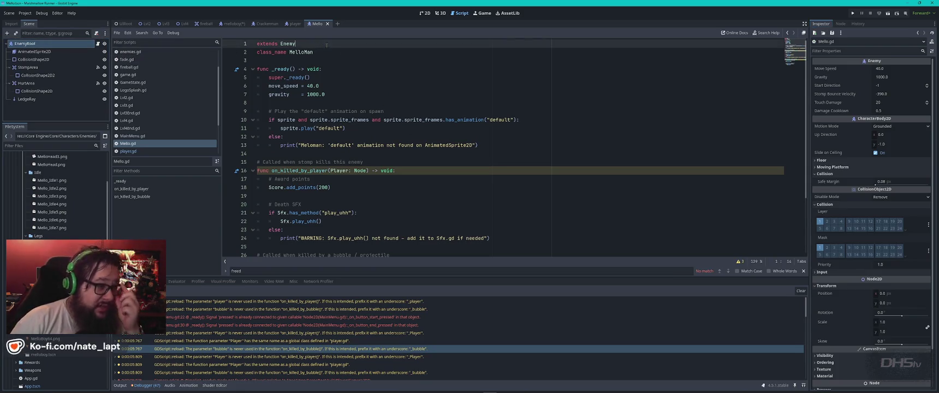
{"action": "left_click", "coordinate": [234, 23]}
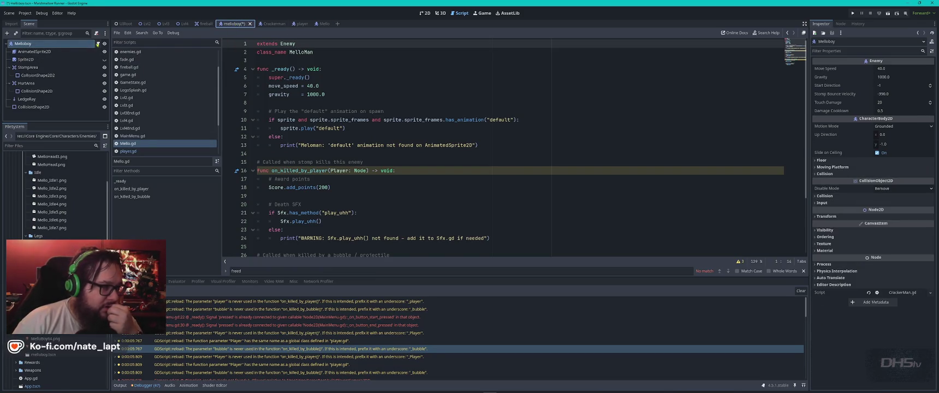
{"action": "left_click", "coordinate": [98, 43]}
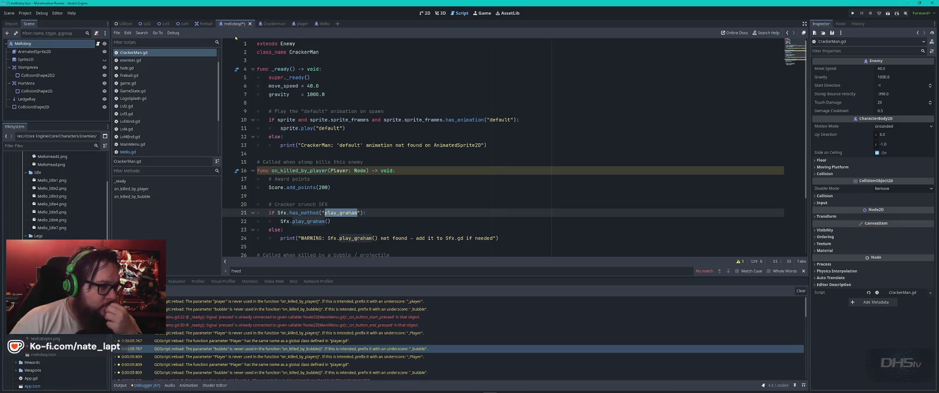
{"action": "left_click", "coordinate": [135, 60]}
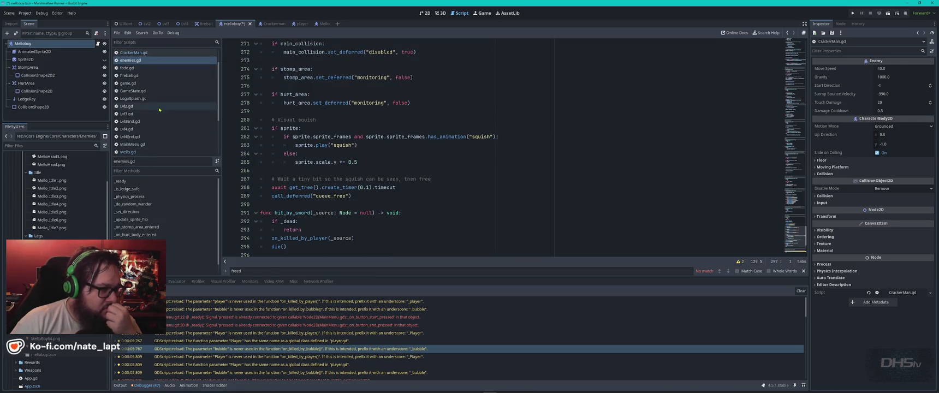
{"action": "left_click", "coordinate": [144, 151]}
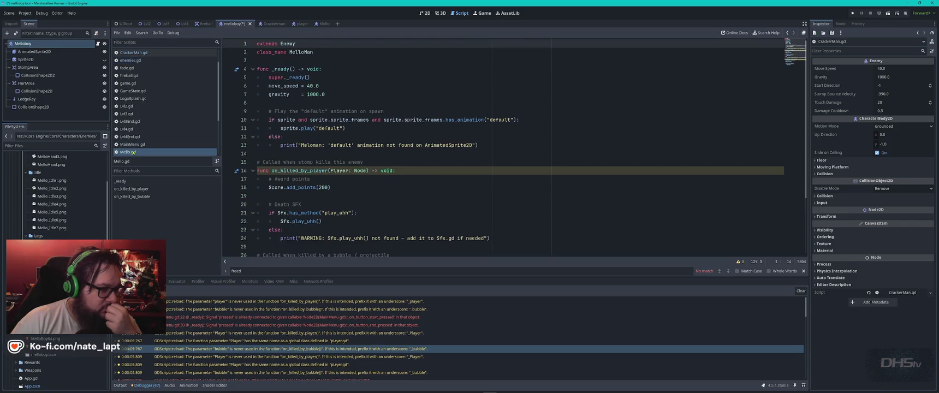
{"action": "left_click", "coordinate": [134, 52]}
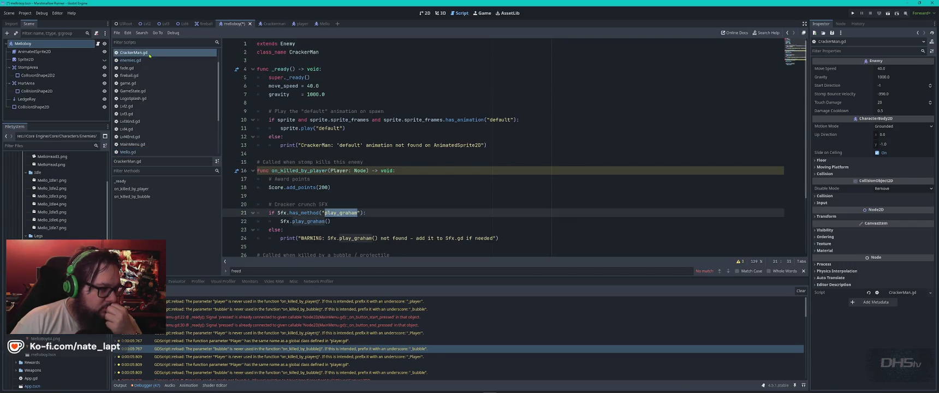
{"action": "left_click", "coordinate": [133, 152]}
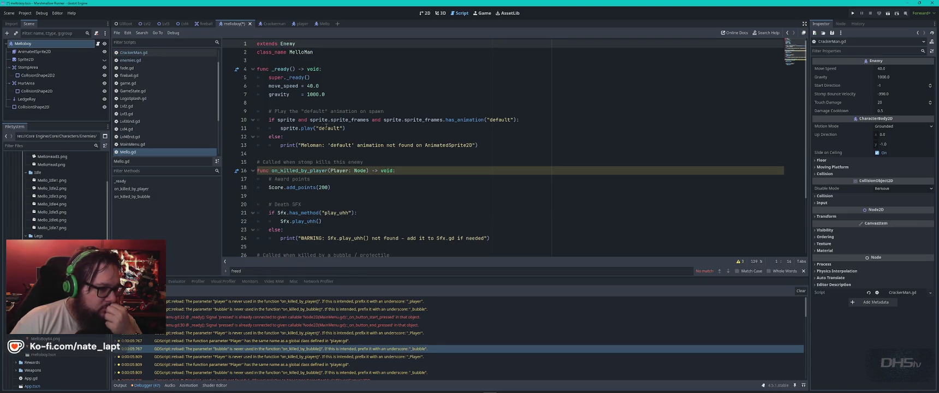
{"action": "left_click", "coordinate": [139, 53]}
{"action": "scroll", "coordinate": [150, 128], "scroll_direction": "down", "scroll_amount": 5}
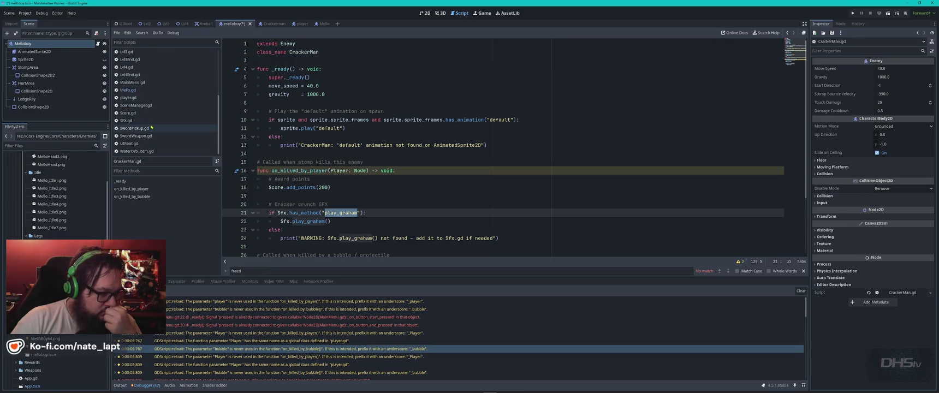
{"action": "scroll", "coordinate": [169, 134], "scroll_direction": "up", "scroll_amount": 2}
{"action": "scroll", "coordinate": [169, 135], "scroll_direction": "up", "scroll_amount": 3}
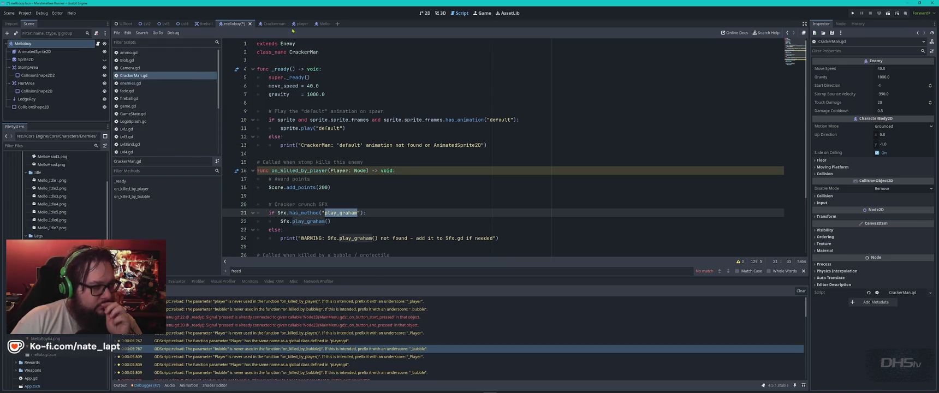
{"action": "scroll", "coordinate": [178, 99], "scroll_direction": "down", "scroll_amount": 4}
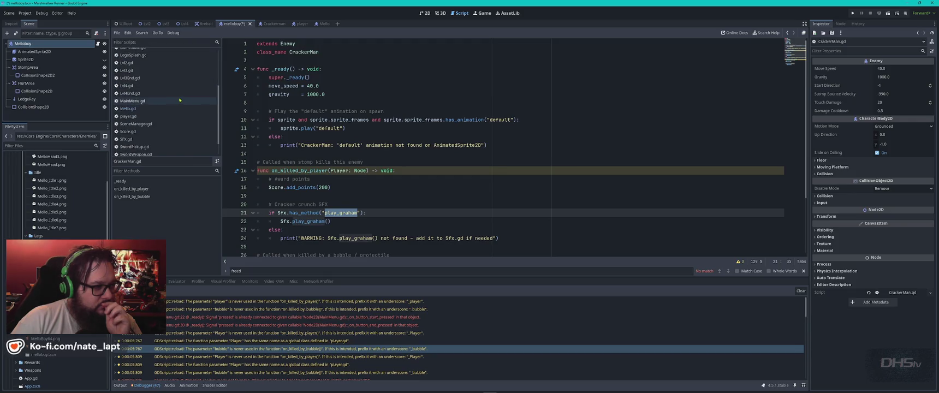
{"action": "left_click", "coordinate": [143, 109]}
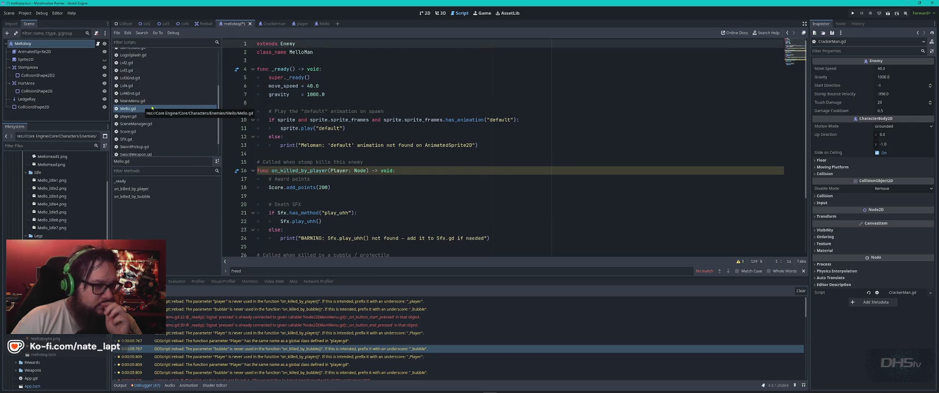
{"action": "scroll", "coordinate": [143, 108], "scroll_direction": "up", "scroll_amount": 4}
{"action": "left_click", "coordinate": [143, 61]}
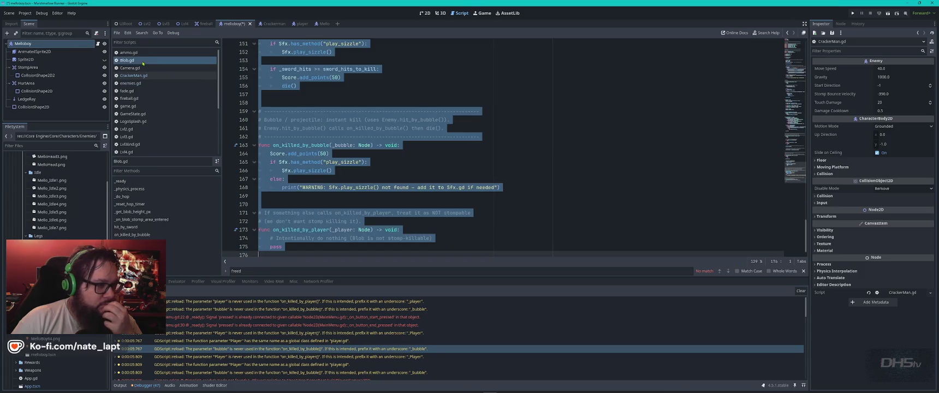
{"action": "scroll", "coordinate": [414, 90], "scroll_direction": "up", "scroll_amount": 20}
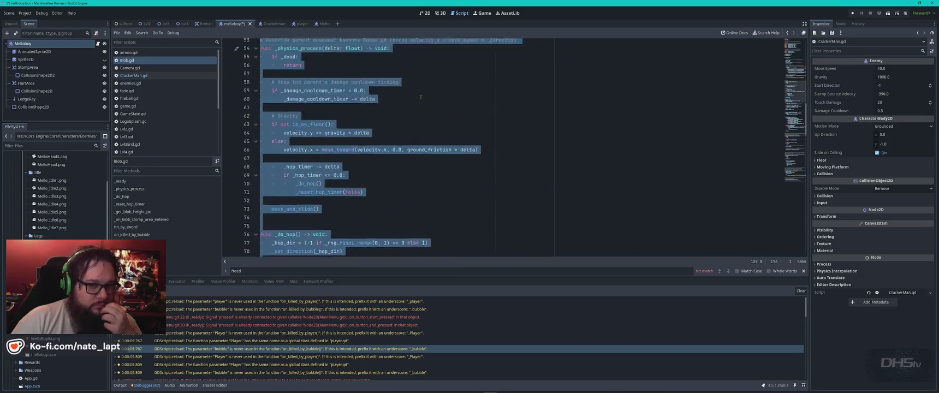
{"action": "scroll", "coordinate": [420, 97], "scroll_direction": "up", "scroll_amount": 4}
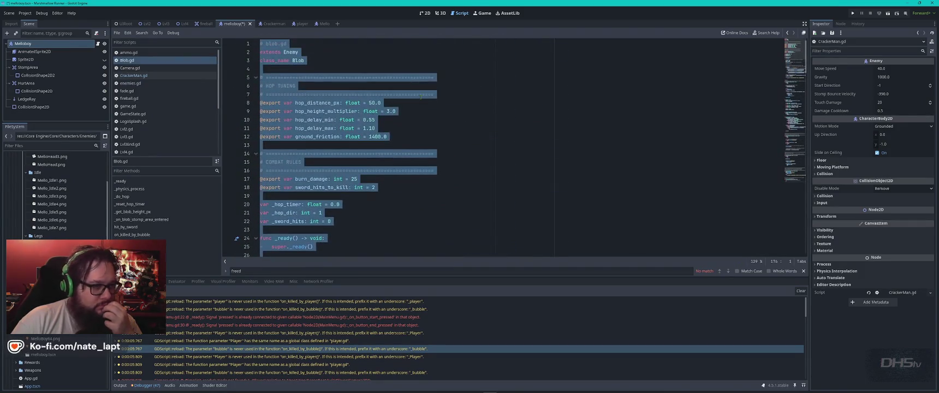
{"action": "left_click", "coordinate": [398, 65]}
{"action": "left_click", "coordinate": [136, 75]}
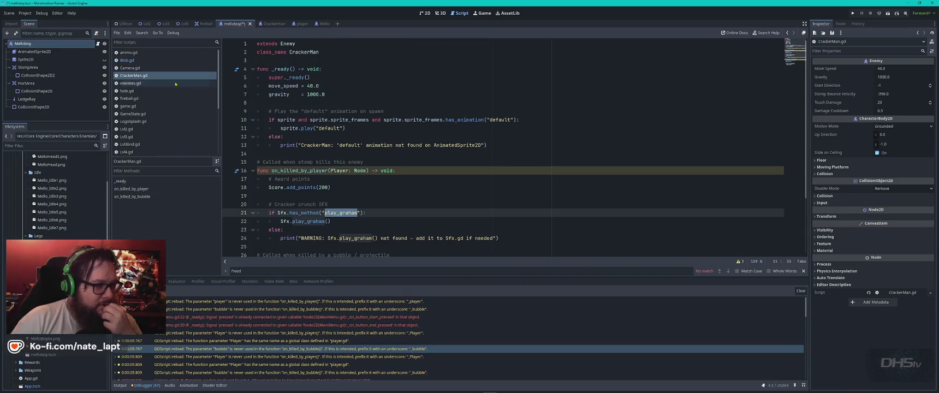
{"action": "scroll", "coordinate": [149, 148], "scroll_direction": "down", "scroll_amount": 3}
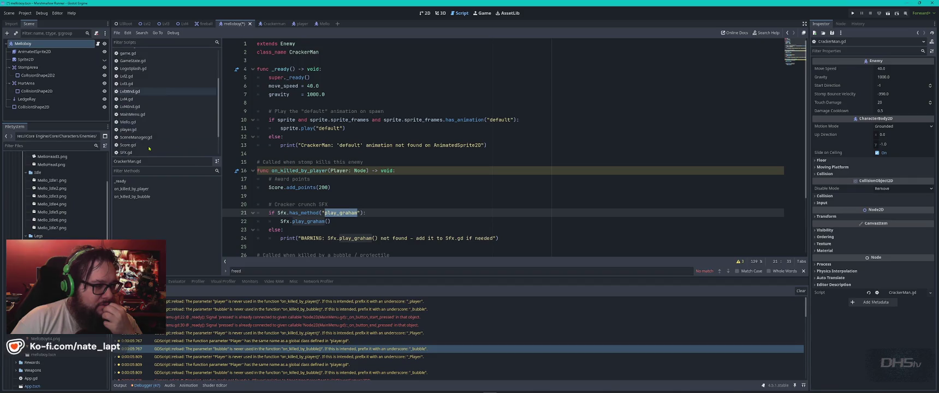
{"action": "left_click", "coordinate": [145, 122]}
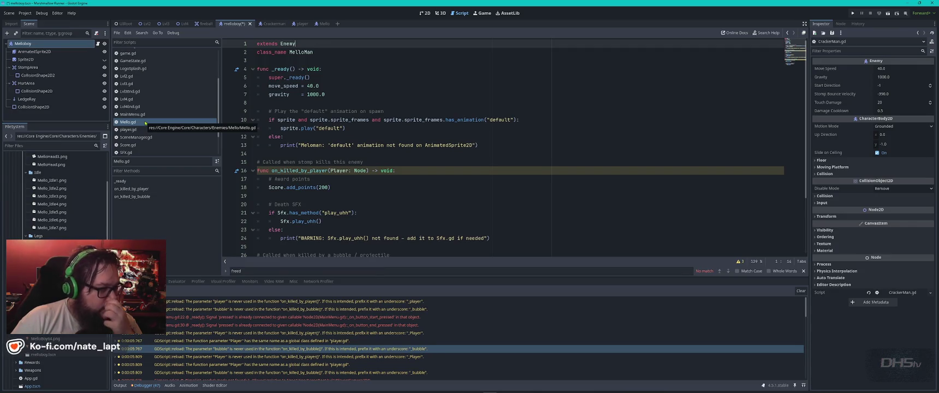
{"action": "left_click", "coordinate": [383, 86]}
{"action": "key", "text": "ctrl+a"}
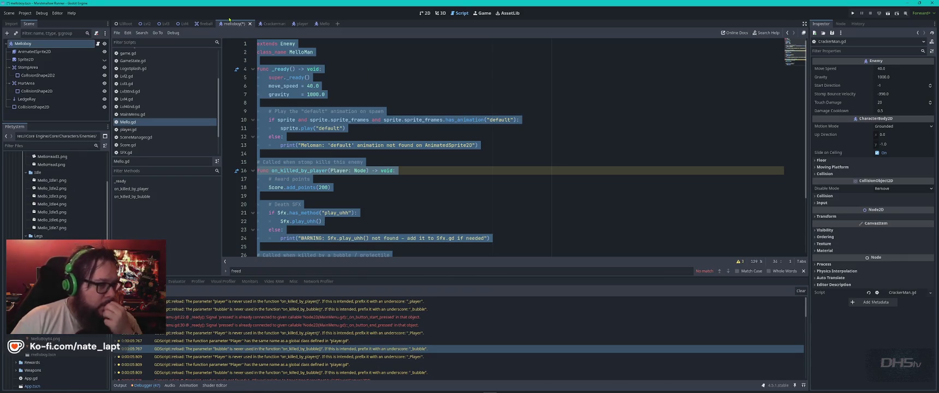
{"action": "left_click", "coordinate": [340, 59]}
{"action": "left_click", "coordinate": [313, 52]}
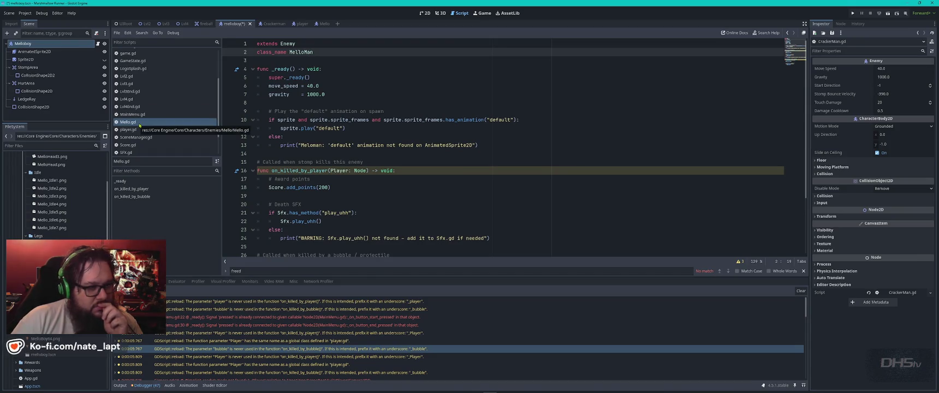
Create a new melloboy.gd script for the Melloboy node and replace its template with the pasted enemy code.
{"action": "left_click", "coordinate": [98, 44]}
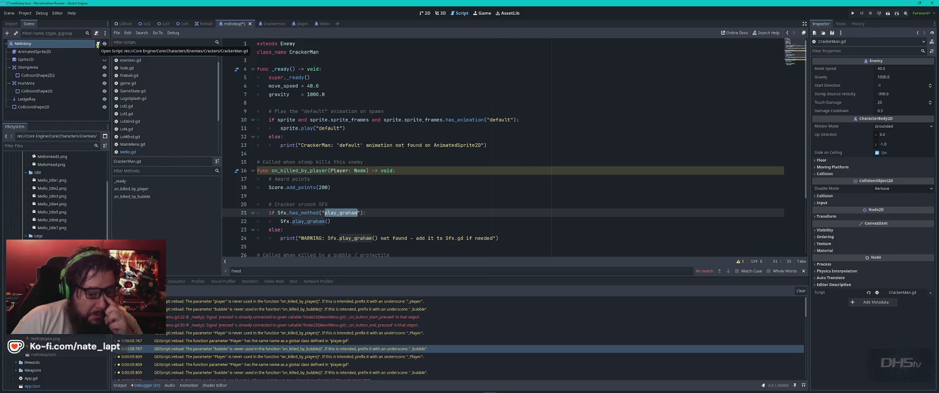
{"action": "left_click", "coordinate": [929, 293]}
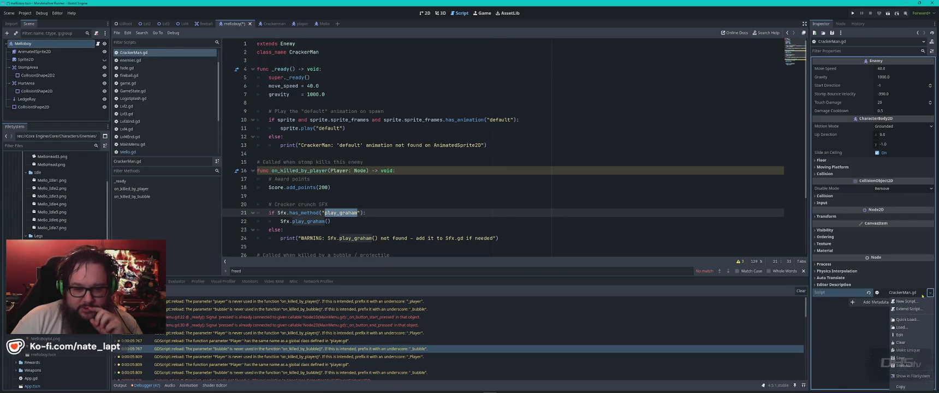
{"action": "left_click", "coordinate": [907, 302]}
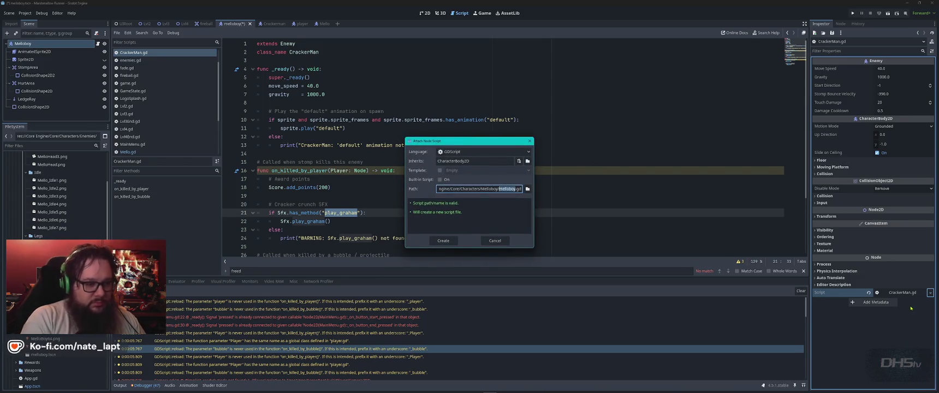
{"action": "key", "text": "Return"}
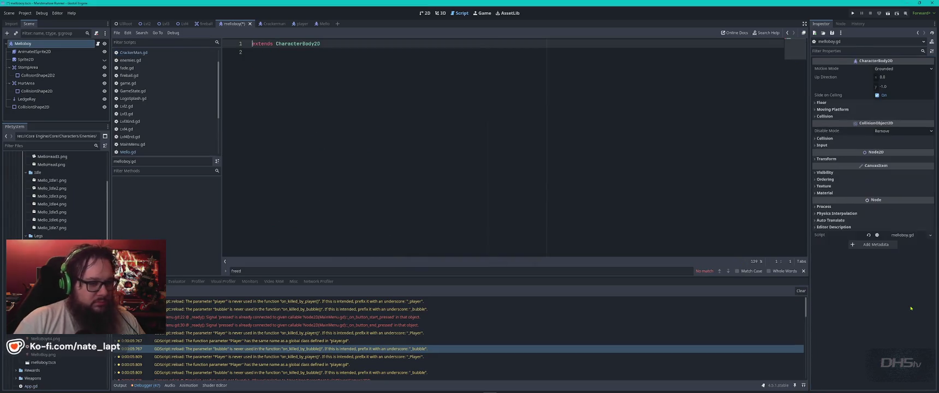
{"action": "key", "text": "ctrl+a"}
{"action": "key", "text": "ctrl+v"}
{"action": "scroll", "coordinate": [430, 181], "scroll_direction": "up", "scroll_amount": 3}
Rename class_name MelloMan to Melloboy, search for remaining 'man' occurrences, and run the game.
{"action": "left_click", "coordinate": [332, 52]}
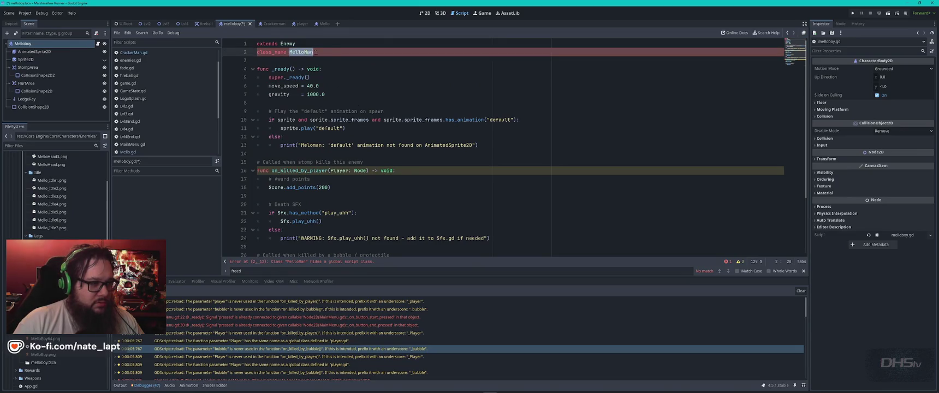
{"action": "key", "text": "BackSpace"}
{"action": "key", "text": "BackSpace"}
{"action": "type", "text": "boy"}
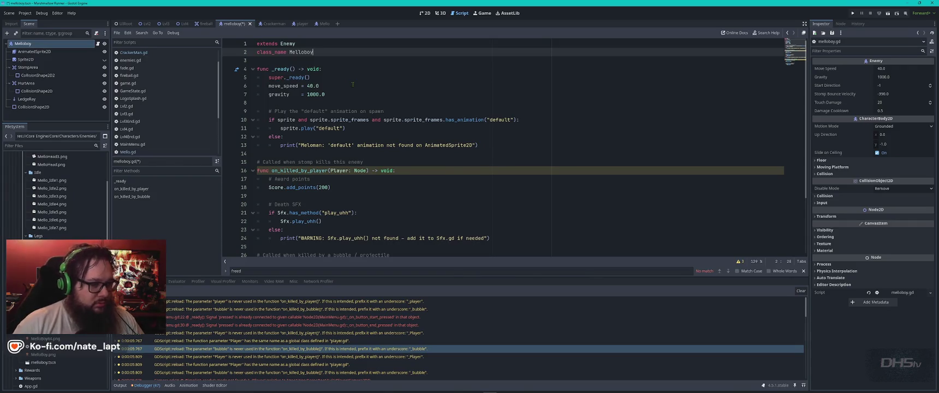
{"action": "key", "text": "ctrl+f"}
{"action": "type", "text": "man"}
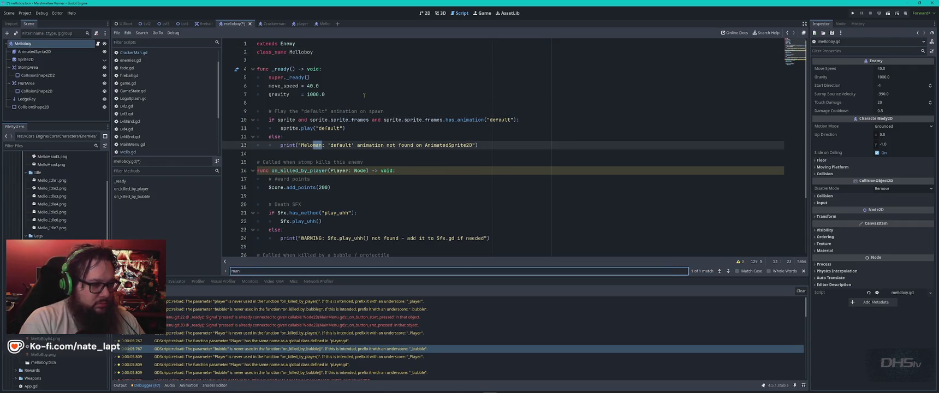
{"action": "key", "text": "Escape"}
{"action": "scroll", "coordinate": [384, 123], "scroll_direction": "down", "scroll_amount": 3}
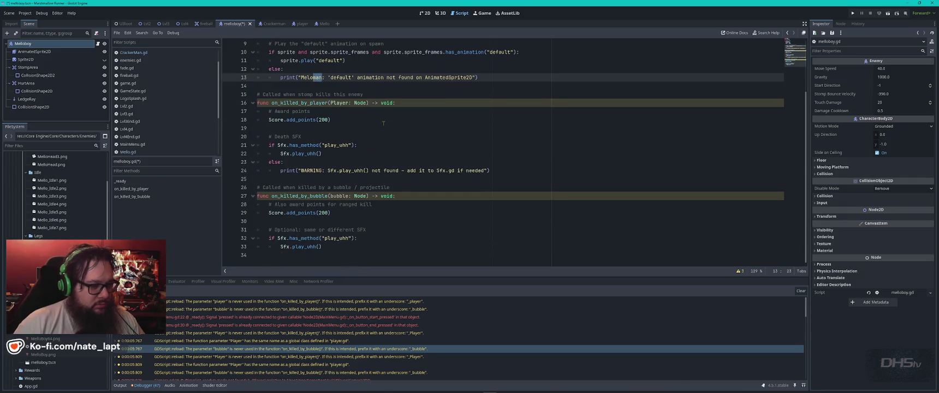
{"action": "scroll", "coordinate": [383, 123], "scroll_direction": "up", "scroll_amount": 3}
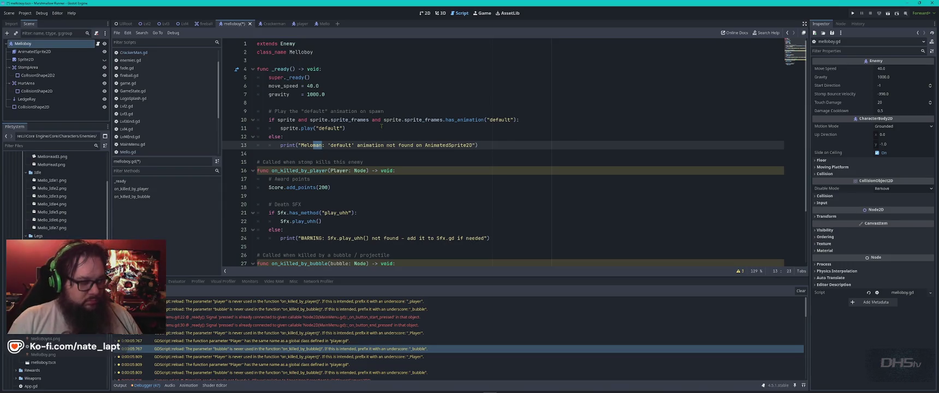
{"action": "key", "text": "F5"}
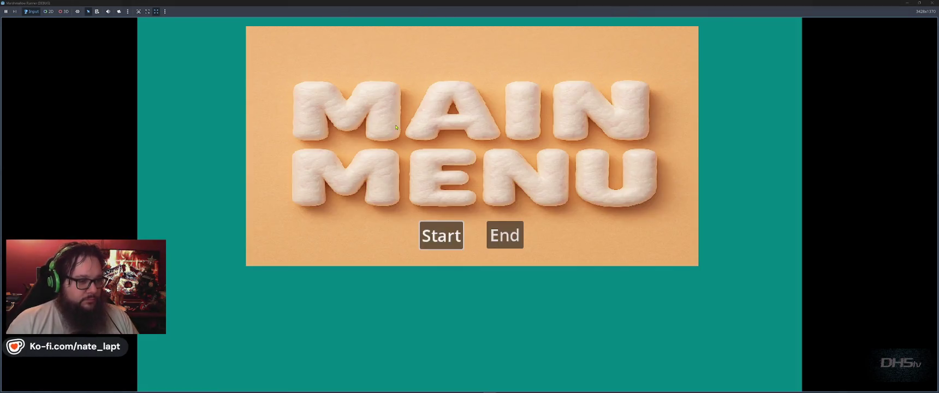
Start the game, jump and stomp a sack enemy to score 200, then stop the run.
{"action": "left_click", "coordinate": [442, 236]}
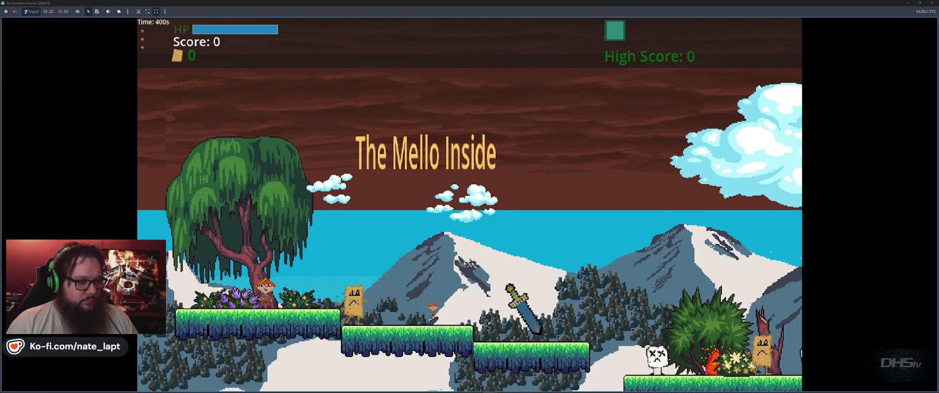
{"action": "key", "text": "space"}
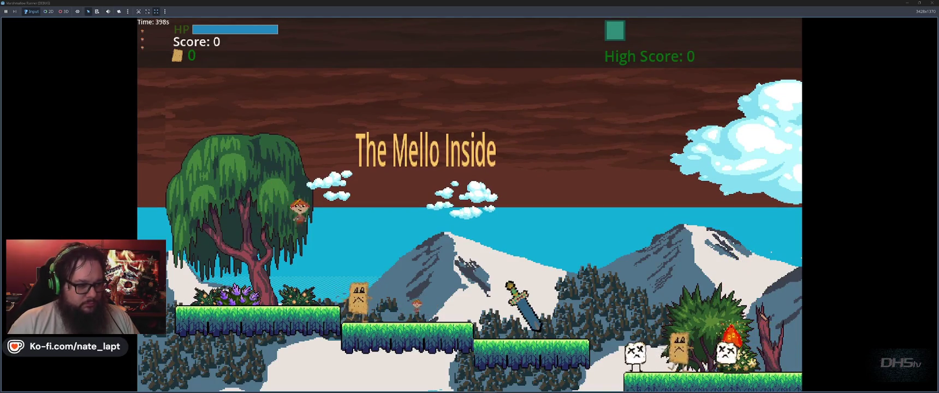
{"action": "key", "text": "Down"}
{"action": "key", "text": "space"}
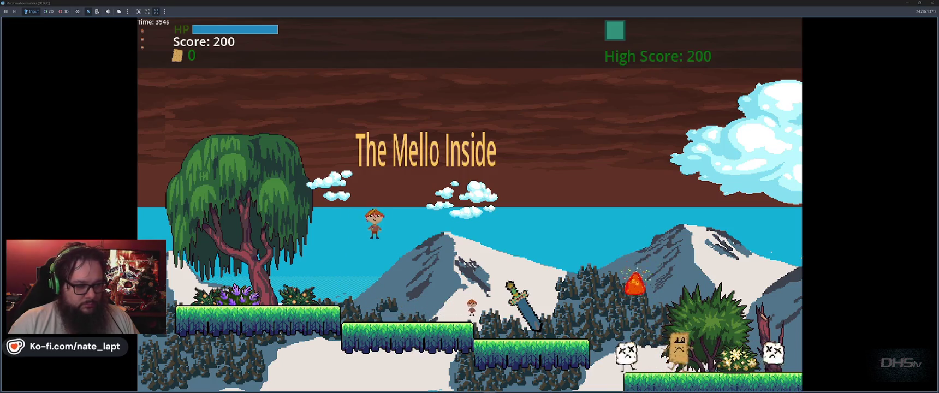
{"action": "key", "text": "Right"}
{"action": "key", "text": "space"}
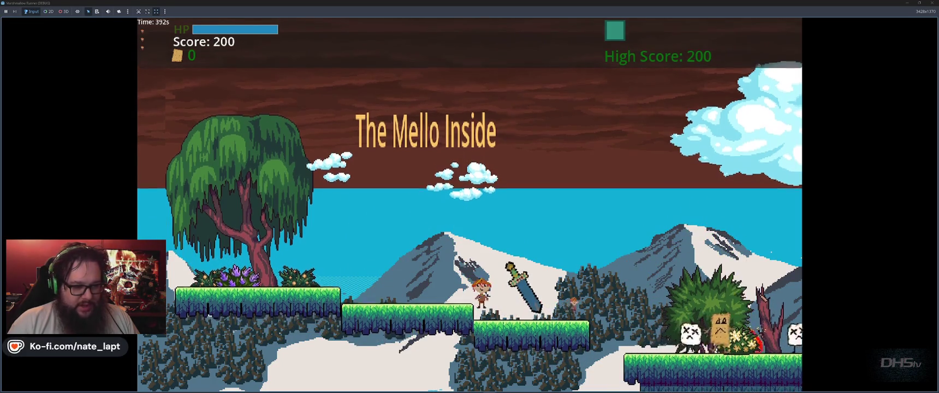
{"action": "key", "text": "space"}
{"action": "key", "text": "space"}
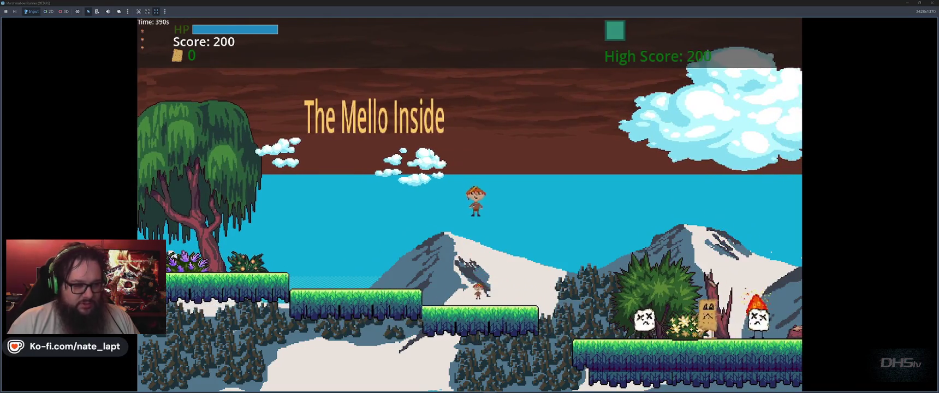
{"action": "key", "text": "F8"}
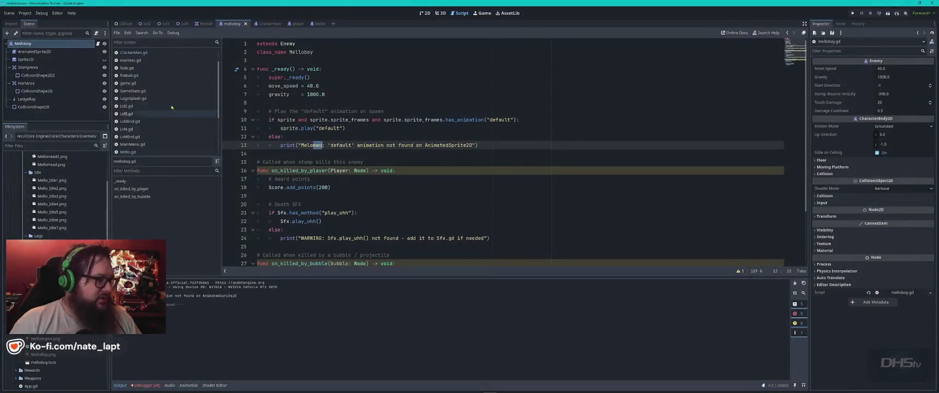
Scroll the open scripts list and open SwordPickup.gd.
{"action": "scroll", "coordinate": [164, 122], "scroll_direction": "down", "scroll_amount": 3}
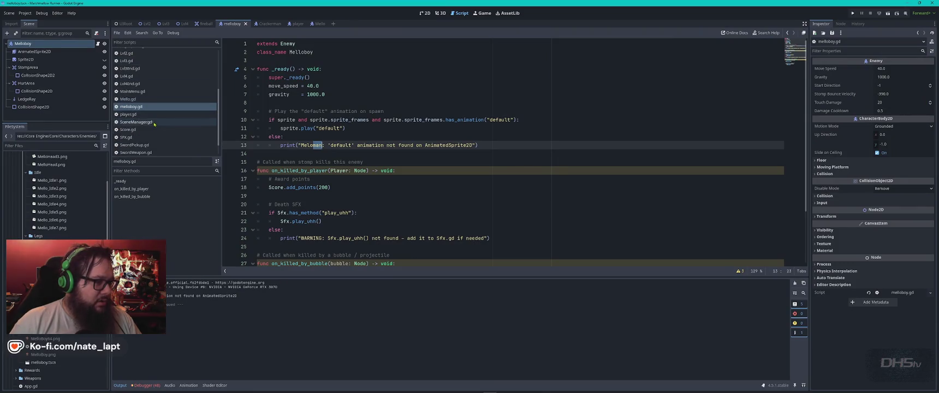
{"action": "scroll", "coordinate": [154, 123], "scroll_direction": "down", "scroll_amount": 1}
{"action": "left_click", "coordinate": [134, 132]}
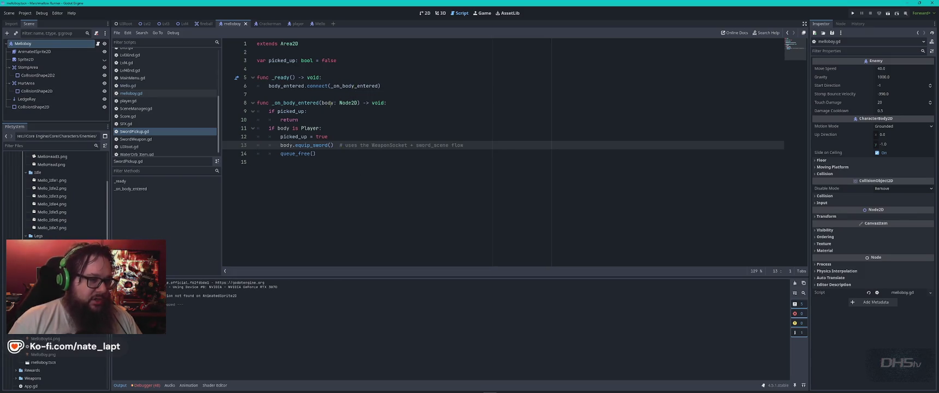
Open SwordWeapon.gd and scroll through its code.
{"action": "left_click", "coordinate": [137, 139]}
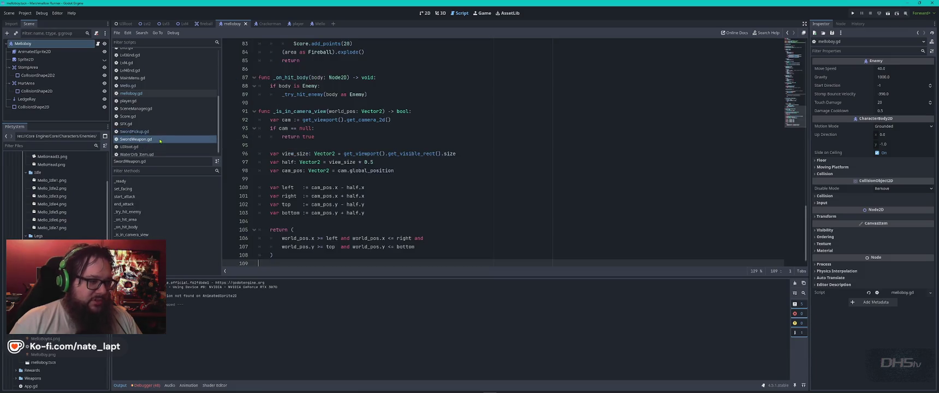
{"action": "scroll", "coordinate": [426, 124], "scroll_direction": "up", "scroll_amount": 6}
{"action": "scroll", "coordinate": [426, 124], "scroll_direction": "up", "scroll_amount": 2}
{"action": "scroll", "coordinate": [425, 124], "scroll_direction": "up", "scroll_amount": 19}
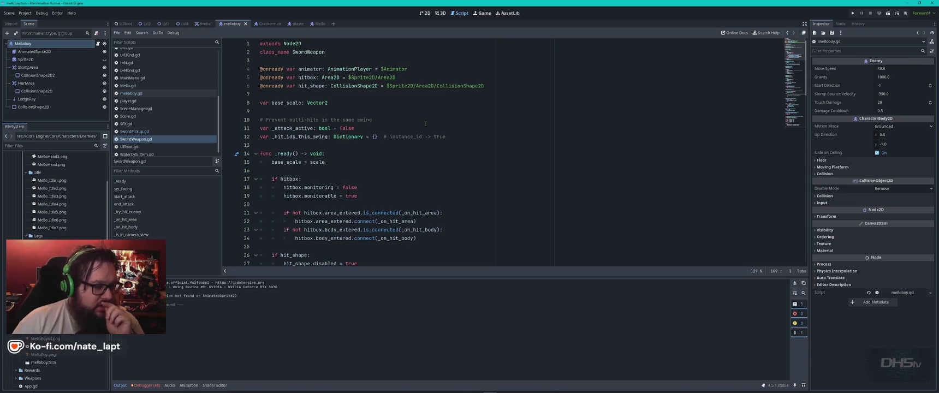
{"action": "scroll", "coordinate": [457, 174], "scroll_direction": "down", "scroll_amount": 5}
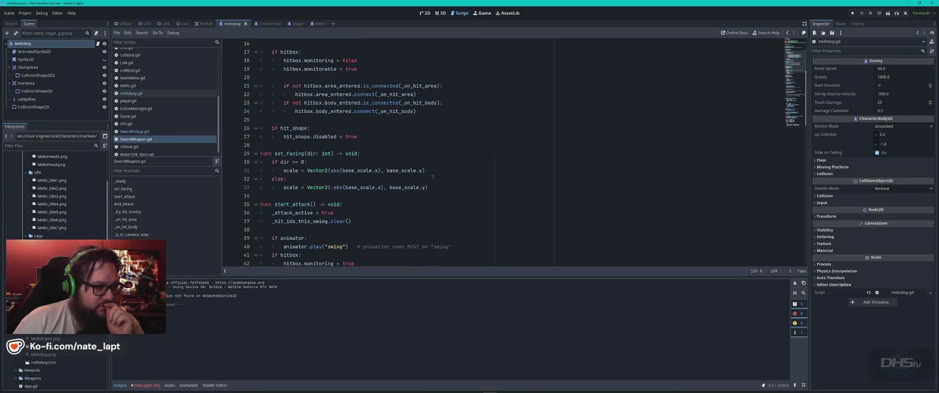
In player.gd, search for 'sword' and step through matches to the sword_scene export on line 71.
{"action": "left_click", "coordinate": [146, 101]}
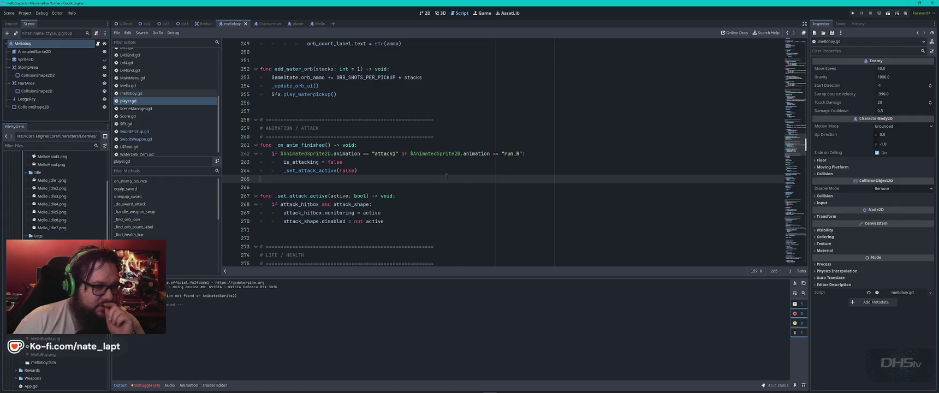
{"action": "key", "text": "ctrl+f"}
{"action": "type", "text": "sword"}
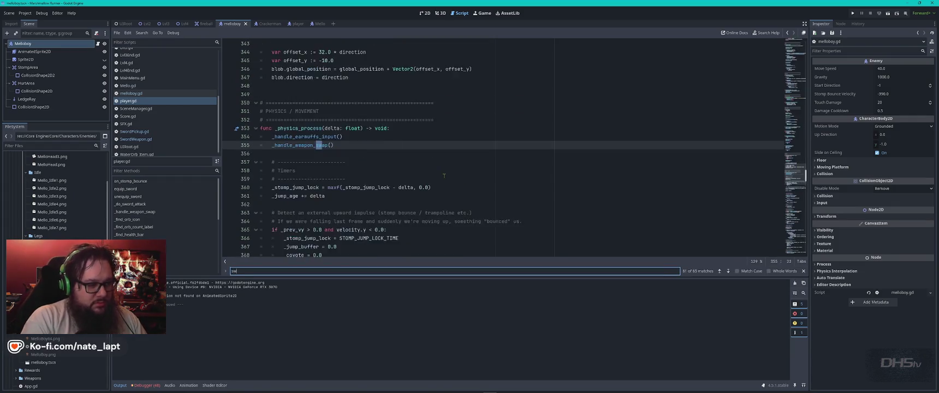
{"action": "key", "text": "Return"}
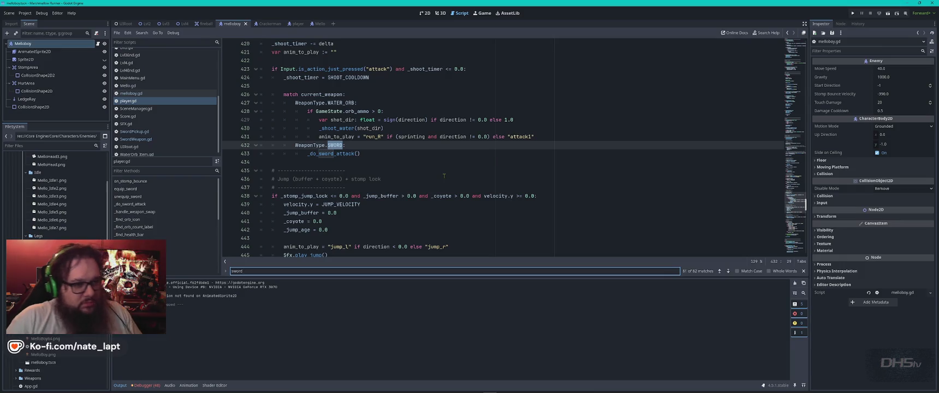
{"action": "key", "text": "Return"}
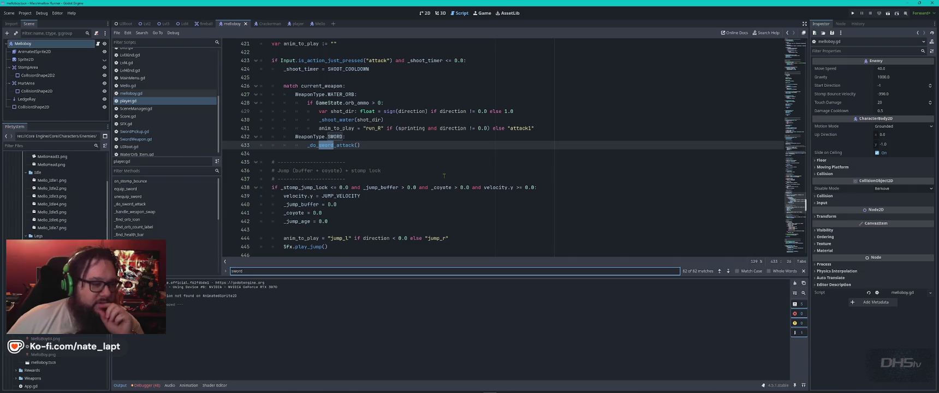
{"action": "key", "text": "Return"}
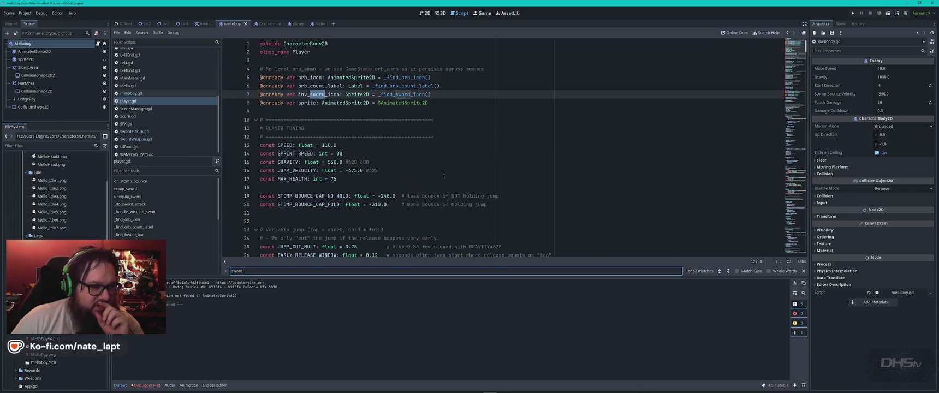
{"action": "key", "text": "Return"}
{"action": "key", "text": "Return"}
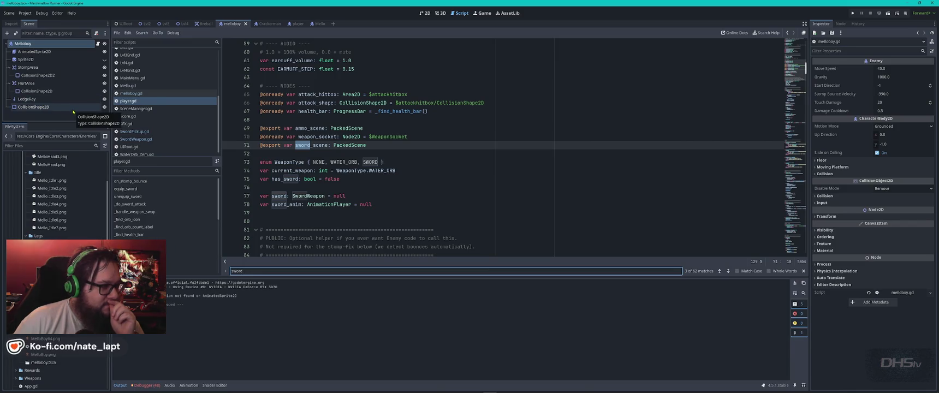
{"action": "left_click", "coordinate": [291, 23]}
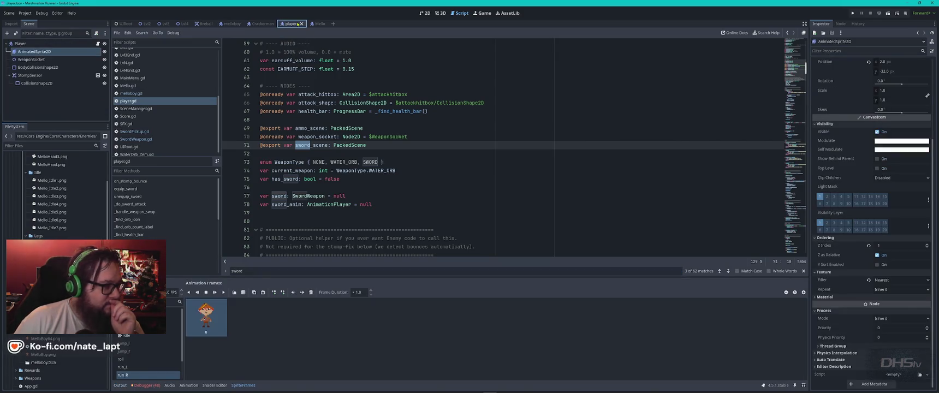
{"action": "left_click", "coordinate": [53, 52]}
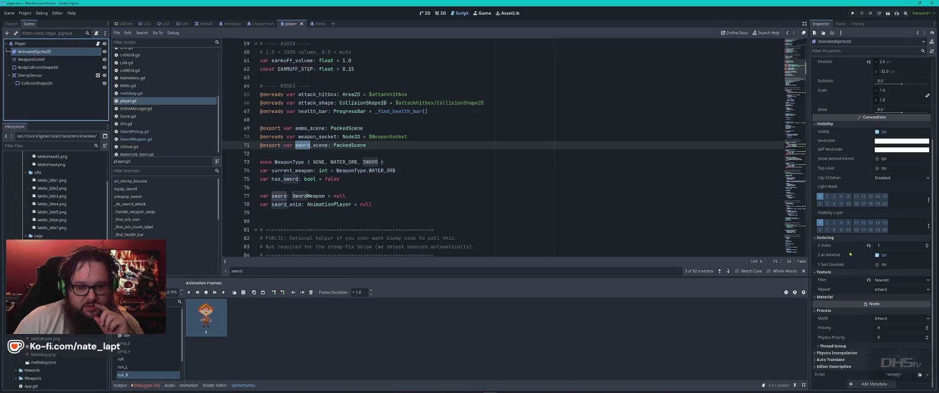
{"action": "mouse_move", "coordinate": [850, 254]}
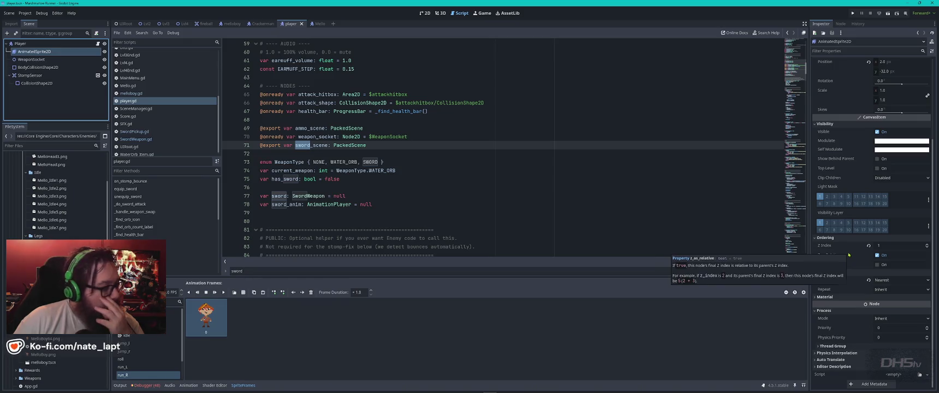
{"action": "scroll", "coordinate": [55, 197], "scroll_direction": "down", "scroll_amount": 3}
{"action": "scroll", "coordinate": [54, 197], "scroll_direction": "down", "scroll_amount": 10}
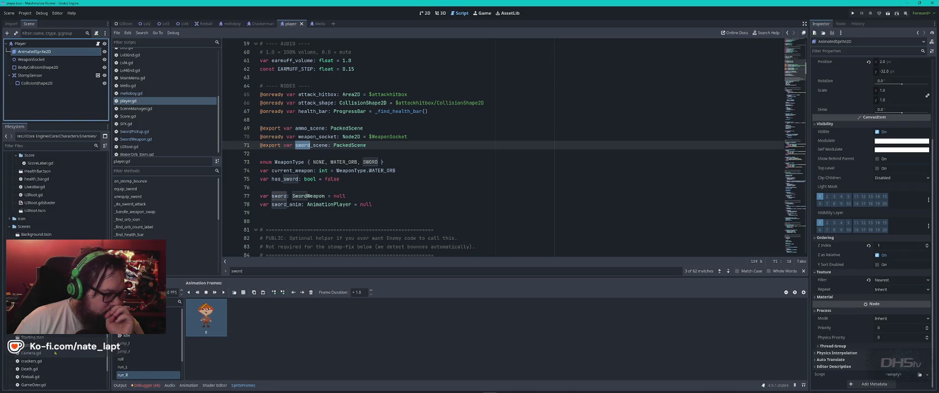
{"action": "left_click", "coordinate": [33, 327]}
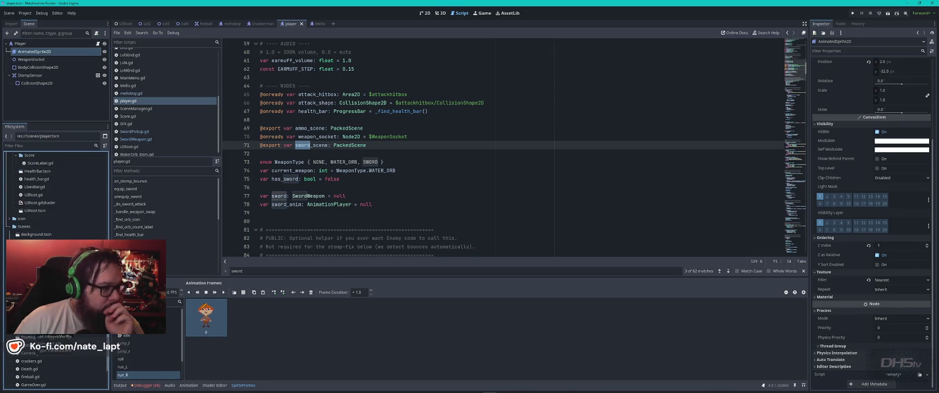
{"action": "left_click", "coordinate": [301, 24]}
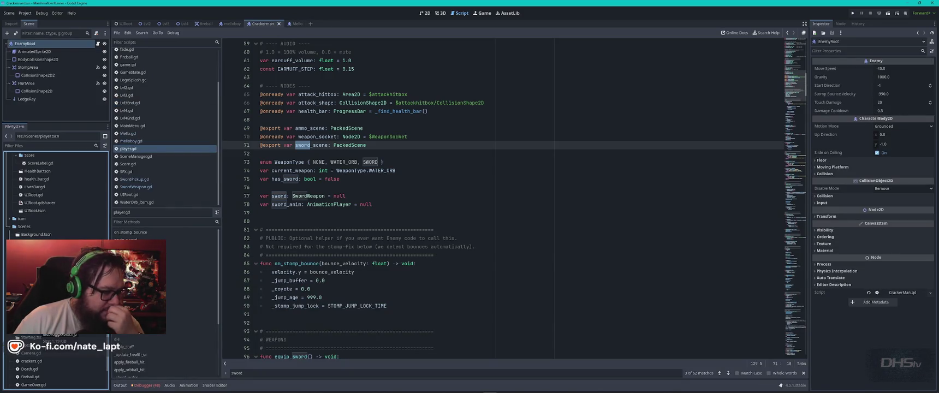
{"action": "scroll", "coordinate": [54, 191], "scroll_direction": "down", "scroll_amount": 4}
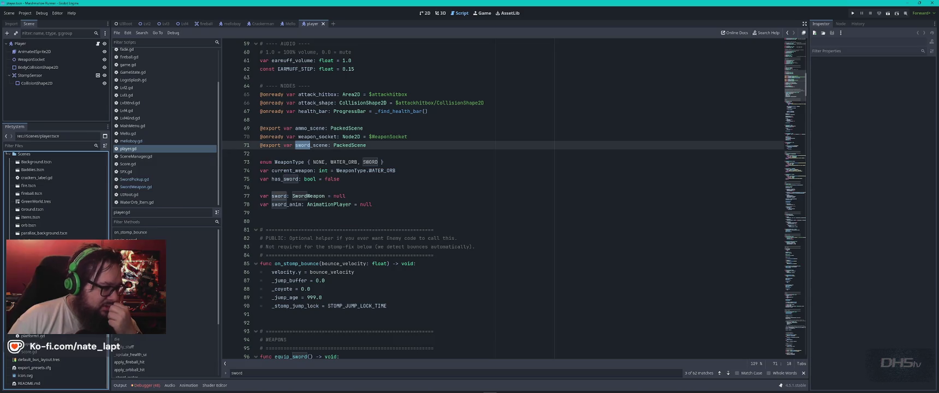
{"action": "scroll", "coordinate": [55, 192], "scroll_direction": "up", "scroll_amount": 3}
{"action": "scroll", "coordinate": [55, 191], "scroll_direction": "down", "scroll_amount": 2}
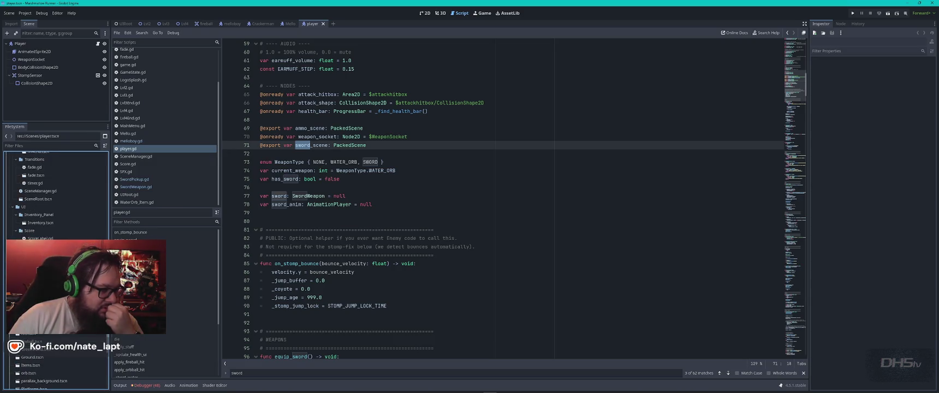
{"action": "key", "text": "F5"}
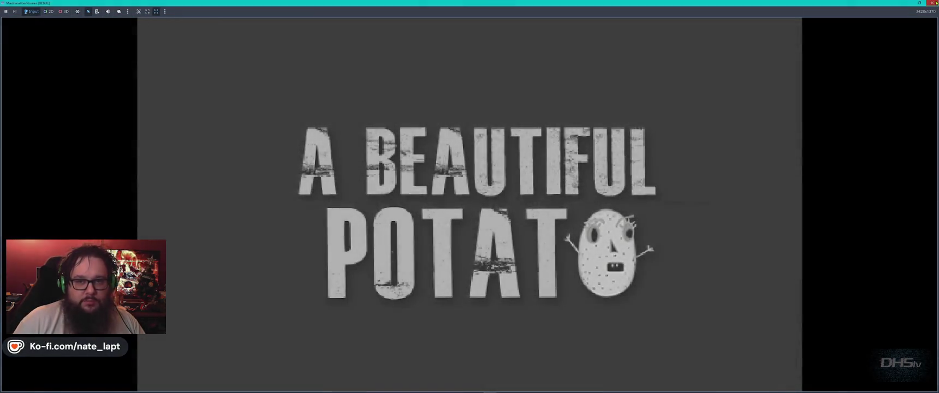
Close the running game, then filter FileSystem for 'player2' and select player2.tres.
{"action": "left_click", "coordinate": [927, 2]}
{"action": "left_click", "coordinate": [58, 146]}
{"action": "type", "text": "player"}
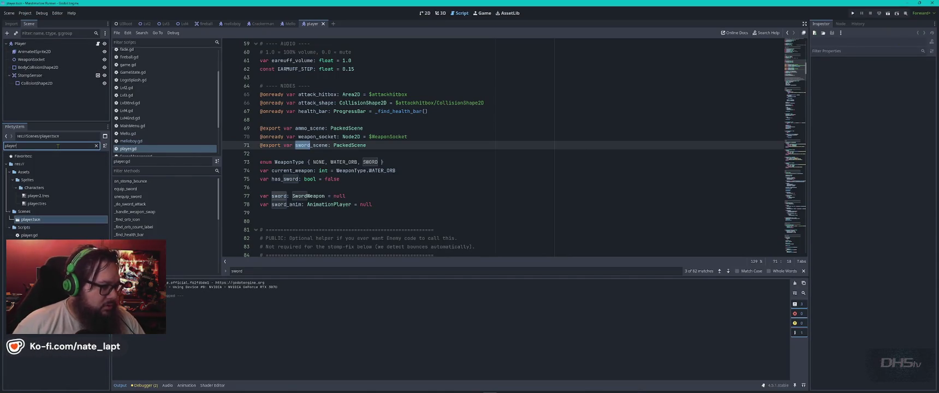
{"action": "type", "text": "2"}
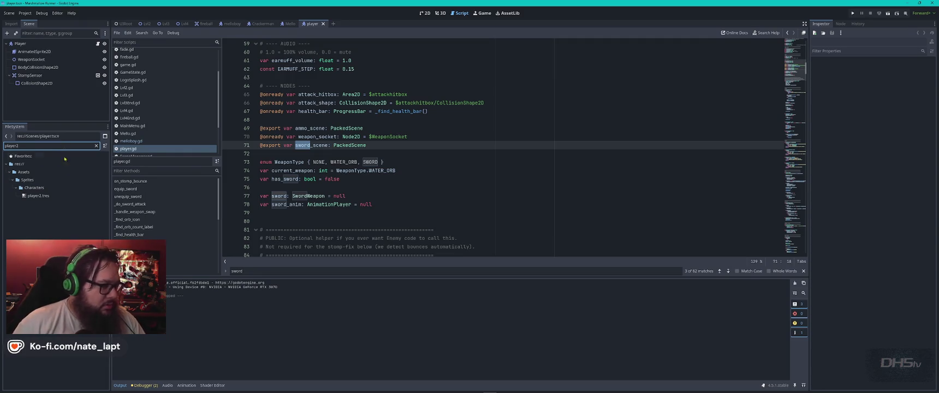
{"action": "left_click", "coordinate": [35, 198]}
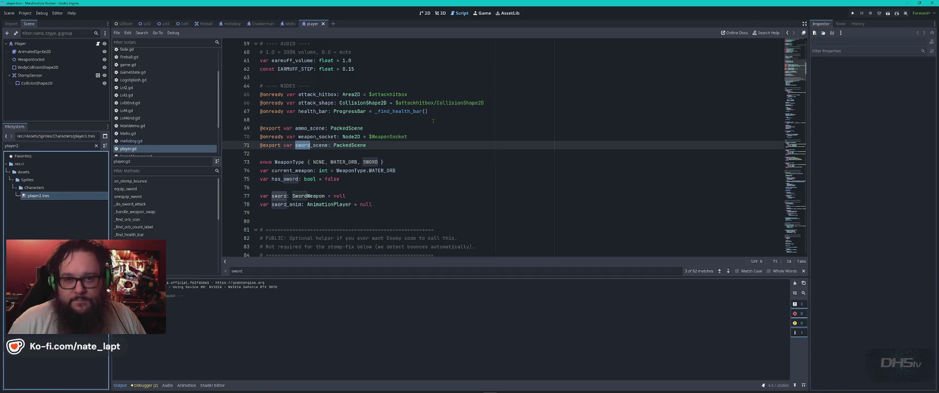
Review the editor's undo History, toggling the Global listing off and on, and inspect a Delete Resource entry.
{"action": "left_click", "coordinate": [858, 24]}
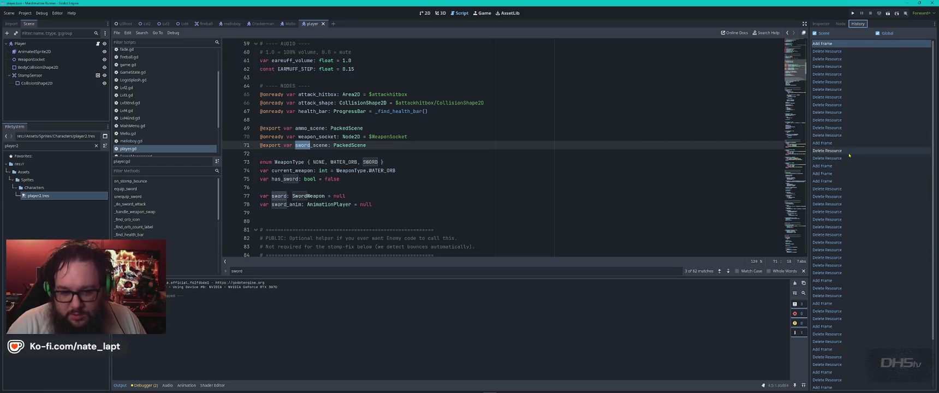
{"action": "scroll", "coordinate": [850, 155], "scroll_direction": "down", "scroll_amount": 3}
{"action": "scroll", "coordinate": [852, 159], "scroll_direction": "up", "scroll_amount": 3}
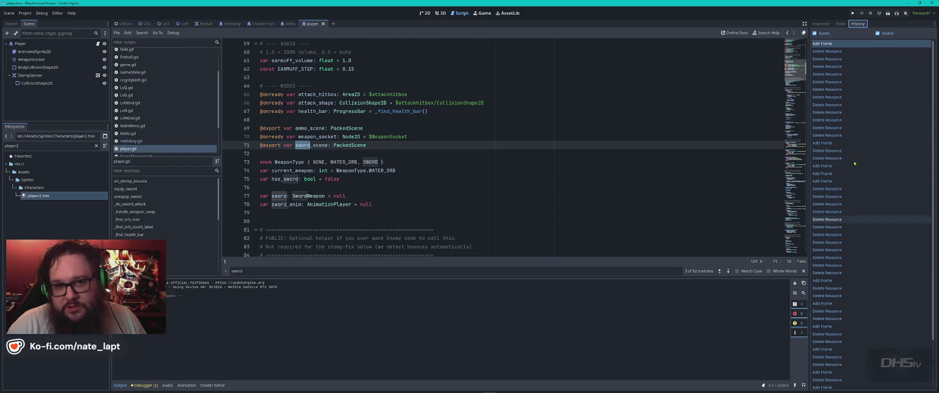
{"action": "left_click", "coordinate": [878, 34]}
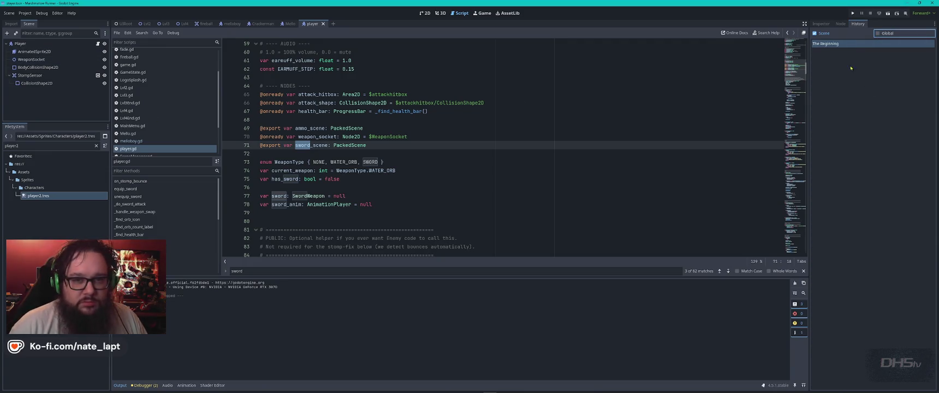
{"action": "left_click", "coordinate": [845, 45]}
{"action": "left_click", "coordinate": [878, 34]}
{"action": "left_click", "coordinate": [834, 75]}
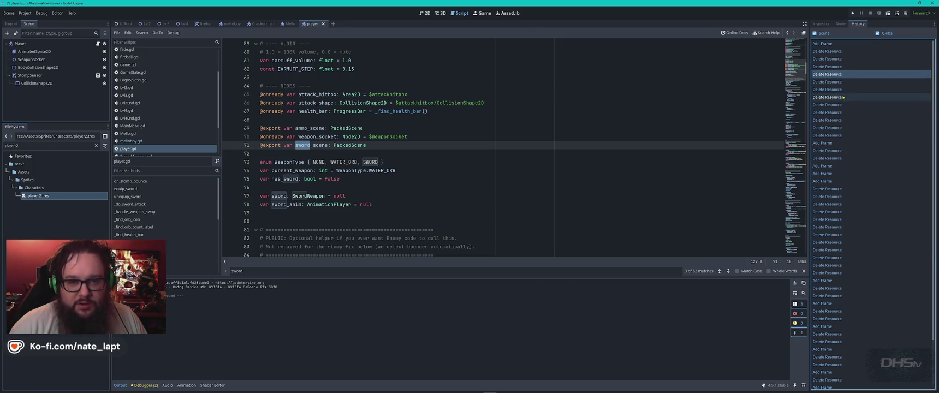
Return to the Inspector and select the Player node to show its empty Ammo Scene and Sword Scene.
{"action": "left_click", "coordinate": [822, 24]}
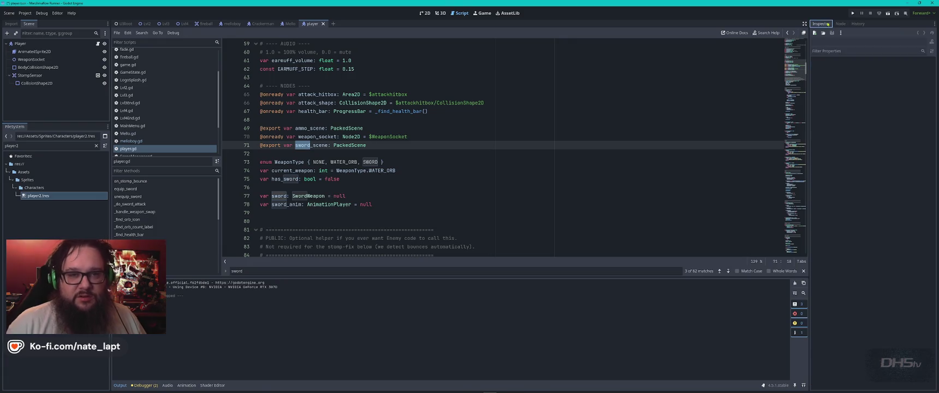
{"action": "left_click", "coordinate": [840, 24]}
{"action": "left_click", "coordinate": [826, 24]}
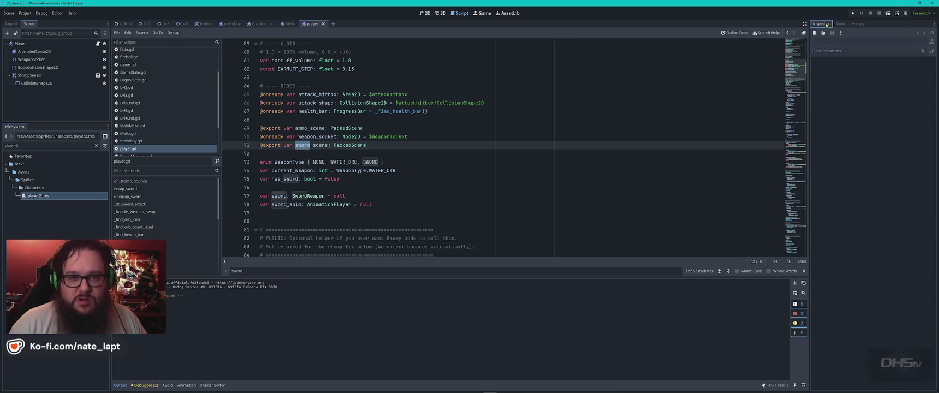
{"action": "left_click", "coordinate": [32, 44]}
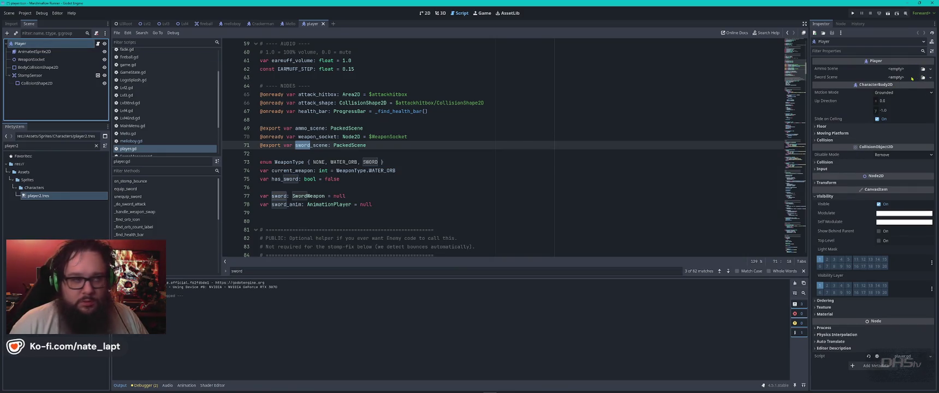
Quick-load Sword02.tscn into the Player's Ammo Scene export, searching 'sw'.
{"action": "left_click", "coordinate": [41, 62]}
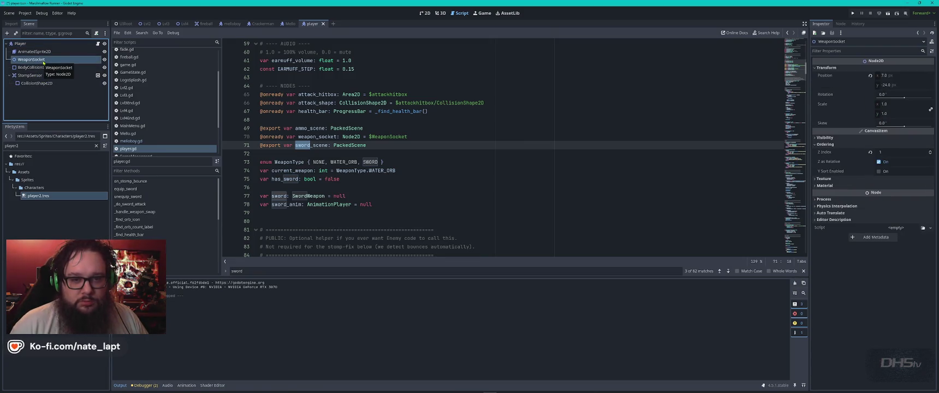
{"action": "left_click", "coordinate": [24, 44]}
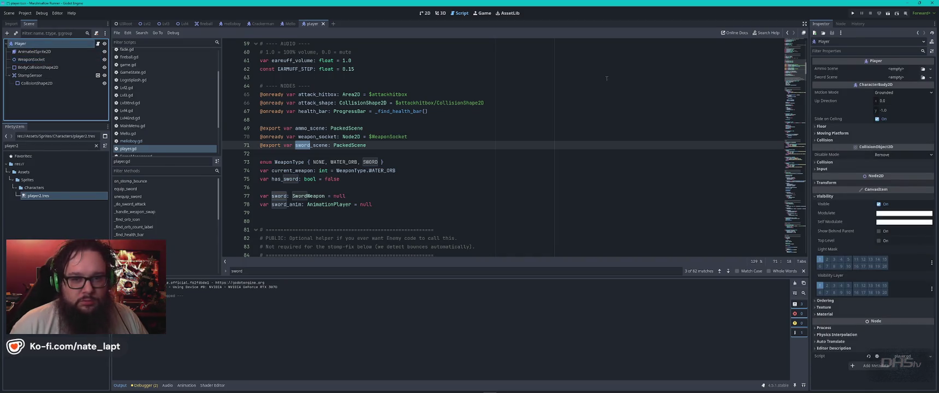
{"action": "left_click", "coordinate": [930, 70]}
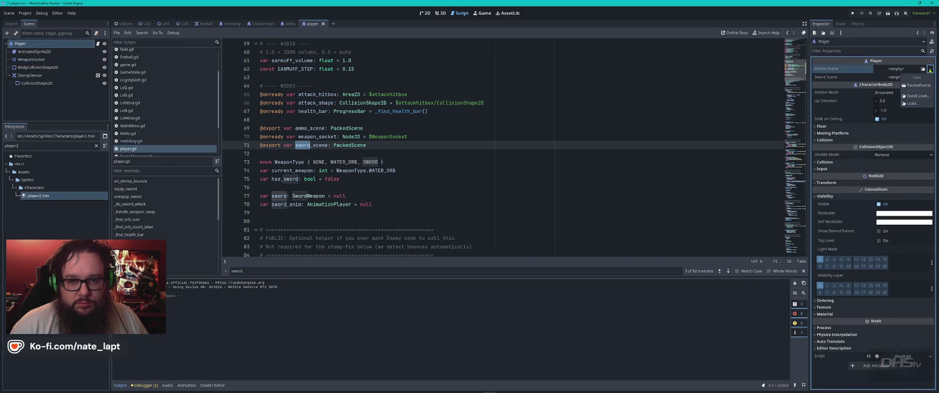
{"action": "left_click", "coordinate": [904, 70]}
{"action": "left_click", "coordinate": [904, 69]}
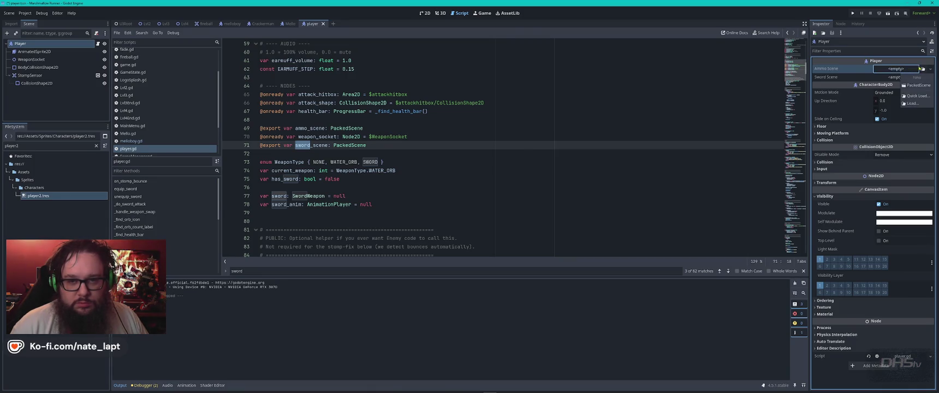
{"action": "left_click", "coordinate": [913, 96]}
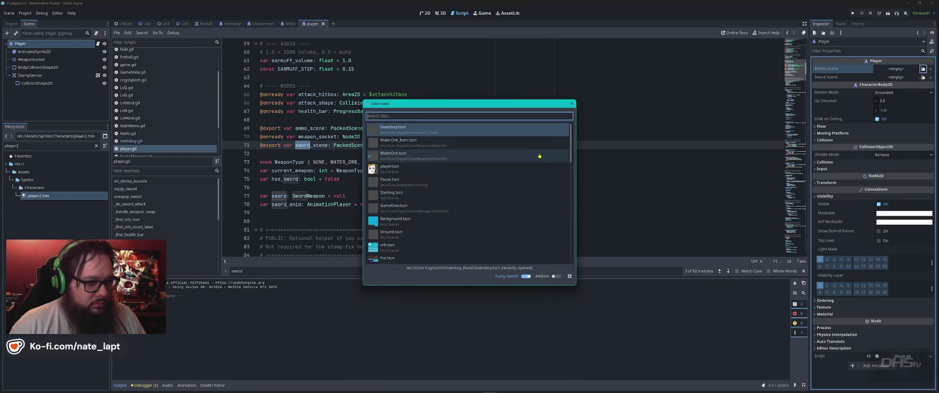
{"action": "type", "text": "sw"}
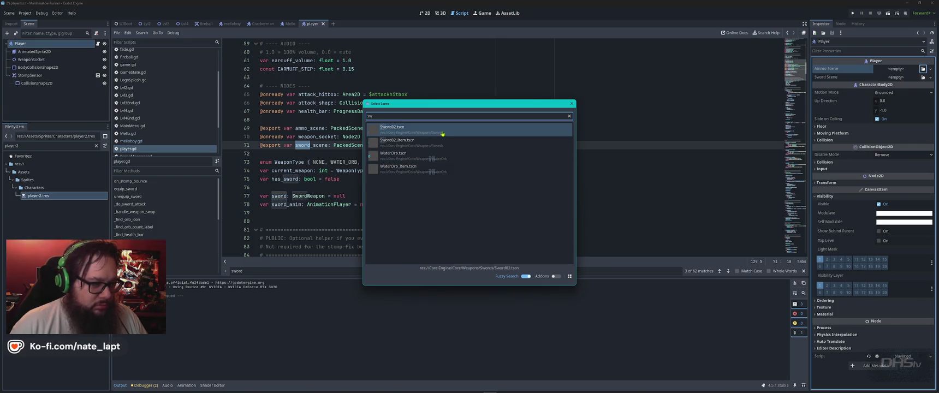
{"action": "double_click", "coordinate": [443, 133]}
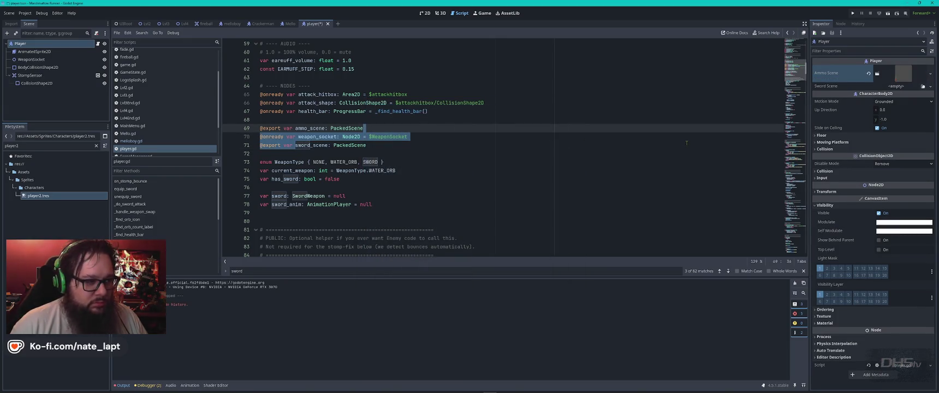
{"action": "left_click", "coordinate": [483, 153]}
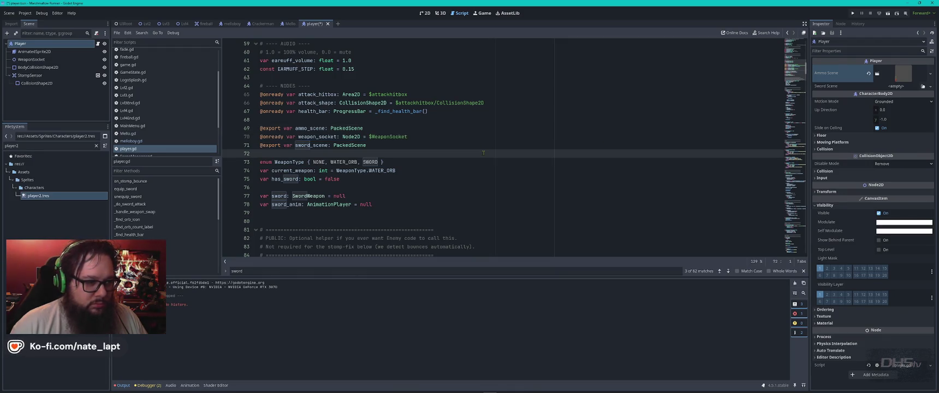
Search player.gd for 'packed' and check which scene Ammo Scene now holds.
{"action": "key", "text": "ctrl+z"}
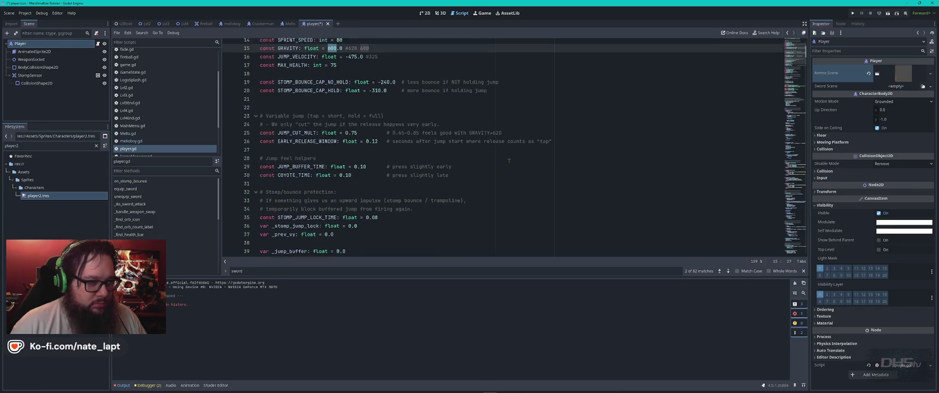
{"action": "key", "text": "ctrl+f"}
{"action": "type", "text": "packed"}
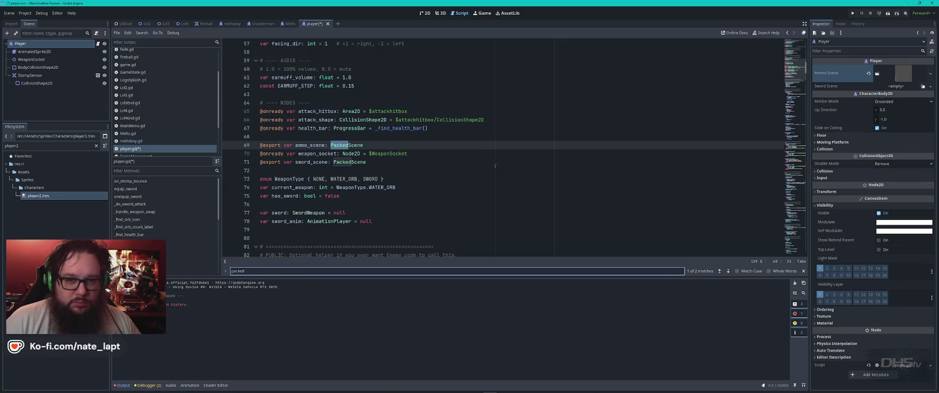
{"action": "left_click", "coordinate": [913, 77]}
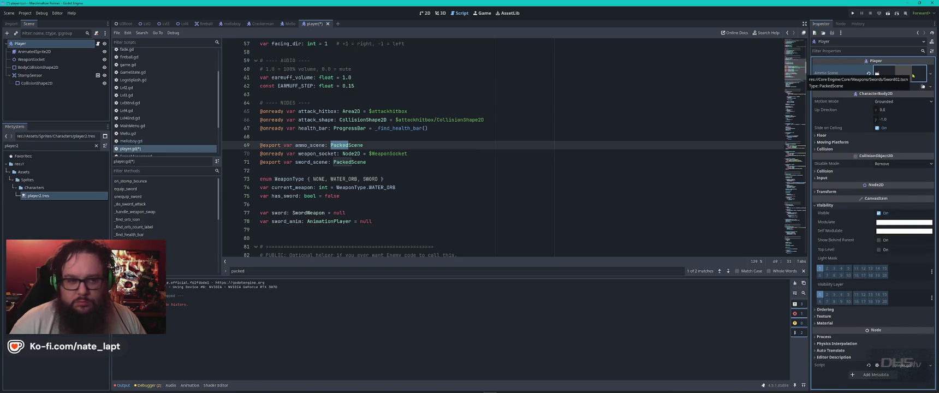
{"action": "left_click", "coordinate": [467, 155]}
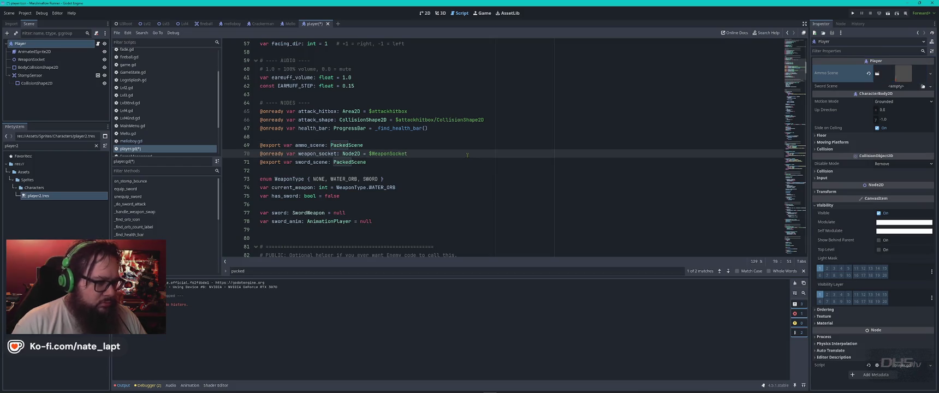
Search player.gd for 'ammo' references.
{"action": "key", "text": "ctrl+f"}
{"action": "type", "text": "ammos"}
{"action": "key", "text": "BackSpace"}
{"action": "key", "text": "Return"}
{"action": "key", "text": "Return"}
{"action": "key", "text": "Escape"}
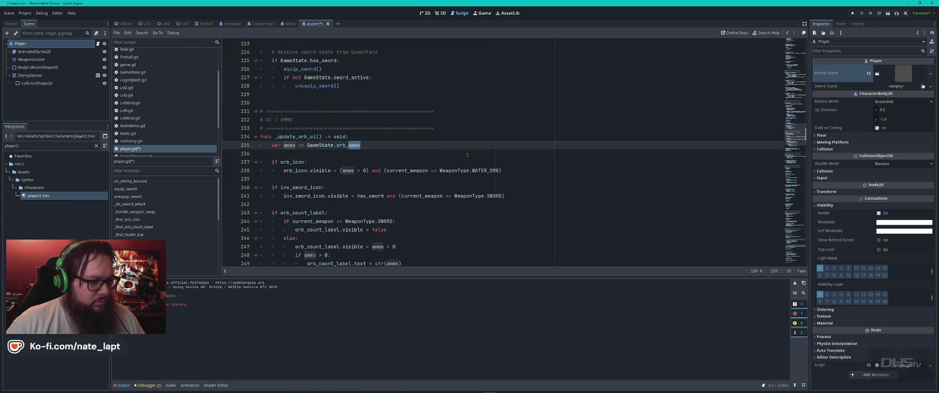
Find the sword_scene PackedScene export via a 'packed' search, then save and run the game with F5.
{"action": "key", "text": "ctrl+f"}
{"action": "type", "text": "packed"}
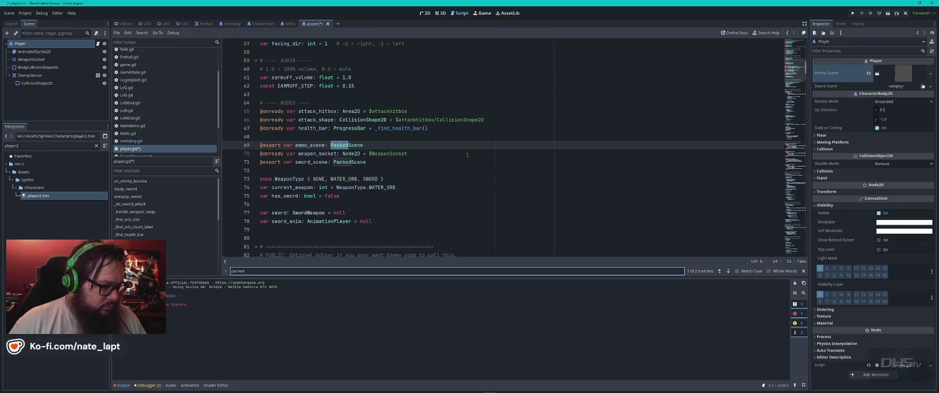
{"action": "left_click", "coordinate": [415, 162]}
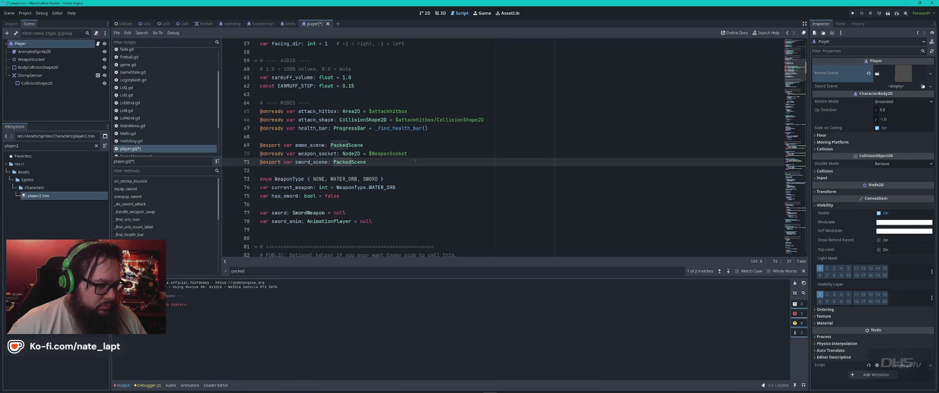
{"action": "key", "text": "ctrl+f"}
{"action": "key", "text": "Return"}
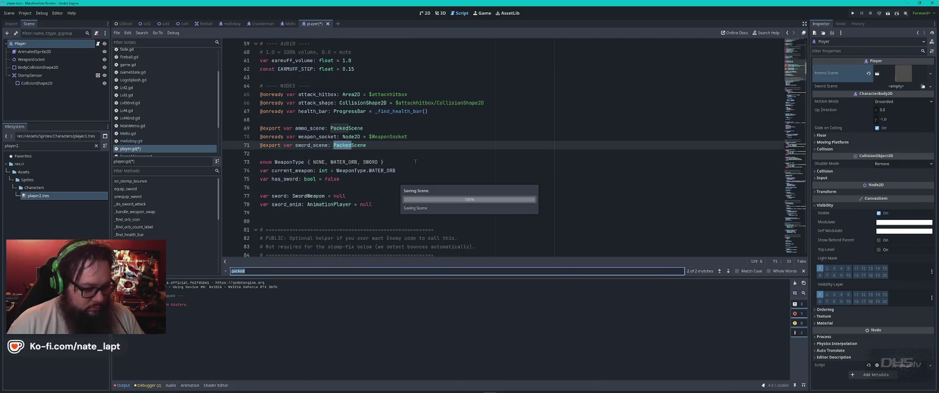
{"action": "key", "text": "F5"}
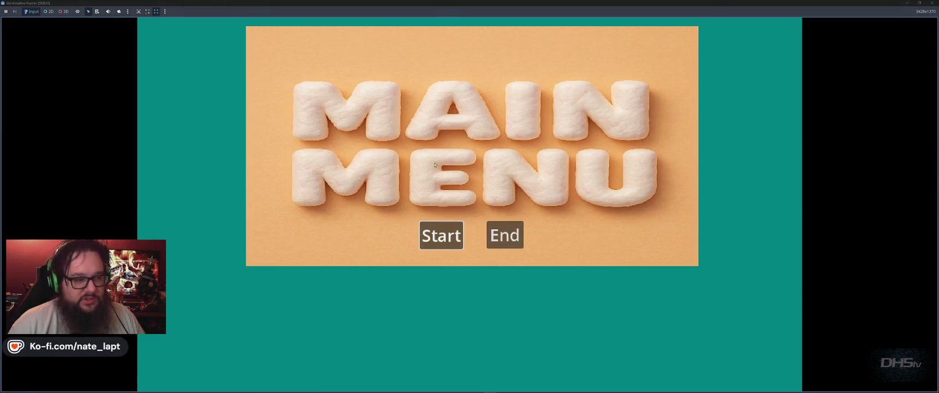
Start the level from the main menu, jump once, and stop the game with F8.
{"action": "left_click", "coordinate": [442, 236]}
{"action": "key", "text": "space"}
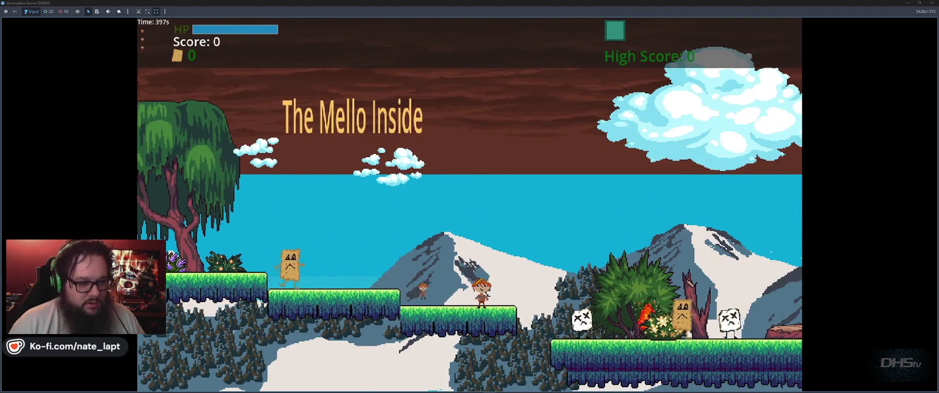
{"action": "key", "text": "F8"}
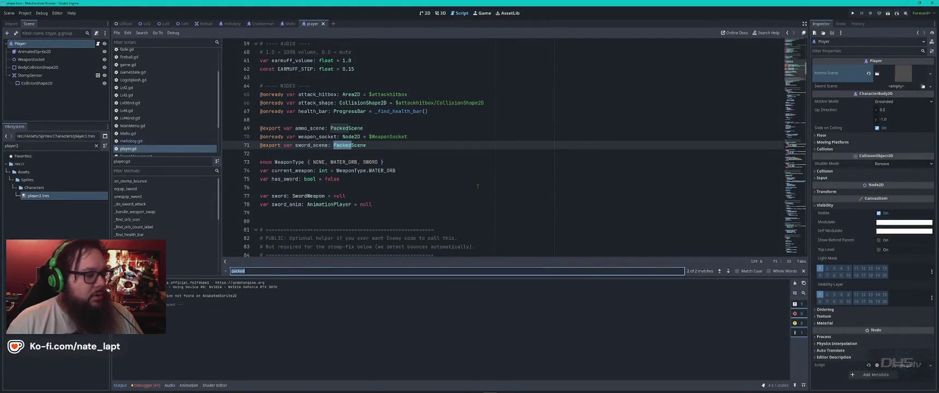
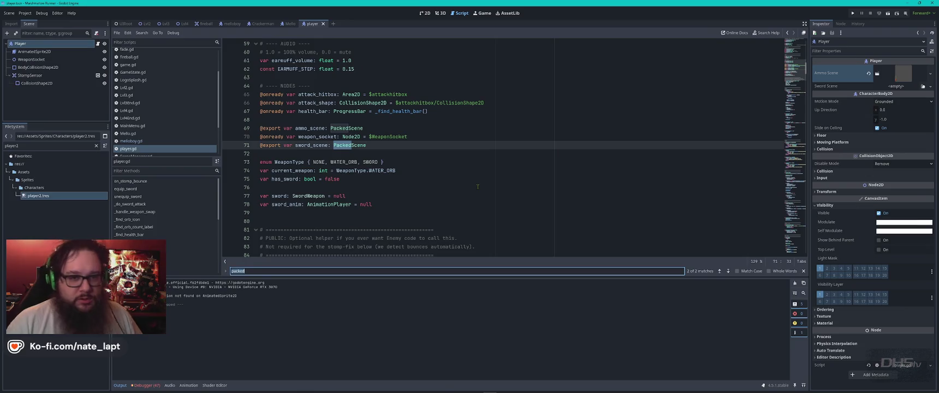
Bring ChatGPT forward, open the Game Dev project and search chats for 'sword scene'.
{"action": "key", "text": "alt+Tab"}
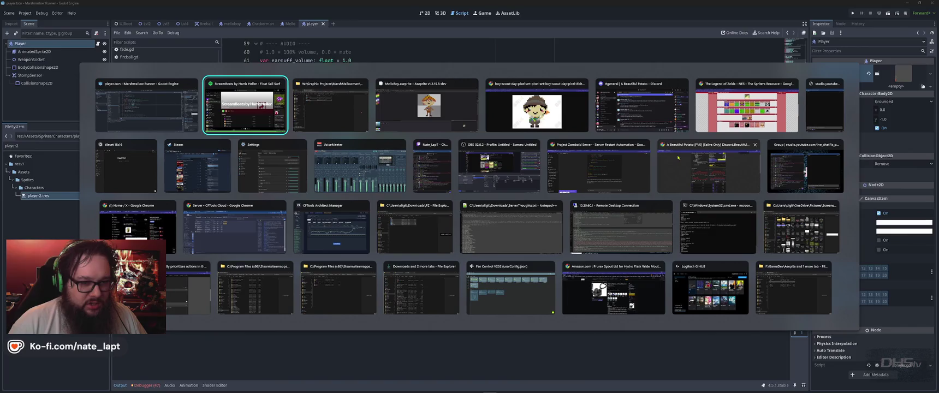
{"action": "left_click", "coordinate": [603, 147]}
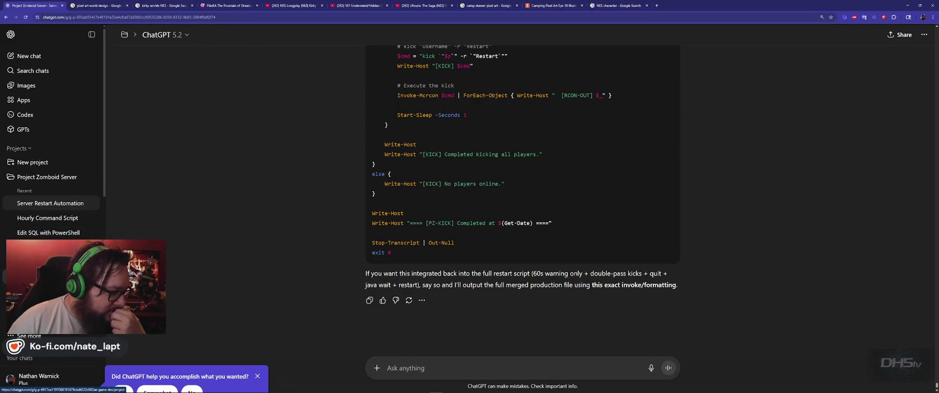
{"action": "left_click", "coordinate": [38, 247]}
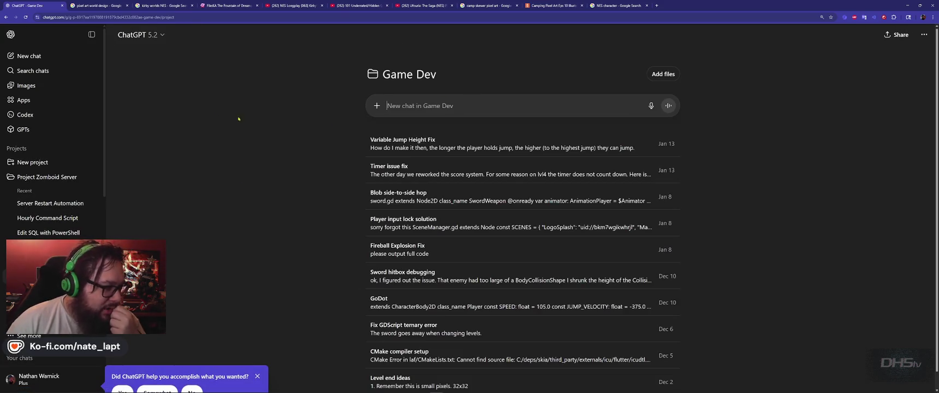
{"action": "left_click", "coordinate": [47, 72]}
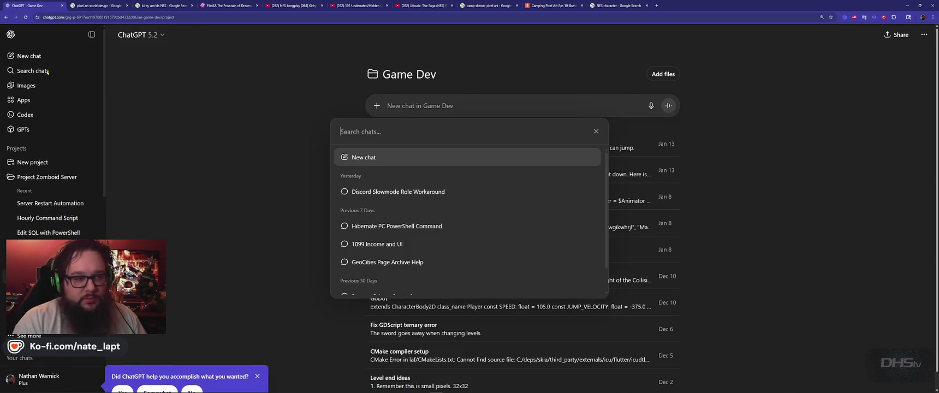
{"action": "type", "text": "sword"}
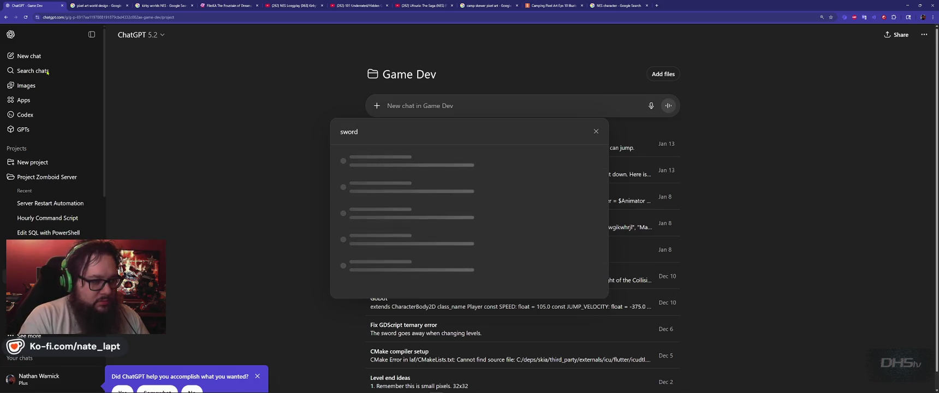
{"action": "type", "text": " scene"}
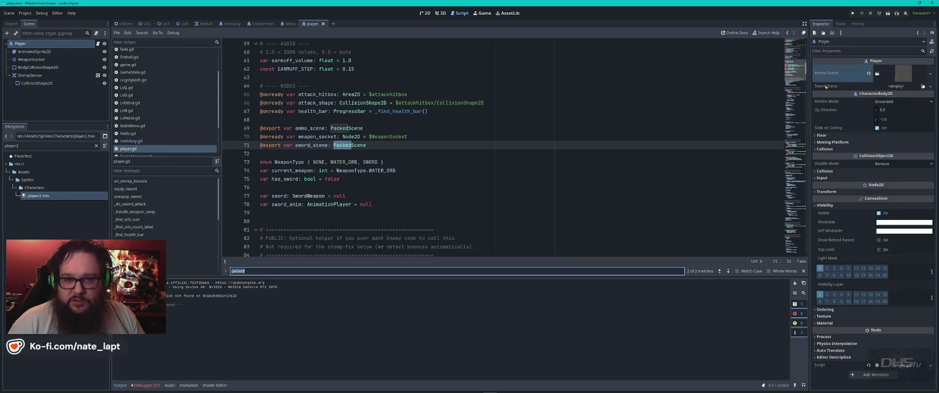
{"action": "key", "text": "alt+Tab"}
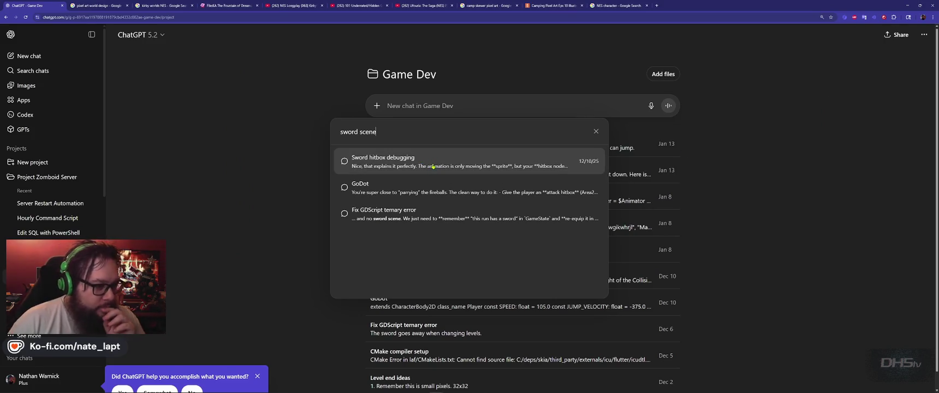
Open the 'Sword hitbox debugging' chat and find 'pa' in its text.
{"action": "left_click", "coordinate": [434, 166]}
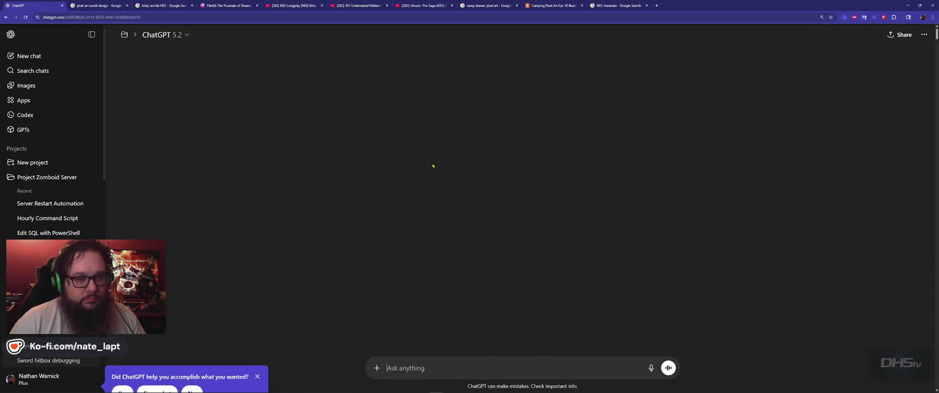
{"action": "key", "text": "ctrl+f"}
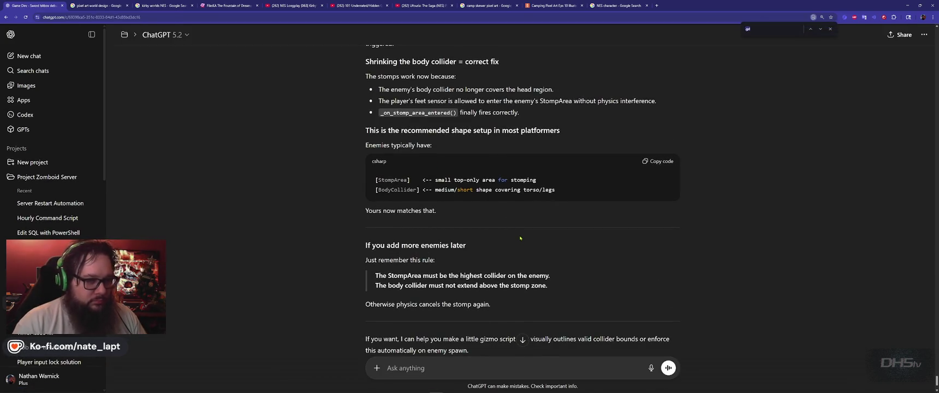
{"action": "type", "text": "pon sock"}
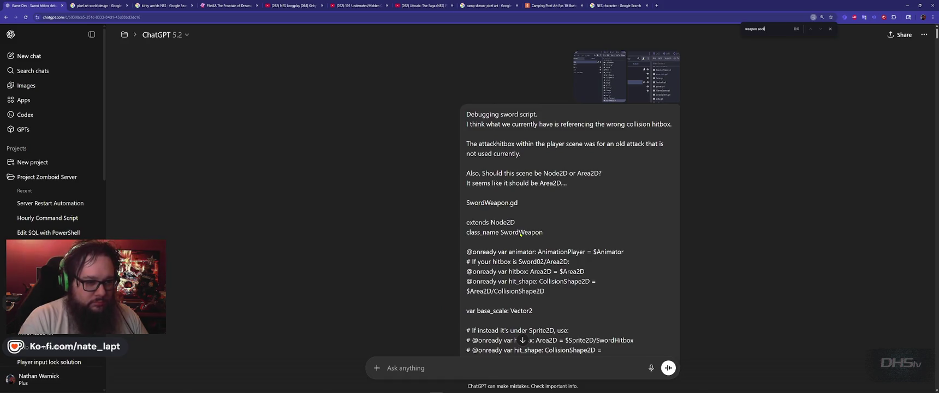
{"action": "key", "text": "ctrl+a"}
{"action": "type", "text": "pa"}
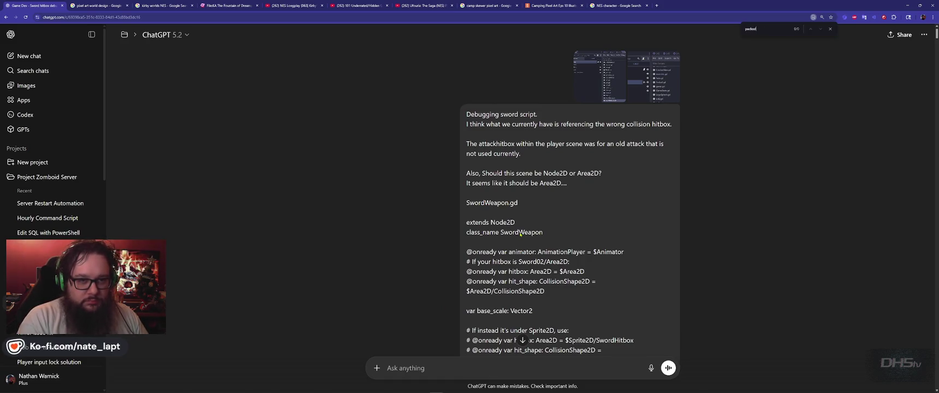
Jump to the other PackedScene match in Godot's script, then reopen ChatGPT's chat search.
{"action": "key", "text": "alt+Tab"}
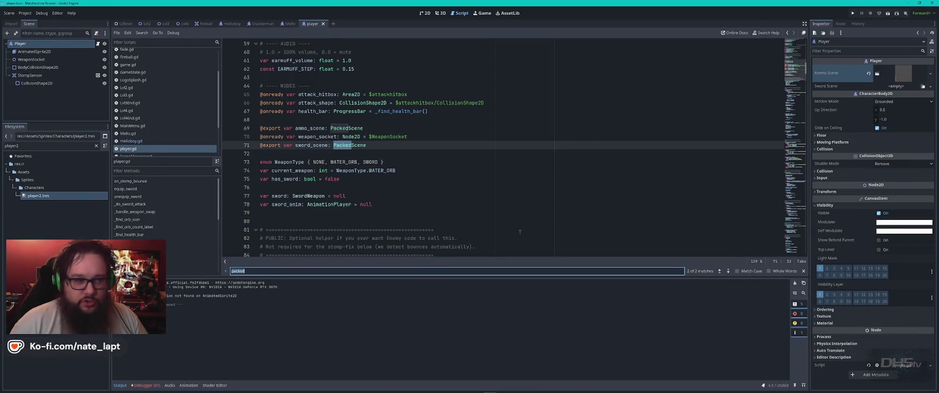
{"action": "key", "text": "Return"}
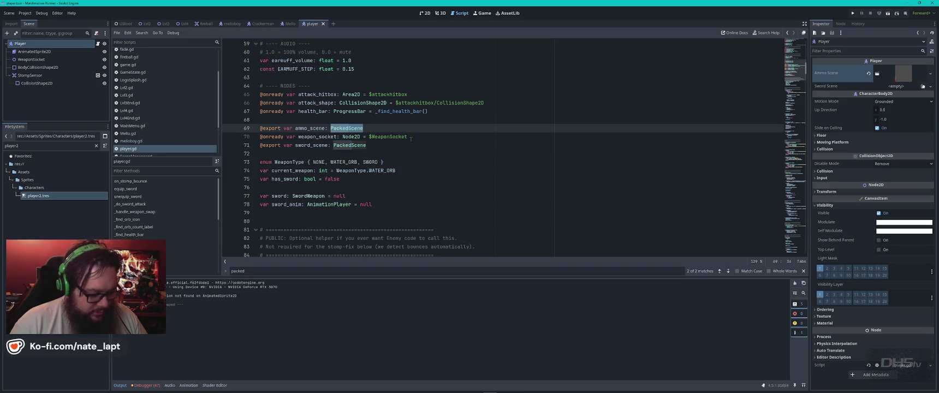
{"action": "key", "text": "alt+Tab"}
{"action": "left_click", "coordinate": [39, 71]}
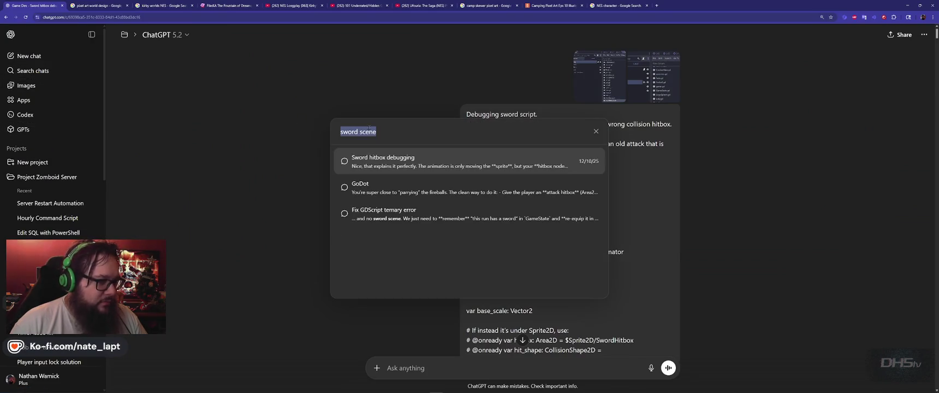
Search past chats for 'PackedScene' and open one of the matching conversations.
{"action": "type", "text": "PackedScene"}
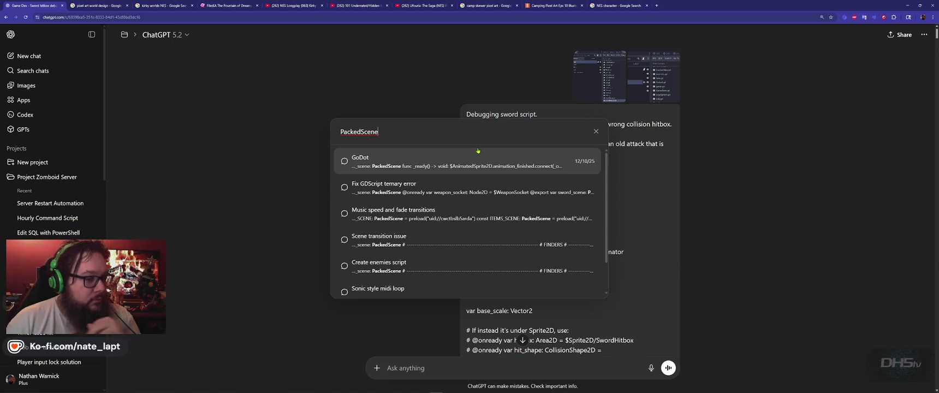
{"action": "scroll", "coordinate": [489, 161], "scroll_direction": "down", "scroll_amount": 1}
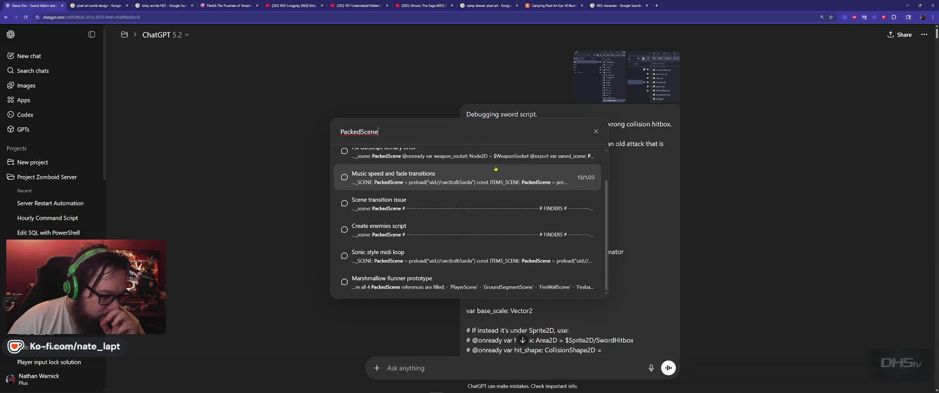
{"action": "scroll", "coordinate": [496, 169], "scroll_direction": "up", "scroll_amount": 1}
{"action": "left_click", "coordinate": [452, 167]}
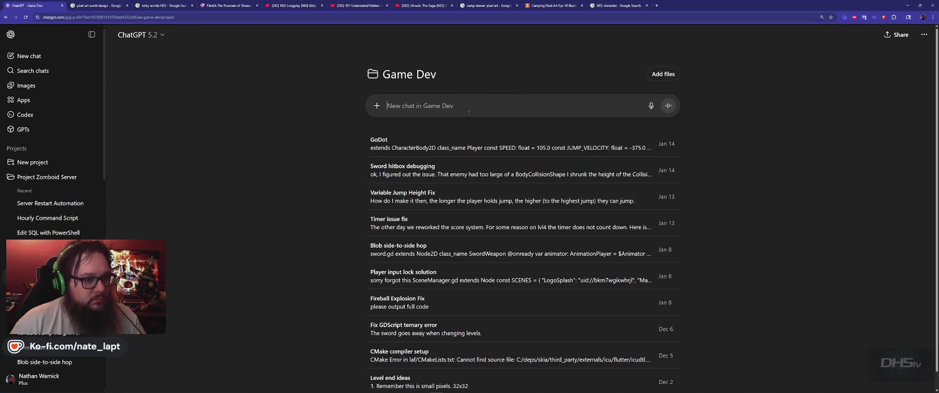
Write that the game broke after changes while trying to change the player animations.
{"action": "type", "text": "I made changes to my game and I'm not sure what I broke."}
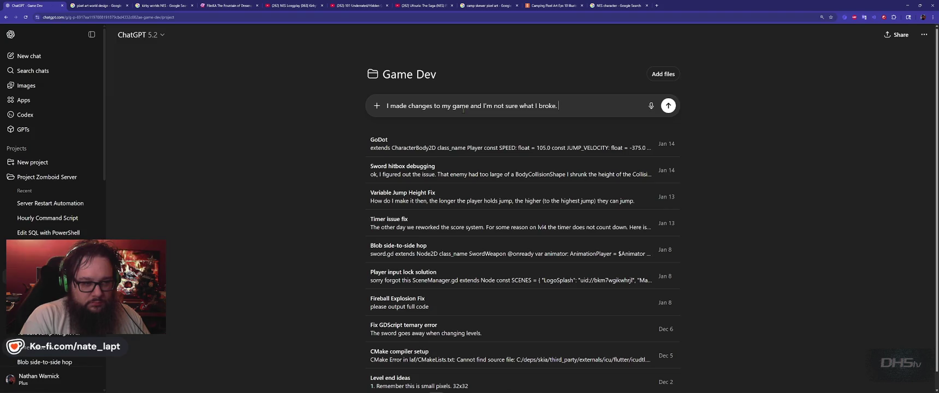
{"action": "key", "text": "shift+Return"}
{"action": "type", "text": "I was trying to change out the player animations with a new player and now my weapons don't work"}
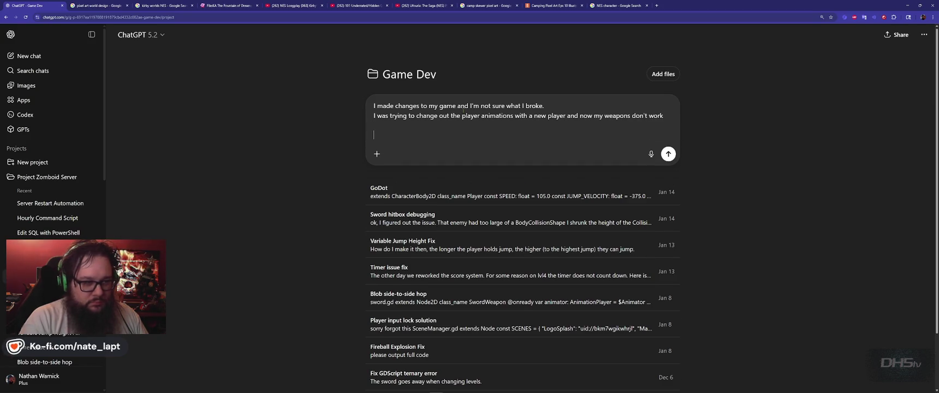
Copy the whole player.gd script from Godot and paste it into the message.
{"action": "key", "text": "alt+Tab"}
{"action": "left_click", "coordinate": [479, 178]}
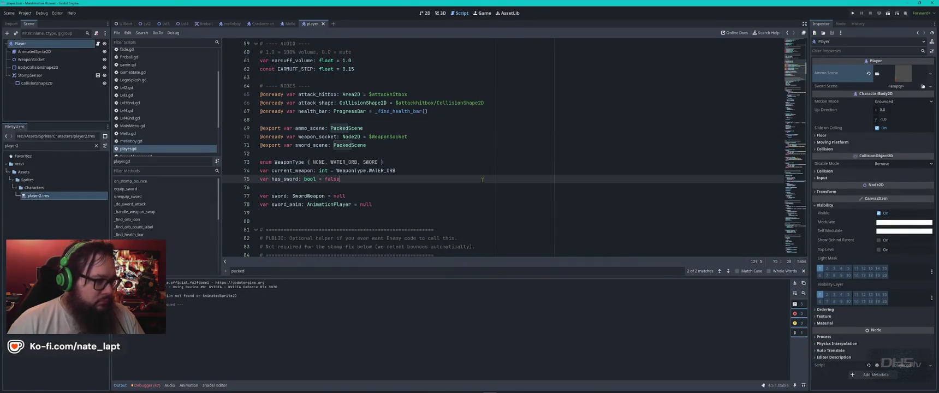
{"action": "key", "text": "ctrl+a"}
{"action": "key", "text": "alt+Tab"}
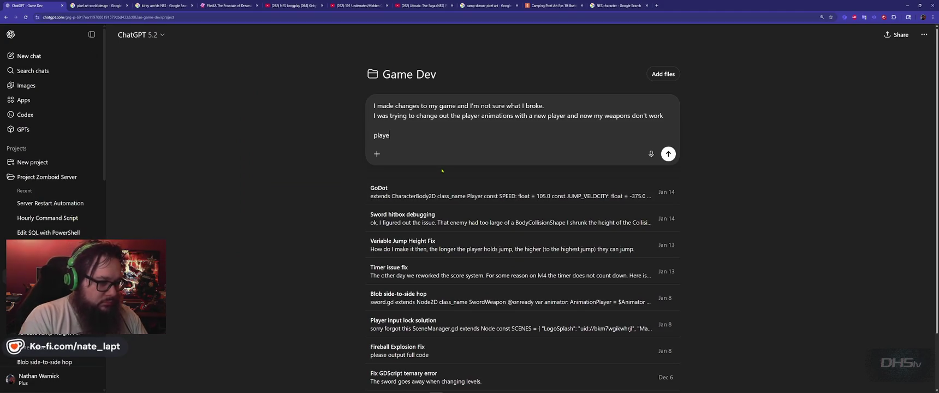
{"action": "key", "text": "ctrl+v"}
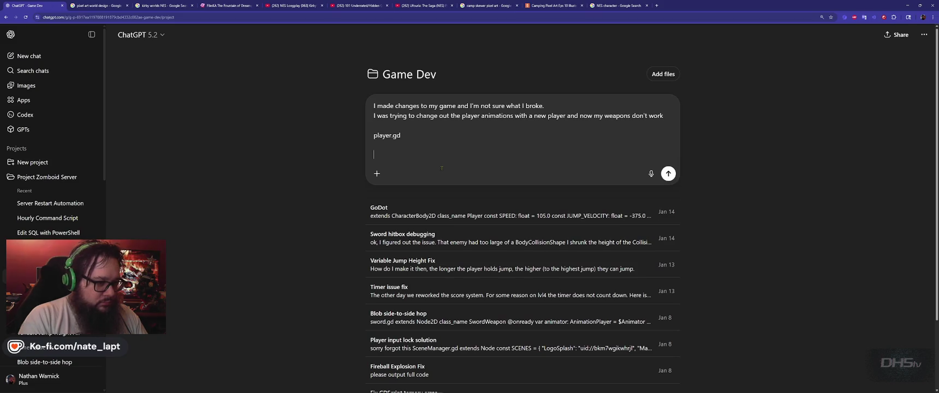
{"action": "key", "text": "alt+Tab"}
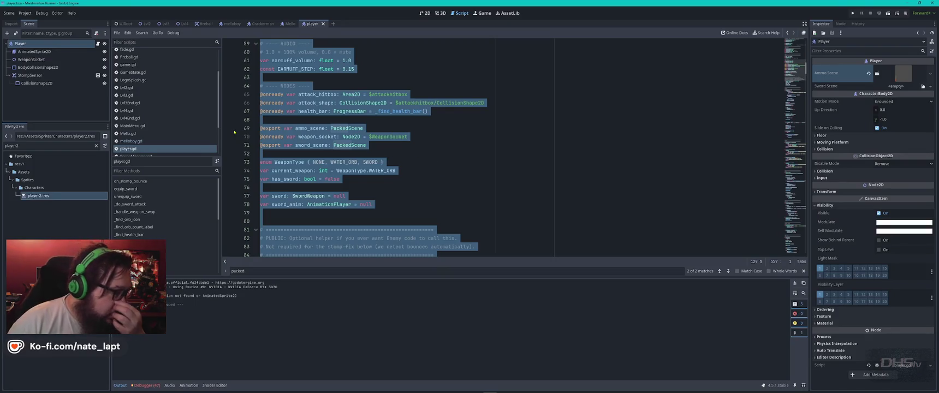
Open the SwordWeapon.gd script from the FileSystem dock.
{"action": "scroll", "coordinate": [192, 127], "scroll_direction": "down", "scroll_amount": 2}
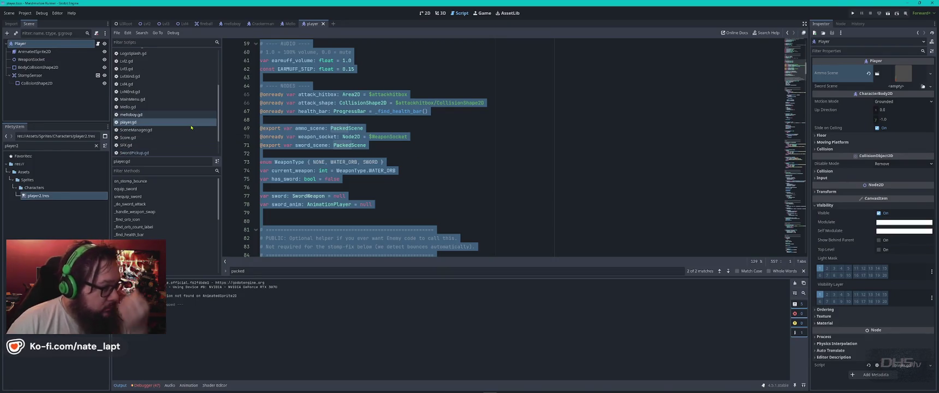
{"action": "scroll", "coordinate": [188, 128], "scroll_direction": "down", "scroll_amount": 2}
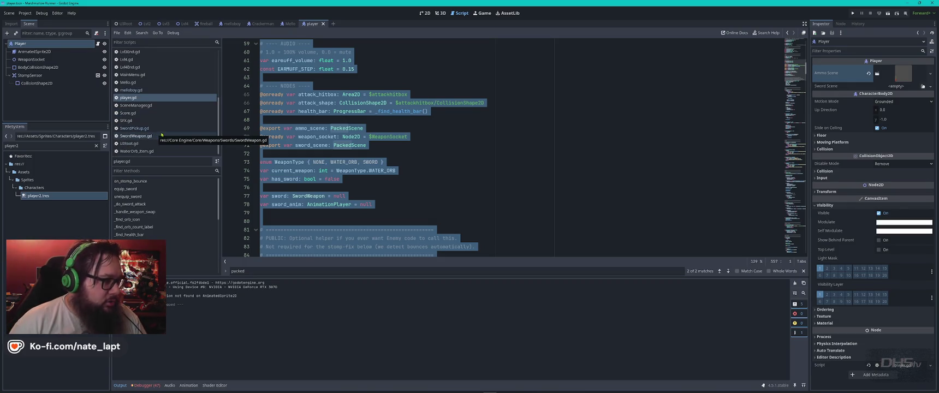
{"action": "left_click", "coordinate": [155, 135]}
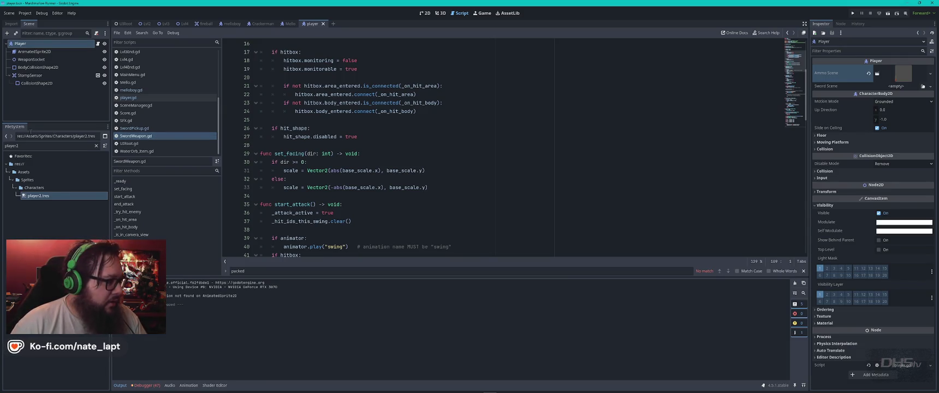
Clear the file filter, collapse the Assets and Blob folders, and open the melloboy scene.
{"action": "left_click", "coordinate": [96, 146]}
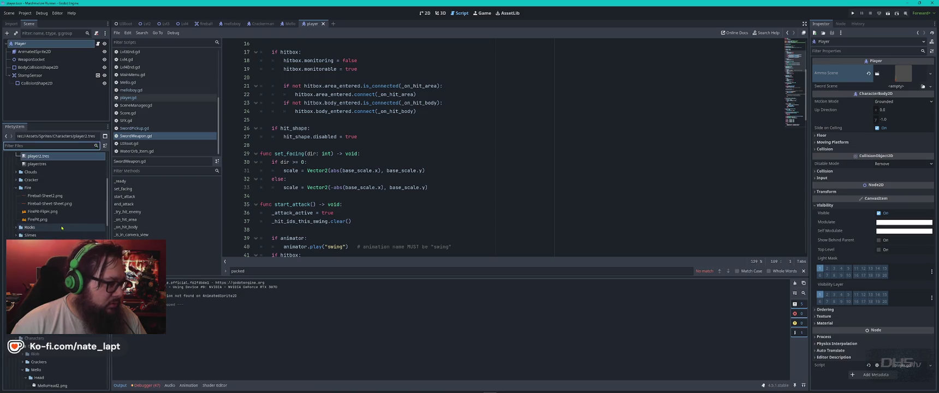
{"action": "scroll", "coordinate": [61, 228], "scroll_direction": "up", "scroll_amount": 5}
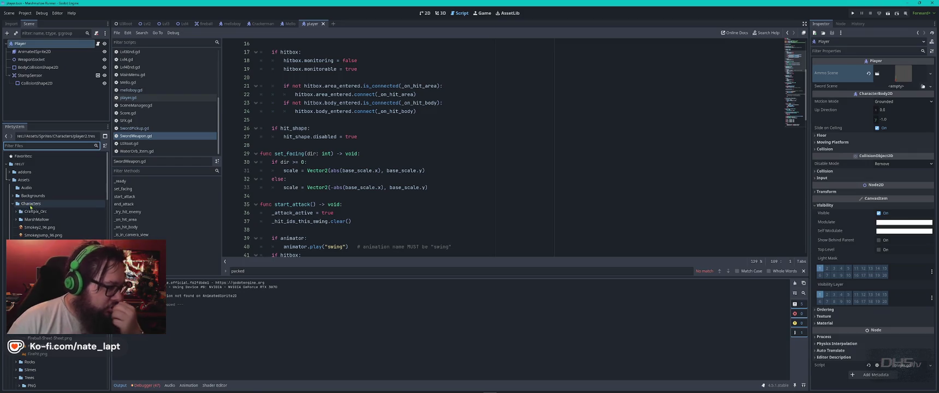
{"action": "double_click", "coordinate": [22, 180]}
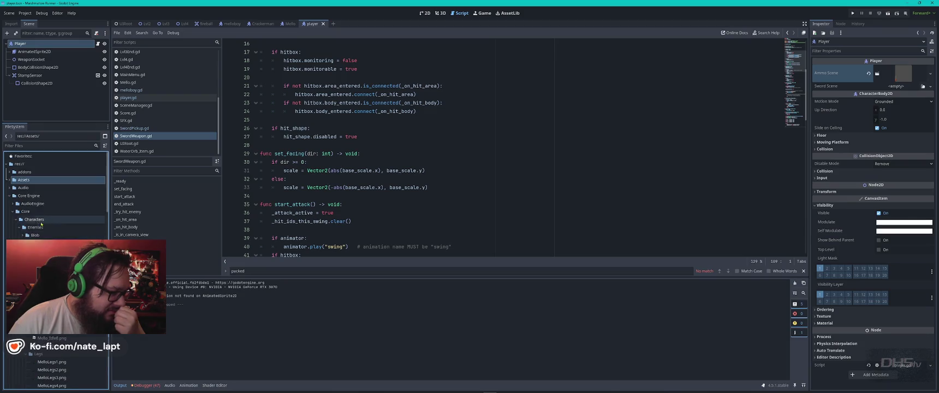
{"action": "left_click", "coordinate": [18, 229]}
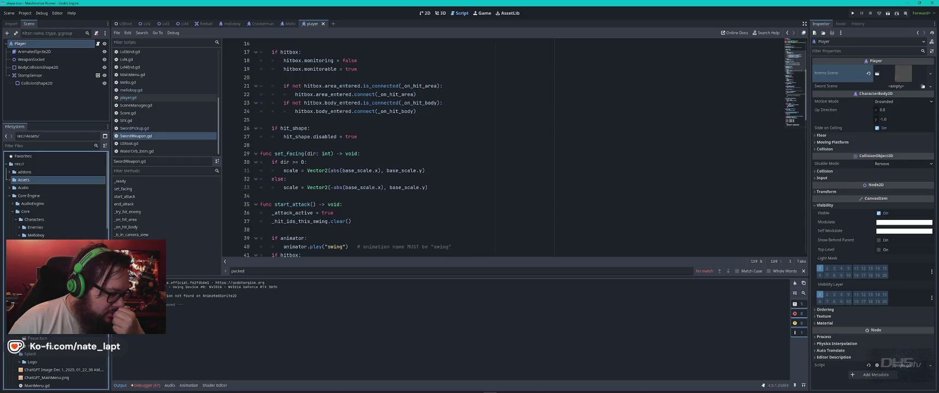
{"action": "double_click", "coordinate": [36, 235]}
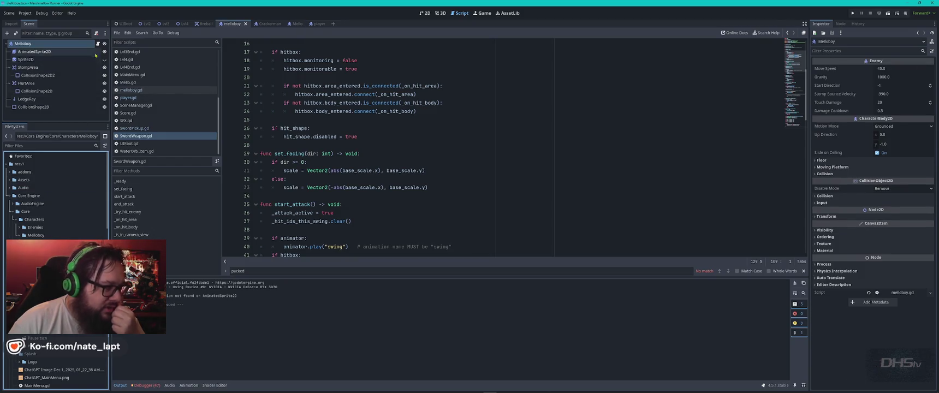
Clear melloboy.gd from the Melloboy node via the Inspector, save, and run with F5.
{"action": "left_click", "coordinate": [931, 293]}
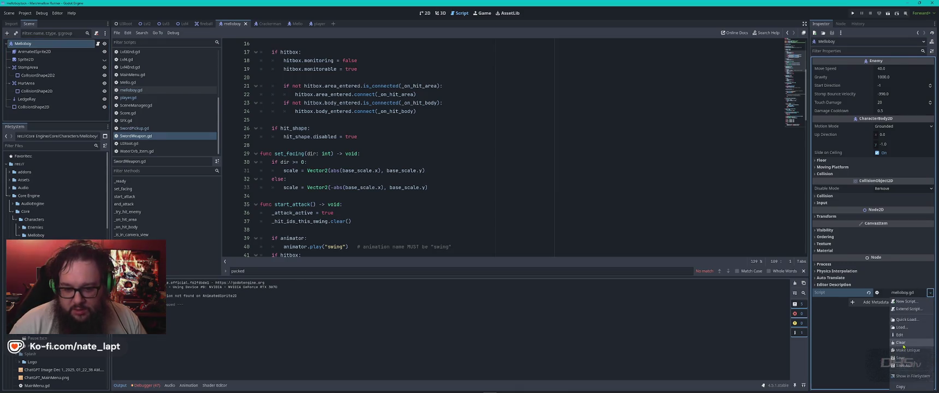
{"action": "left_click", "coordinate": [904, 344]}
{"action": "key", "text": "ctrl+s"}
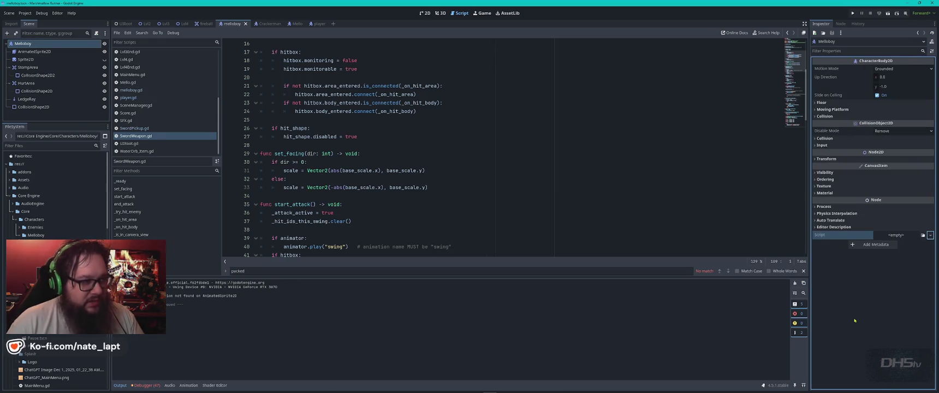
{"action": "key", "text": "F5"}
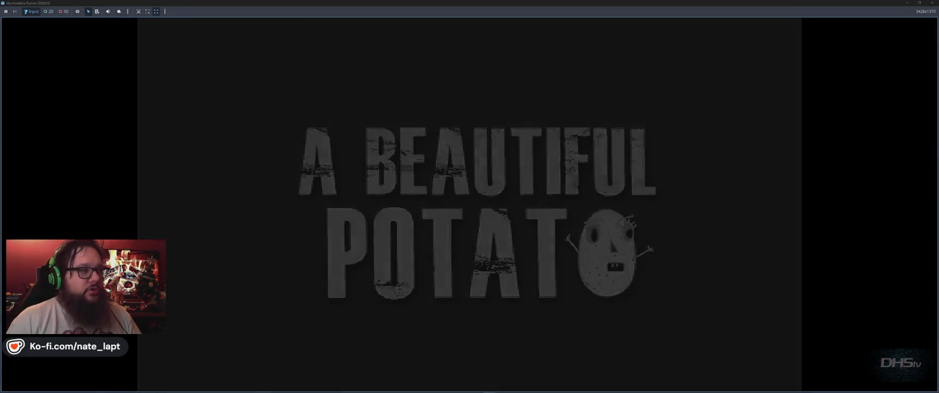
Start the game and jump across platforms, moving left and right, until the player dies.
{"action": "key", "text": "Return"}
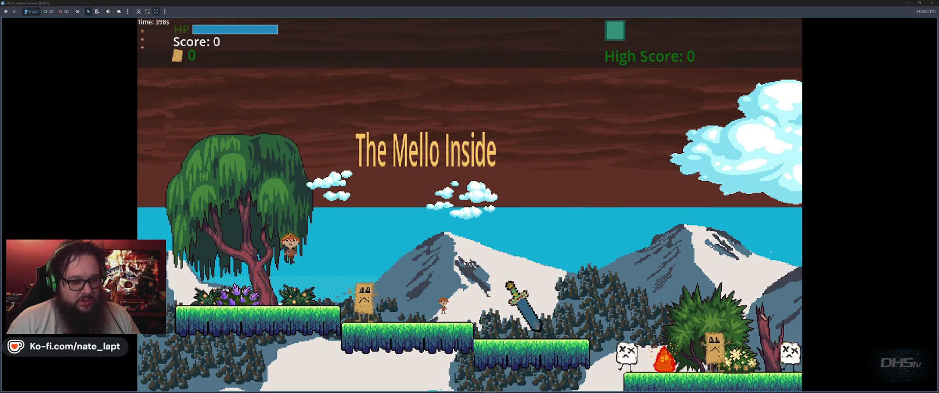
{"action": "key", "text": "space"}
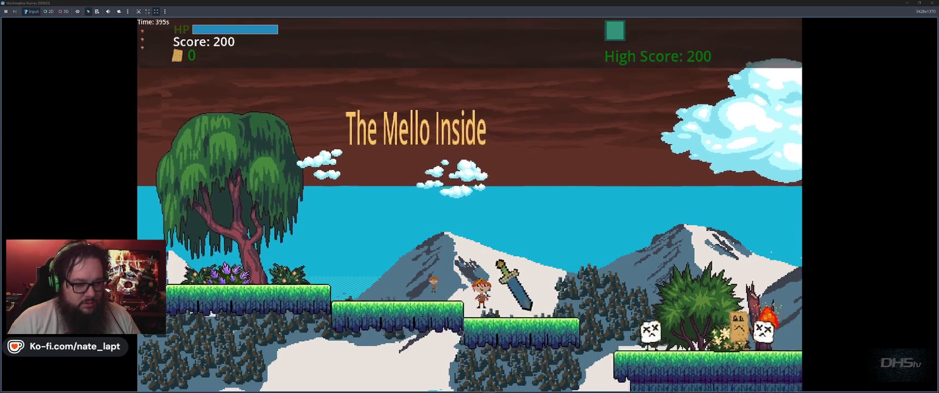
{"action": "key", "text": "space"}
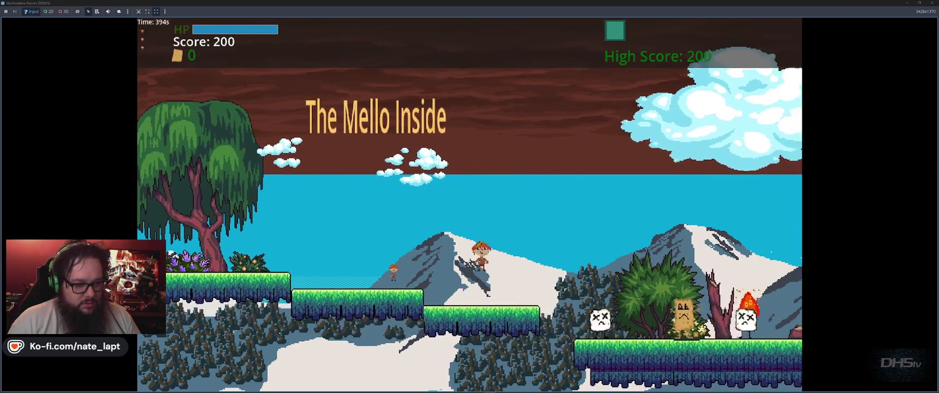
{"action": "key", "text": "space"}
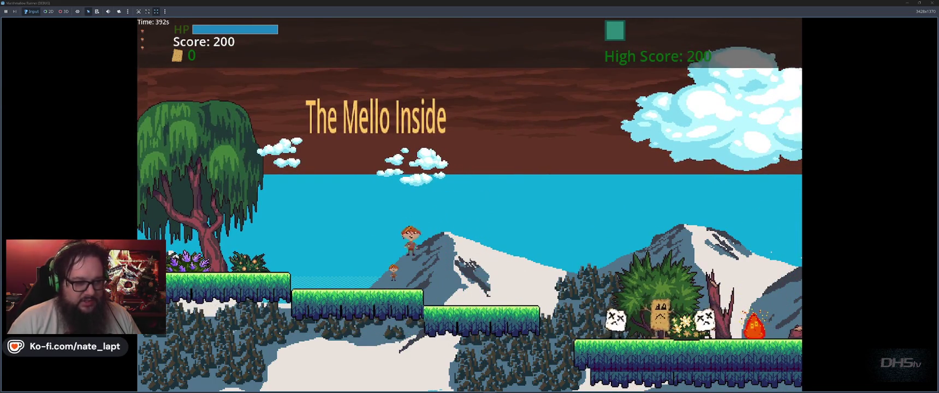
{"action": "key", "text": "space"}
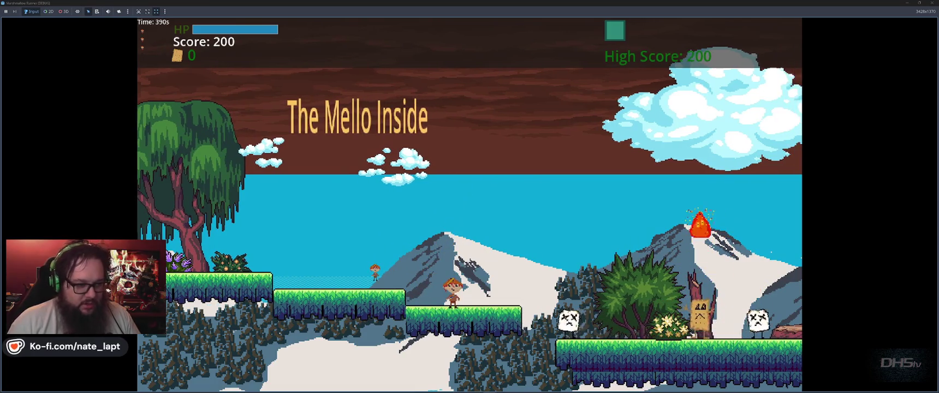
{"action": "key", "text": "space"}
{"action": "key", "text": "Left"}
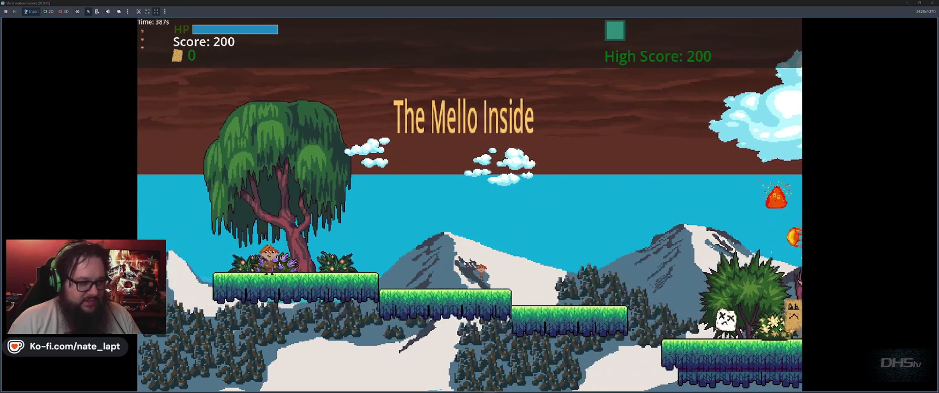
{"action": "key", "text": "space"}
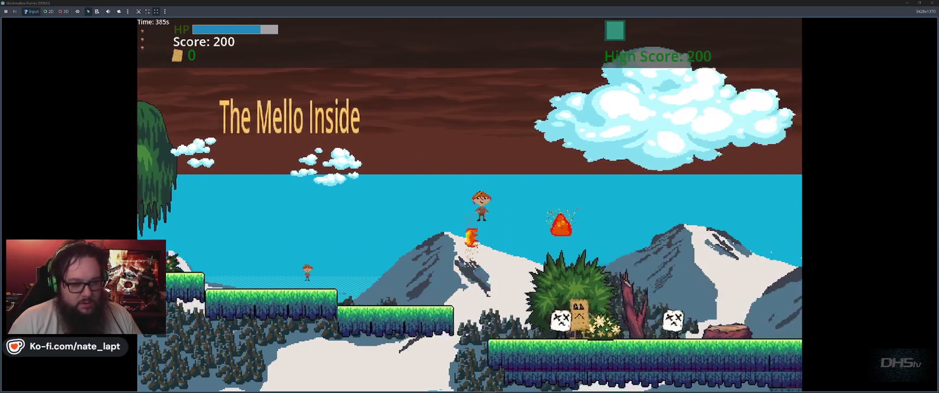
{"action": "key", "text": "Right"}
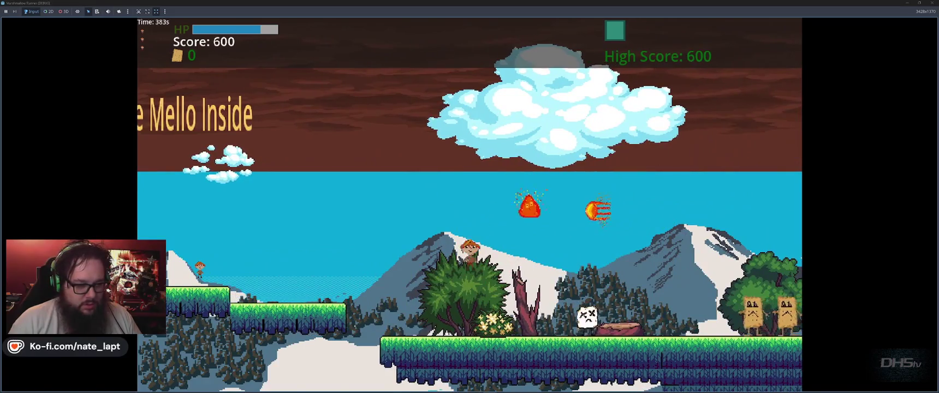
{"action": "key", "text": "Left"}
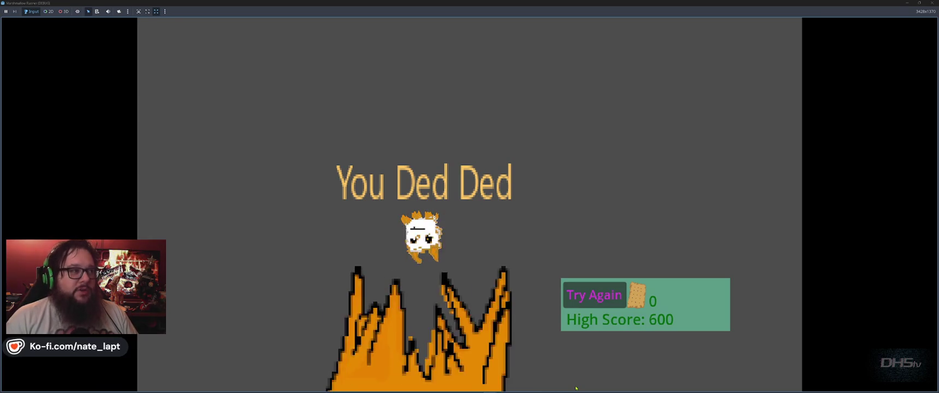
Restart the level, jump right stomping box enemies, then stop the game with F8.
{"action": "key", "text": "Return"}
{"action": "key", "text": "space"}
{"action": "key", "text": "Right"}
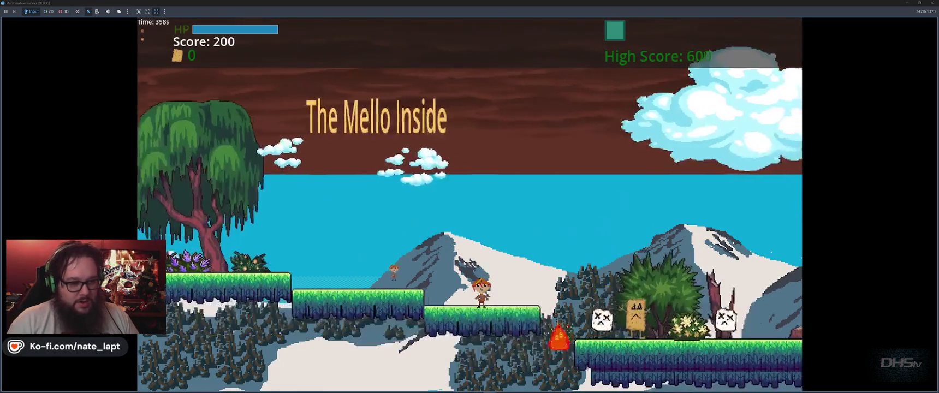
{"action": "key", "text": "space"}
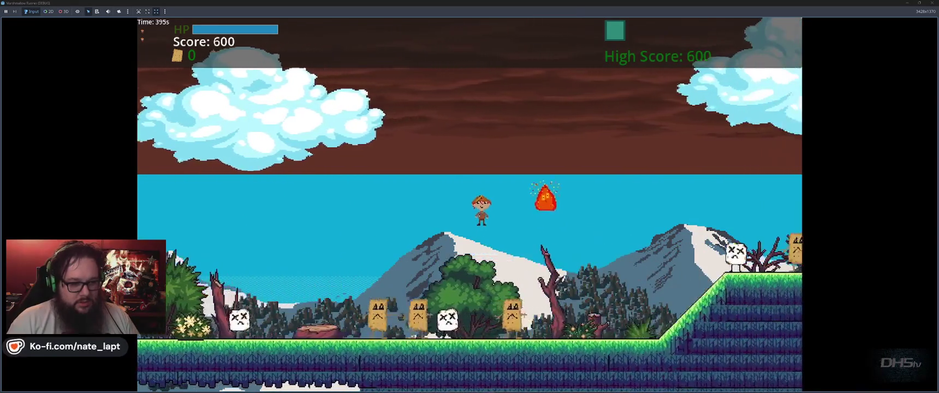
{"action": "key", "text": "space"}
{"action": "key", "text": "Right"}
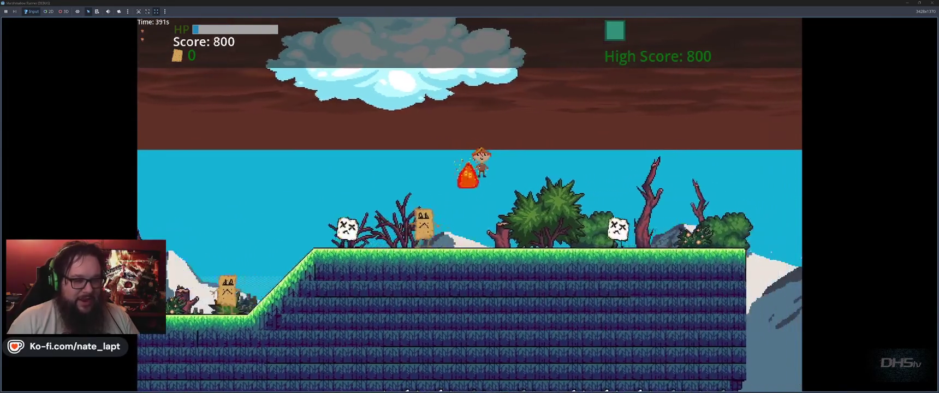
{"action": "key", "text": "space"}
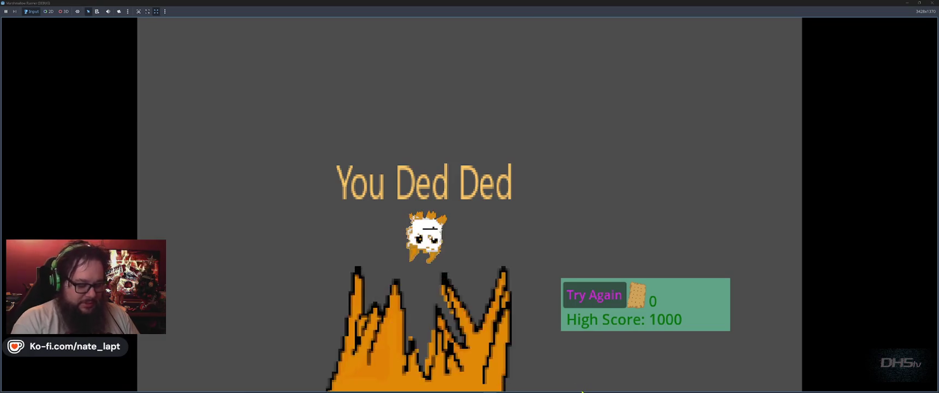
{"action": "key", "text": "F8"}
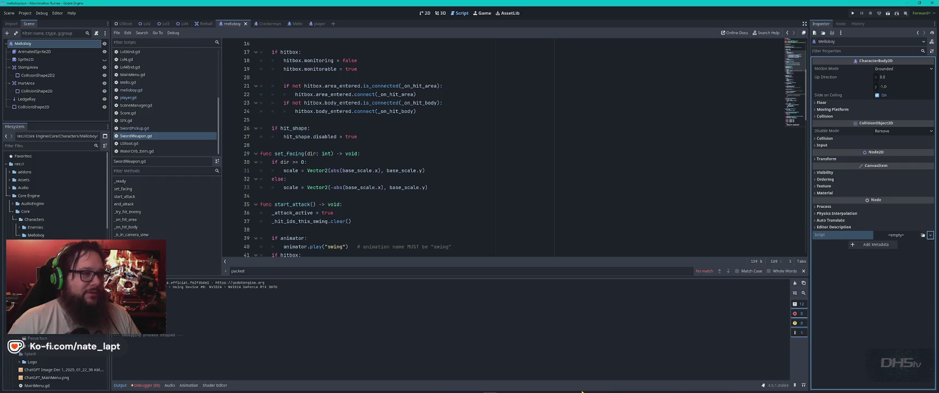
Relaunch the game, walk left and right to check sprite flipping, then close it and select the Melloboy animated sprite.
{"action": "key", "text": "F5"}
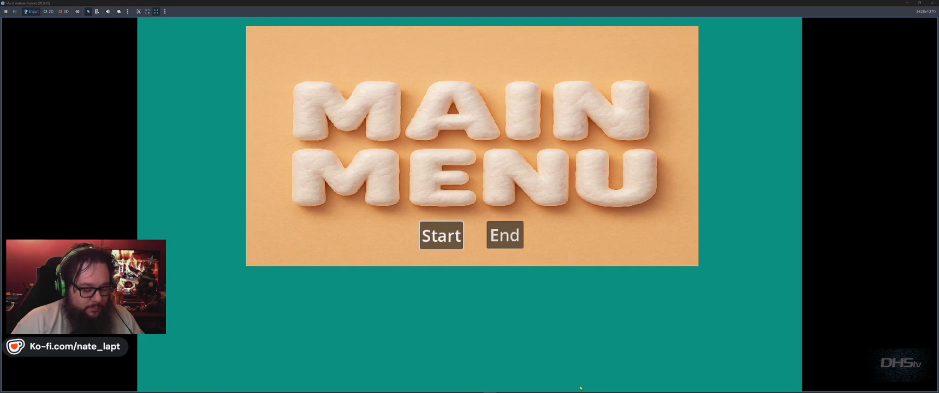
{"action": "key", "text": "Return"}
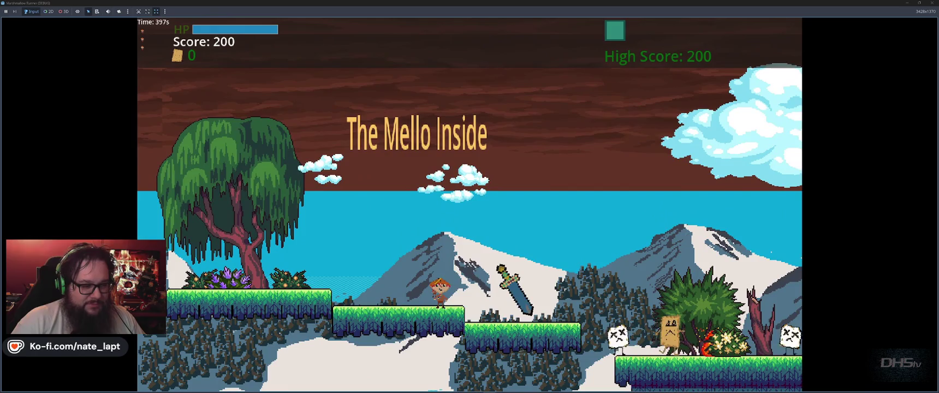
{"action": "key", "text": "space"}
{"action": "key", "text": "space"}
{"action": "key", "text": "Right"}
{"action": "key", "text": "space"}
{"action": "key", "text": "Left"}
{"action": "key", "text": "Left"}
{"action": "key", "text": "Left"}
{"action": "key", "text": "Right"}
{"action": "key", "text": "Left"}
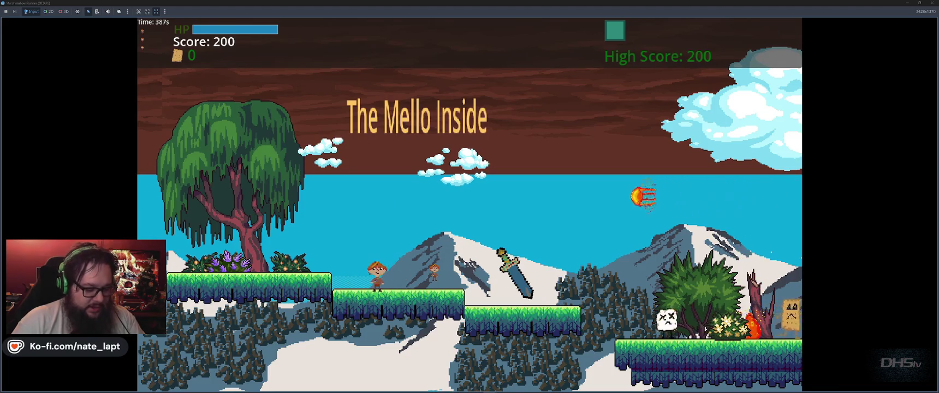
{"action": "key", "text": "F8"}
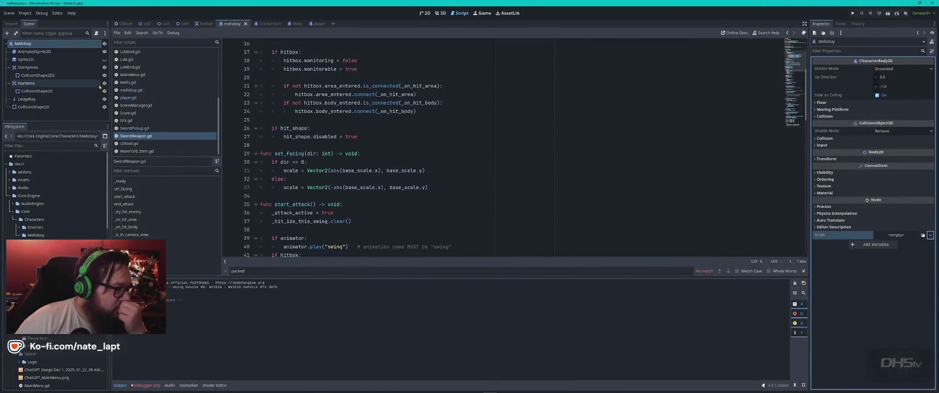
{"action": "left_click", "coordinate": [34, 51]}
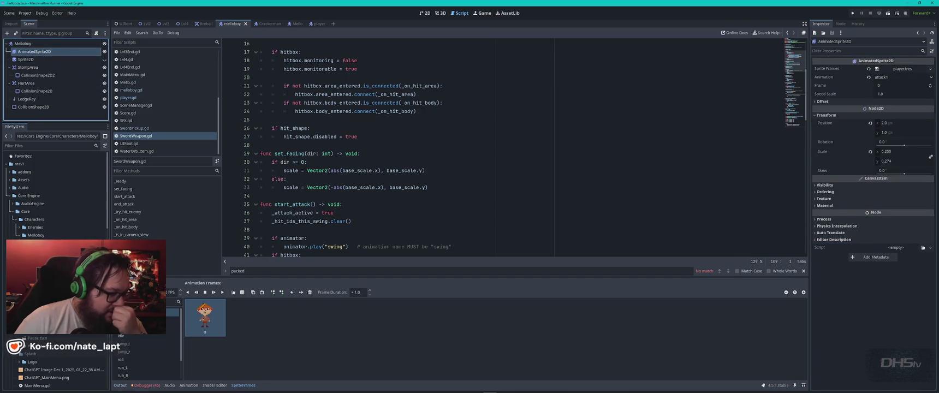
Compare the sprite's walk_L and walk_R animations in the SpriteFrames panel.
{"action": "scroll", "coordinate": [140, 363], "scroll_direction": "down", "scroll_amount": 1}
{"action": "scroll", "coordinate": [139, 361], "scroll_direction": "down", "scroll_amount": 2}
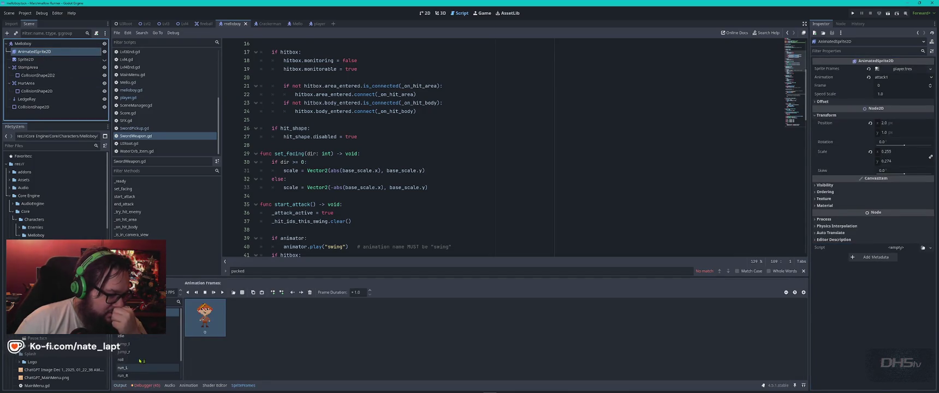
{"action": "left_click", "coordinate": [140, 366]}
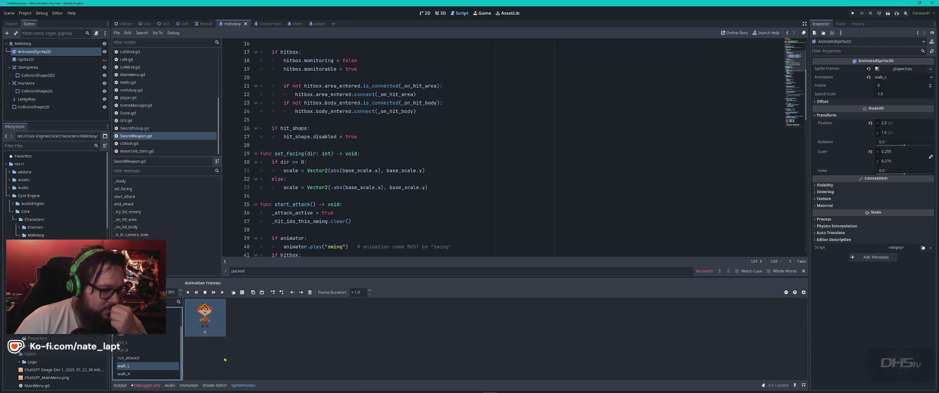
{"action": "left_click", "coordinate": [144, 374]}
{"action": "left_click", "coordinate": [124, 366]}
{"action": "left_click", "coordinate": [203, 321]}
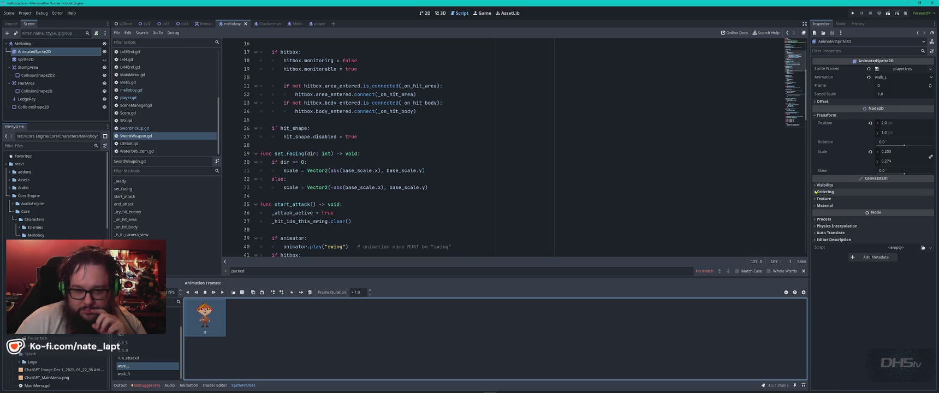
Filter Inspector properties for 'flip', enable Flip H under Offset, and run the game.
{"action": "left_click", "coordinate": [817, 192]}
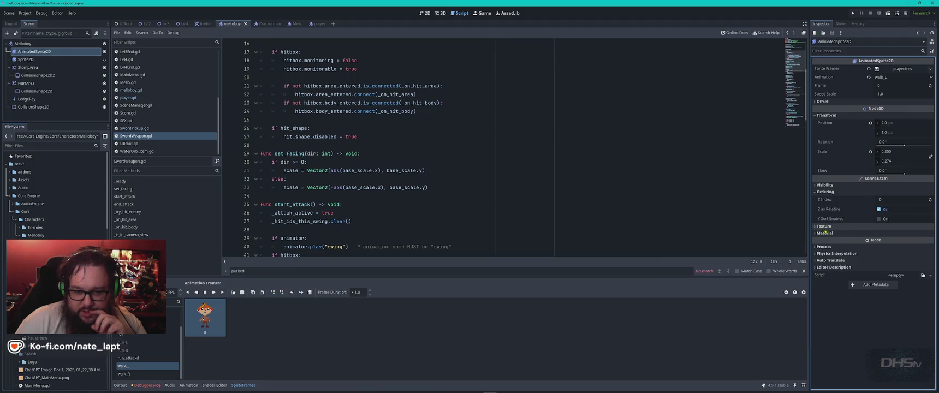
{"action": "left_click", "coordinate": [825, 227]}
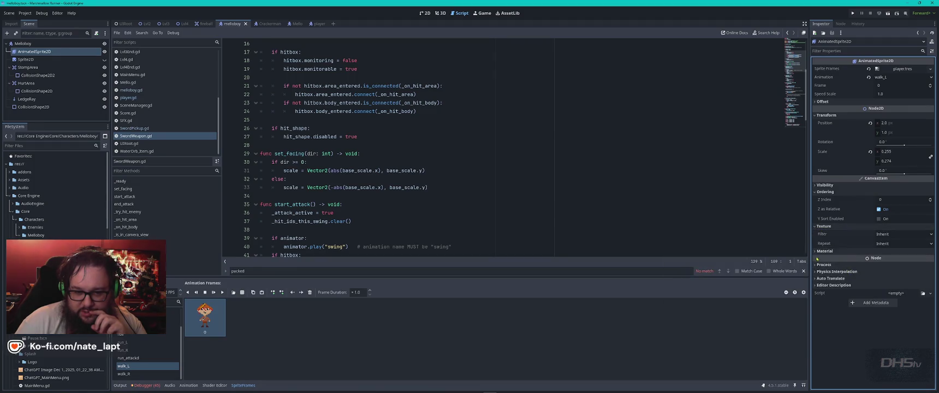
{"action": "left_click", "coordinate": [840, 51]}
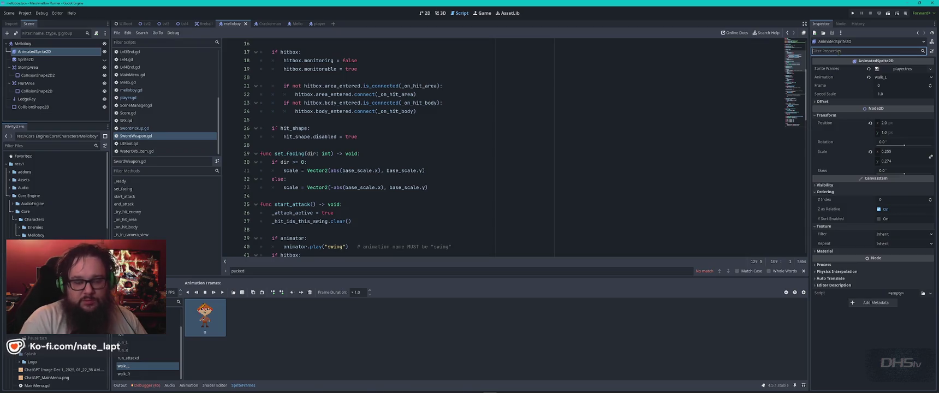
{"action": "type", "text": "flip_"}
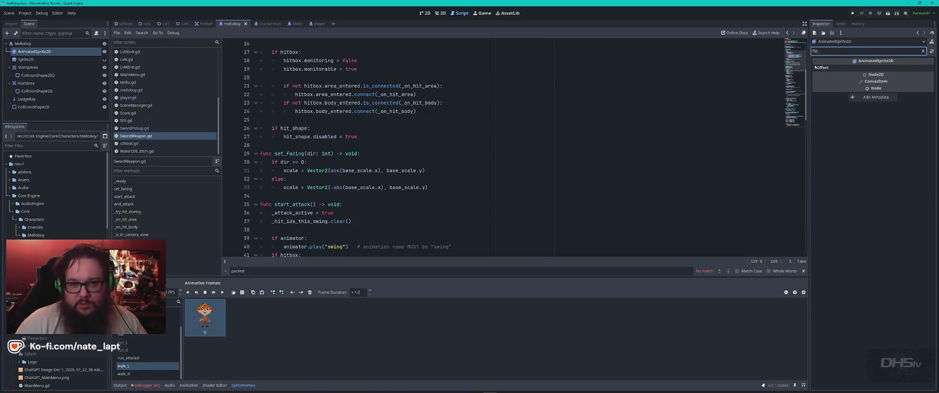
{"action": "left_click", "coordinate": [818, 67]}
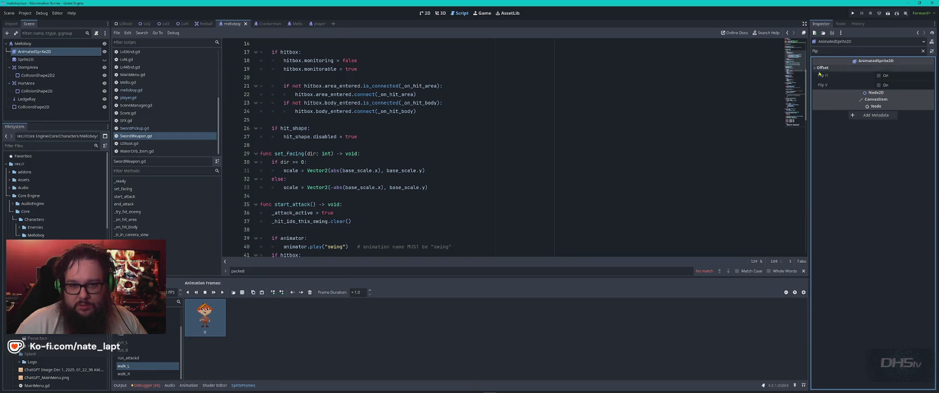
{"action": "left_click", "coordinate": [879, 76]}
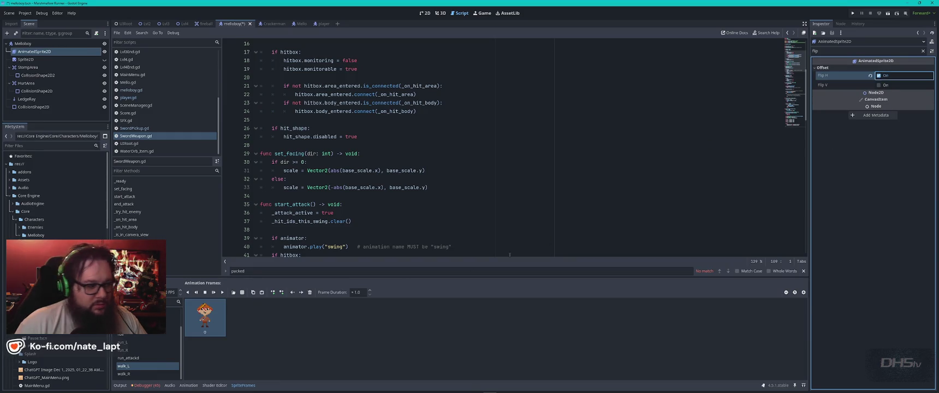
{"action": "key", "text": "F5"}
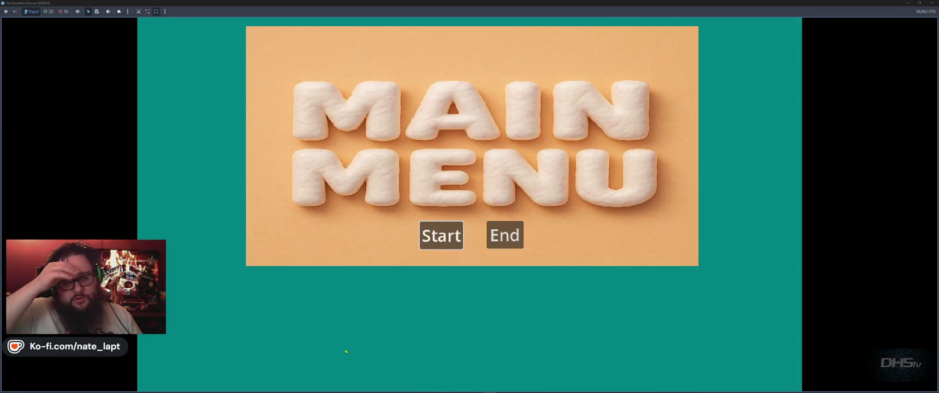
Start the level and run right, jumping and stomping the cardboard enemies.
{"action": "key", "text": "Return"}
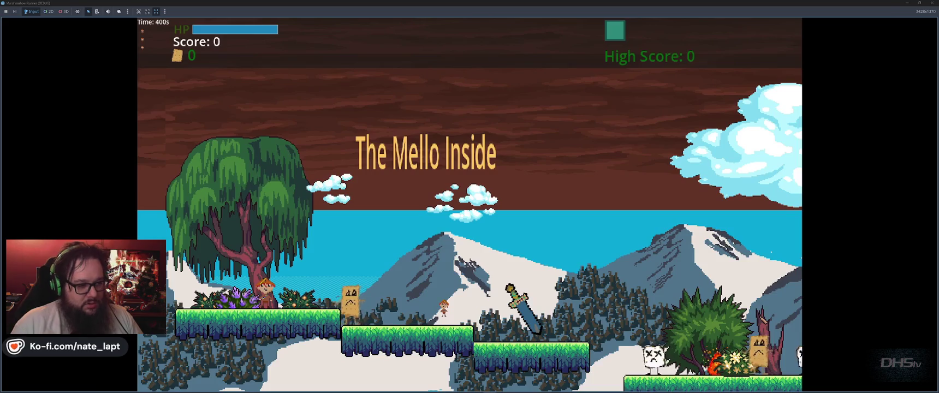
{"action": "key", "text": "Right"}
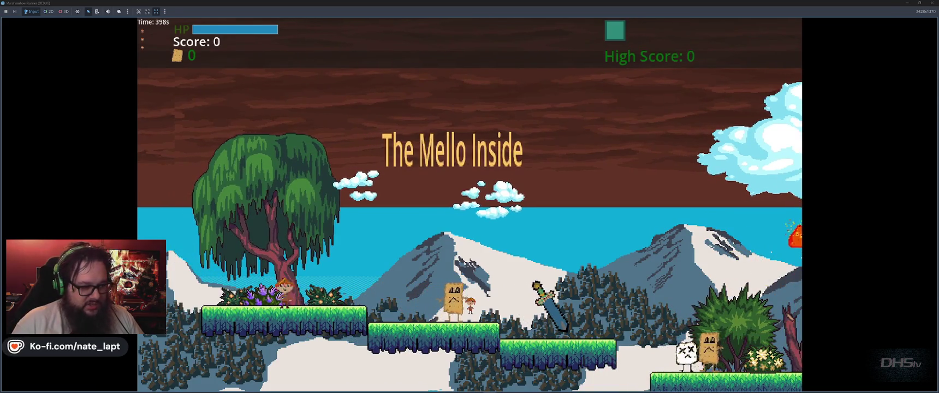
{"action": "key", "text": "space"}
{"action": "key", "text": "Left"}
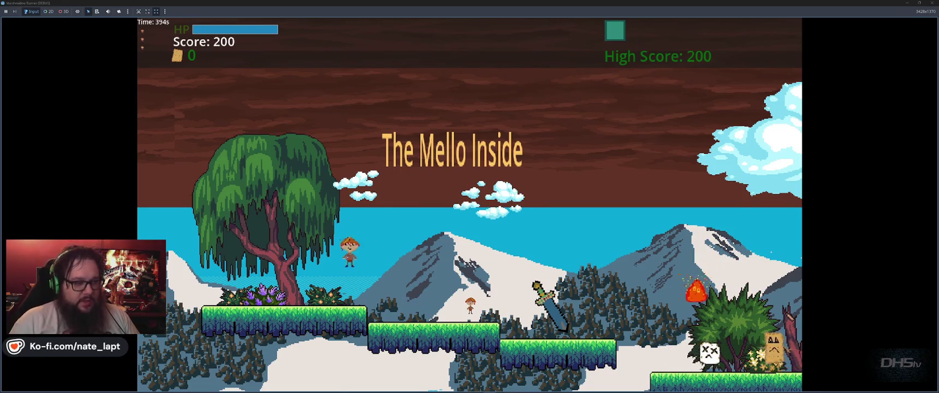
{"action": "key", "text": "Right"}
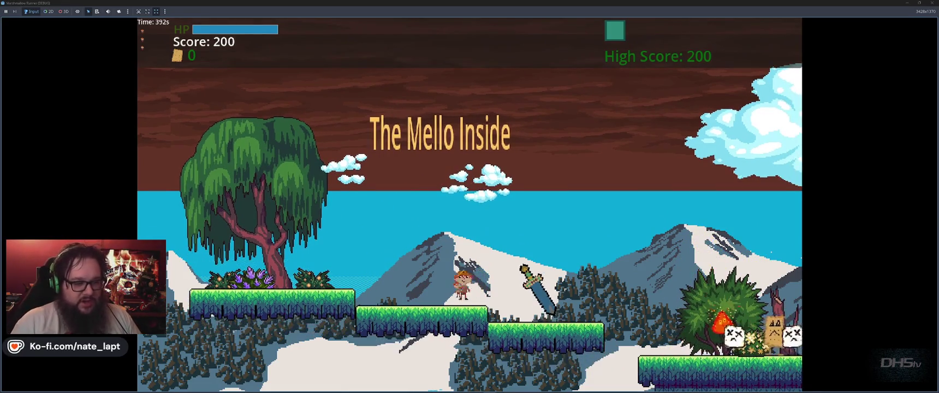
{"action": "key", "text": "space"}
{"action": "key", "text": "Right"}
{"action": "key", "text": "space"}
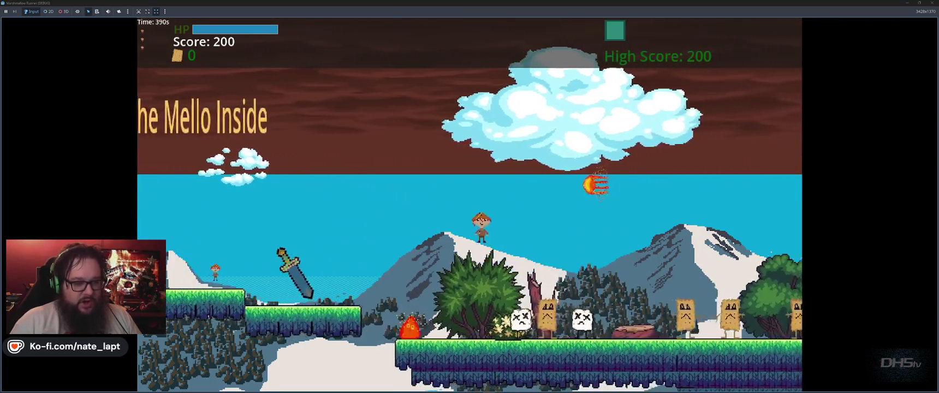
{"action": "key", "text": "Right"}
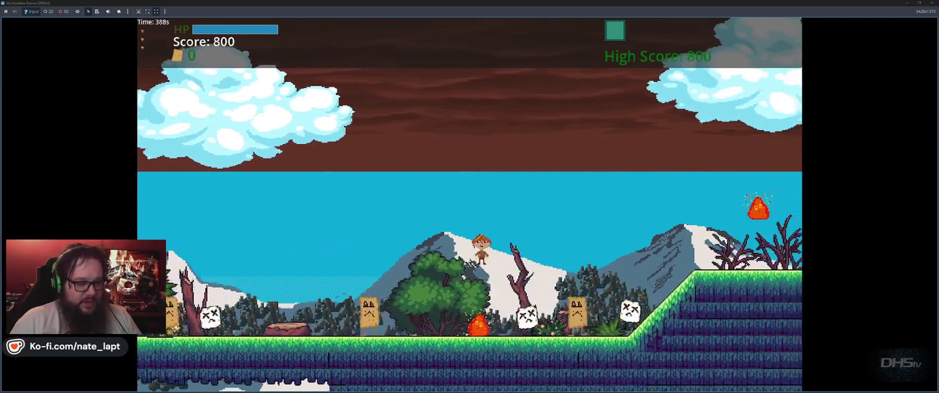
Keep running right onto the hill slope and fire a water shot with F.
{"action": "key", "text": "Right"}
{"action": "key", "text": "space"}
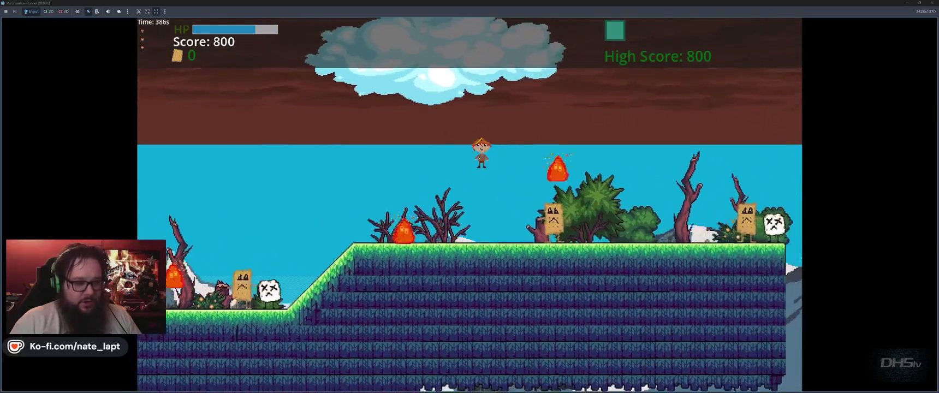
{"action": "key", "text": "Right"}
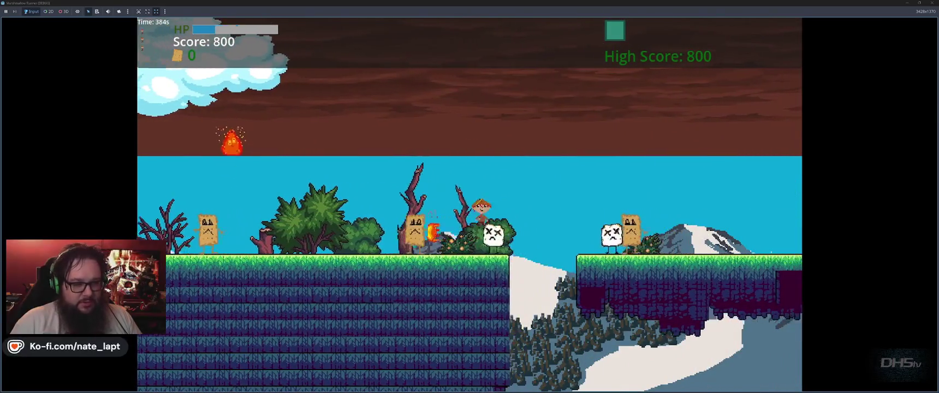
{"action": "key", "text": "space"}
{"action": "key", "text": "Right"}
{"action": "key", "text": "space"}
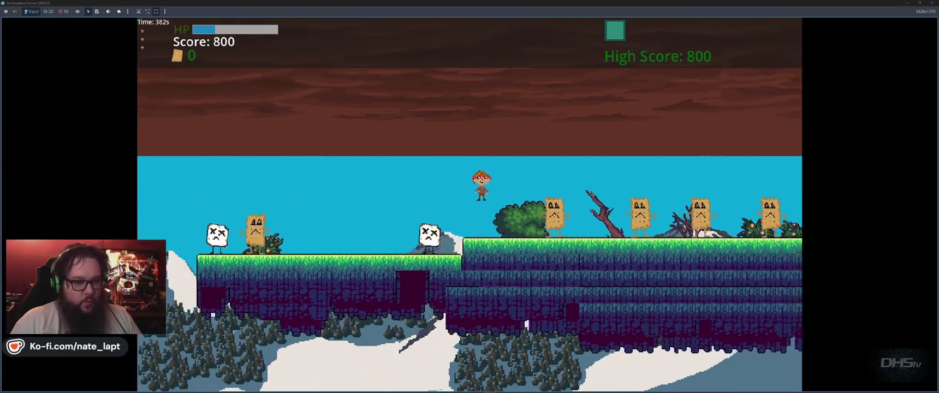
{"action": "key", "text": "Right"}
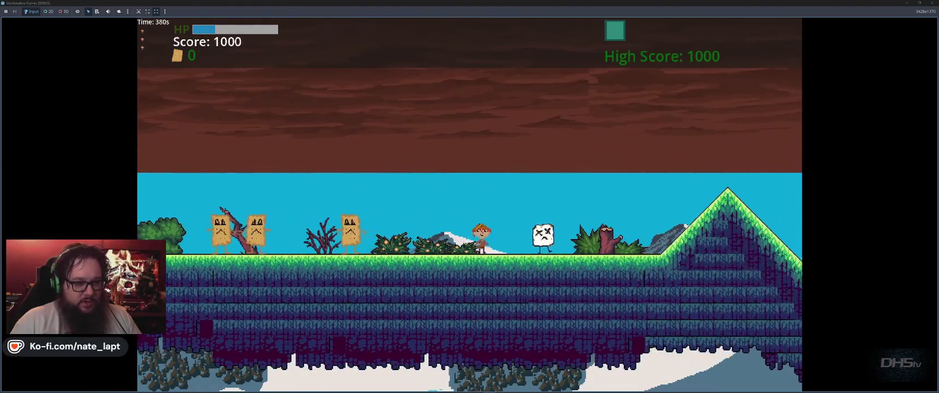
{"action": "key", "text": "Right"}
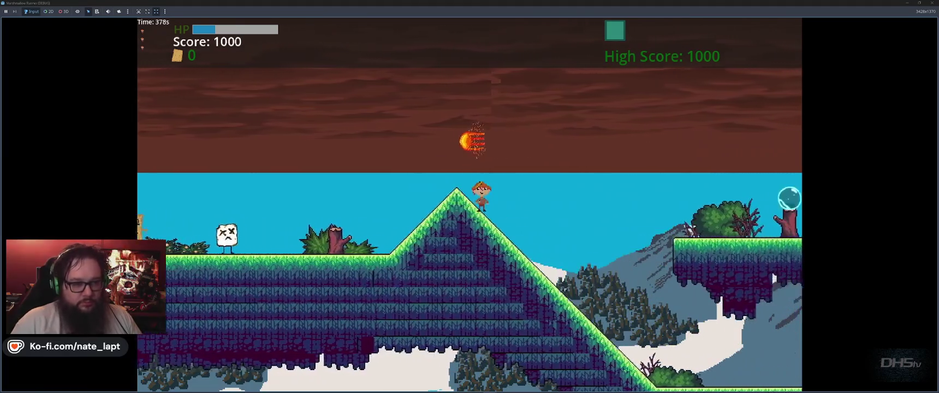
{"action": "key", "text": "space"}
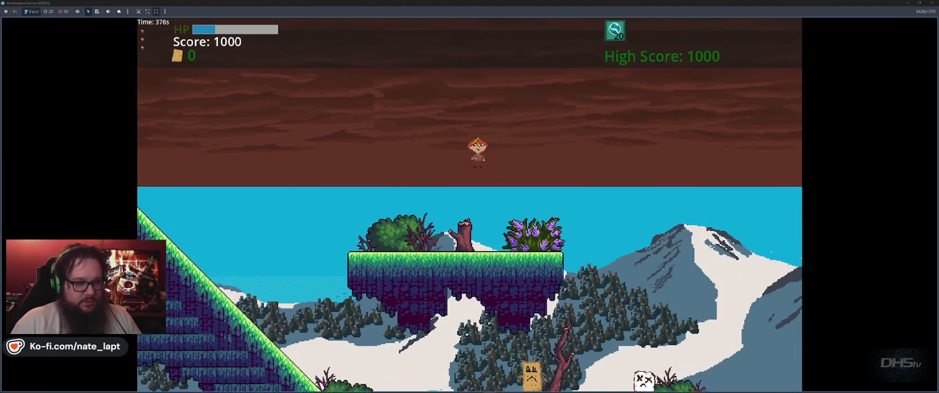
{"action": "key", "text": "f"}
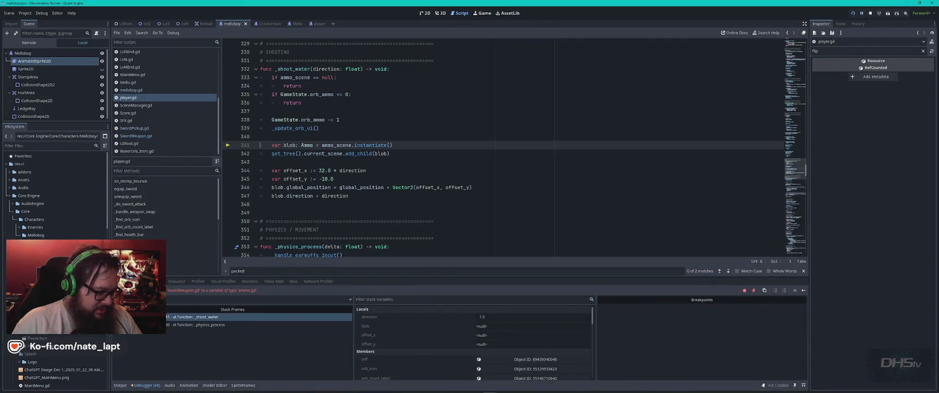
Enlarge the Debugger Errors list and jump to the code behind the _shoot_water error.
{"action": "left_click", "coordinate": [157, 282]}
{"action": "scroll", "coordinate": [259, 343], "scroll_direction": "down", "scroll_amount": 5}
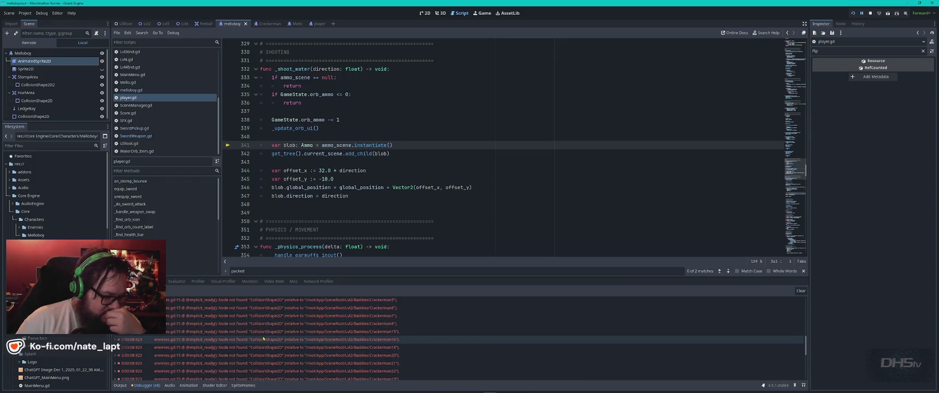
{"action": "scroll", "coordinate": [262, 339], "scroll_direction": "down", "scroll_amount": 5}
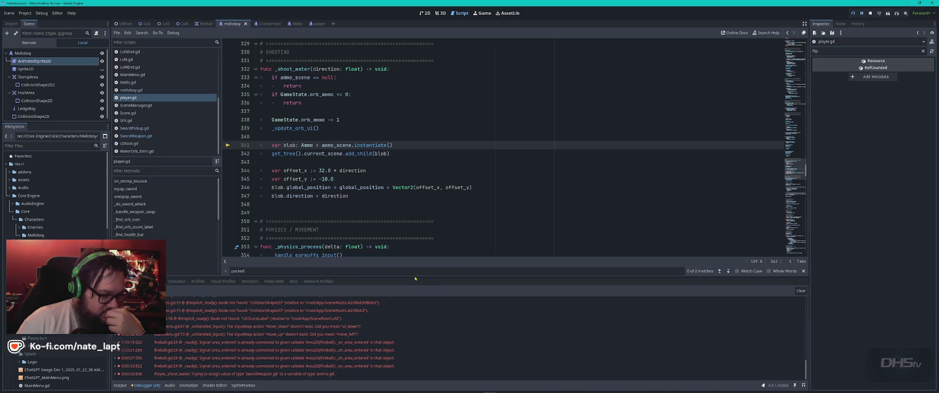
{"action": "left_click_drag", "start_coordinate": [460, 278], "coordinate": [460, 101]}
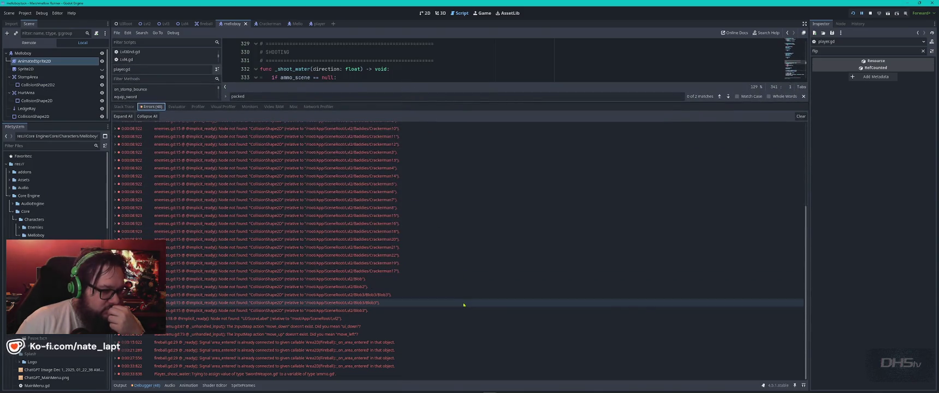
{"action": "mouse_move", "coordinate": [464, 304]}
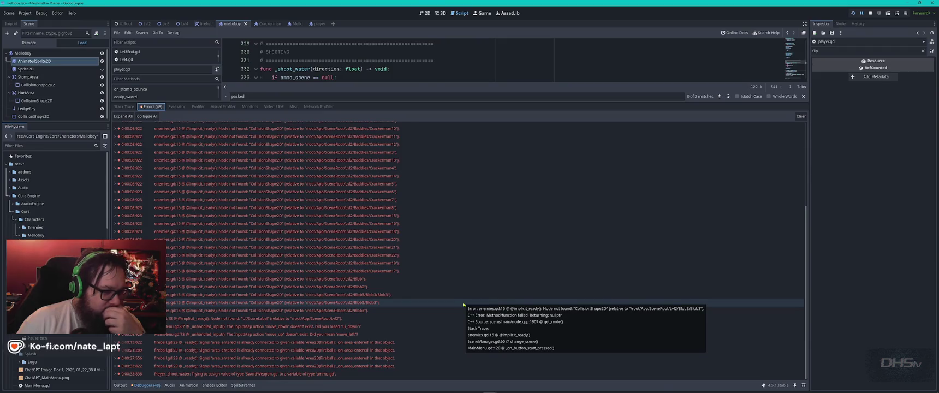
{"action": "left_click", "coordinate": [437, 373]}
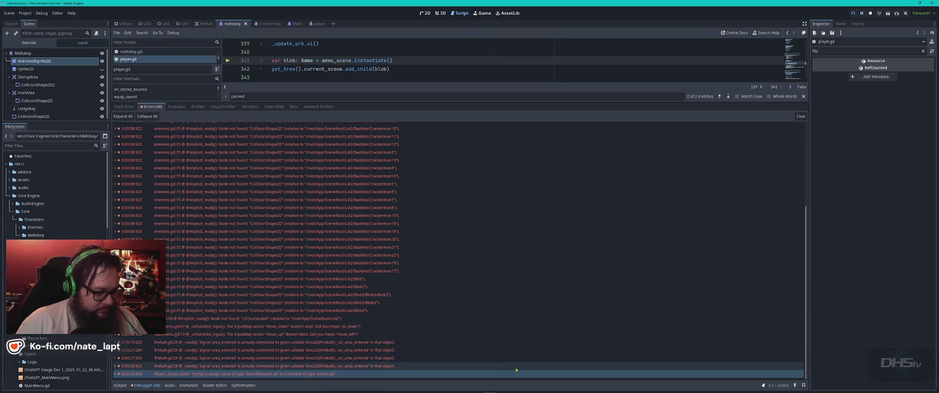
Take a screenshot of the debugger error list and switch to the ChatGPT chat.
{"action": "key", "text": "super"}
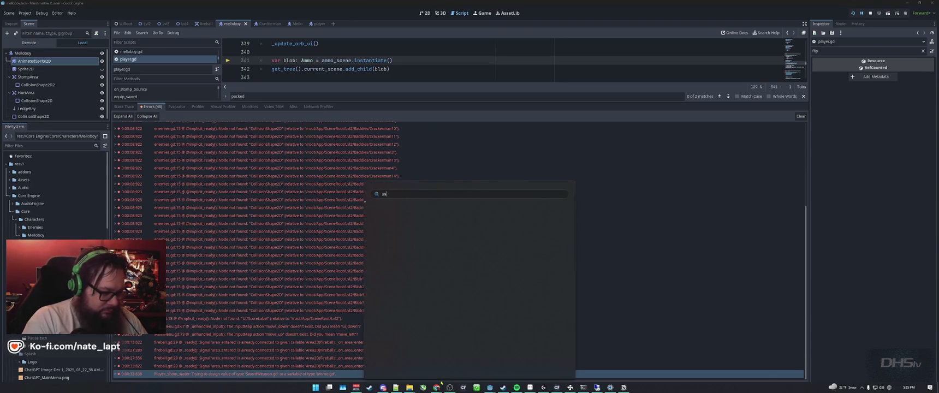
{"action": "key", "text": "Escape"}
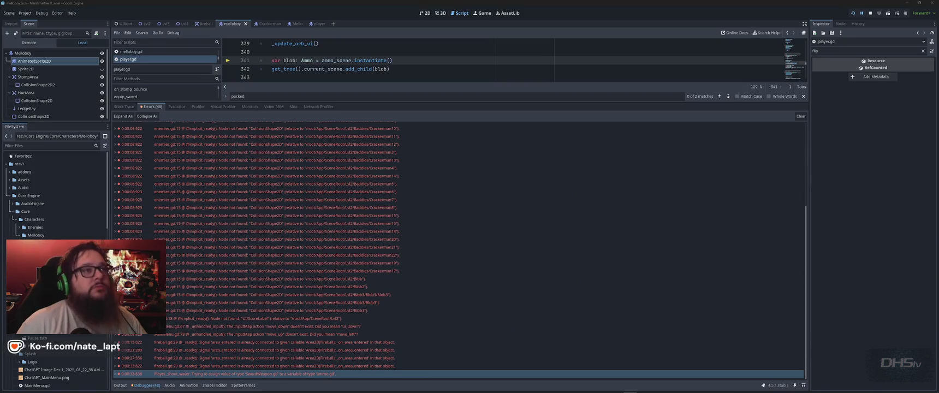
{"action": "key", "text": "super+shift+s"}
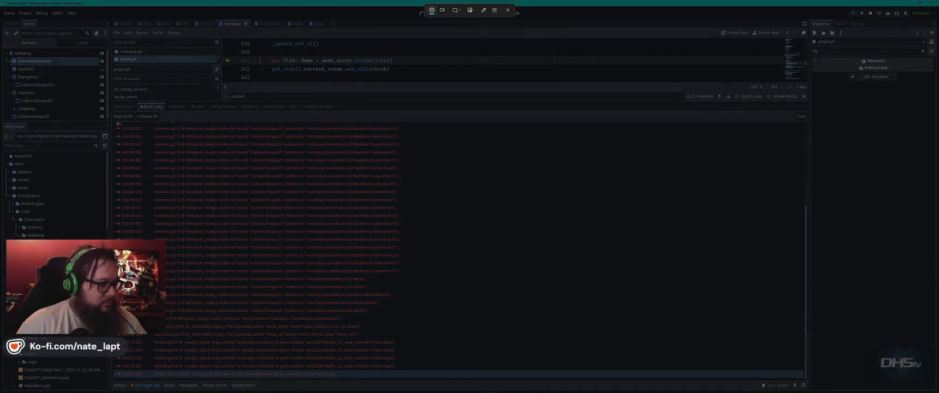
{"action": "mouse_move", "coordinate": [110, 101]}
{"action": "left_mouse_down"}
{"action": "mouse_move", "coordinate": [314, 275]}
{"action": "mouse_move", "coordinate": [407, 384]}
{"action": "left_mouse_up"}
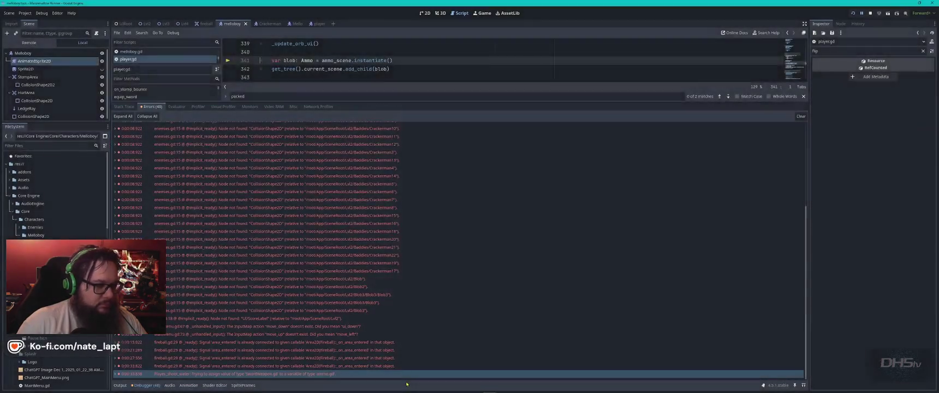
{"action": "key", "text": "alt+Tab"}
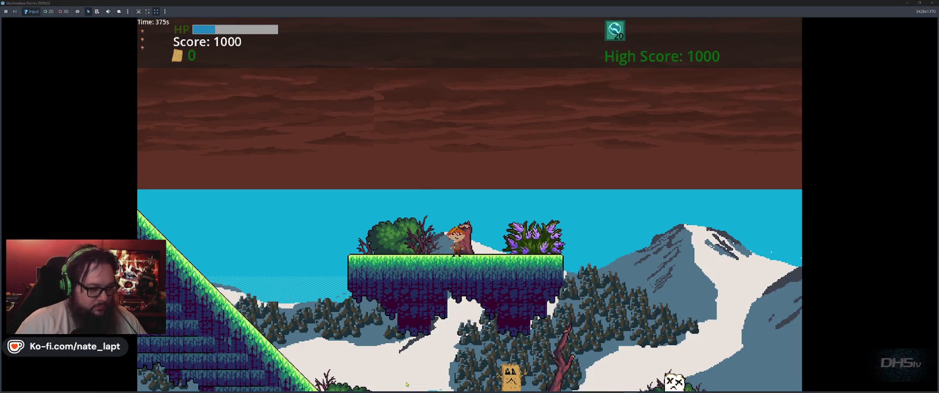
{"action": "key", "text": "alt+Tab"}
{"action": "key", "text": "alt+Tab"}
{"action": "key", "text": "alt+Tab"}
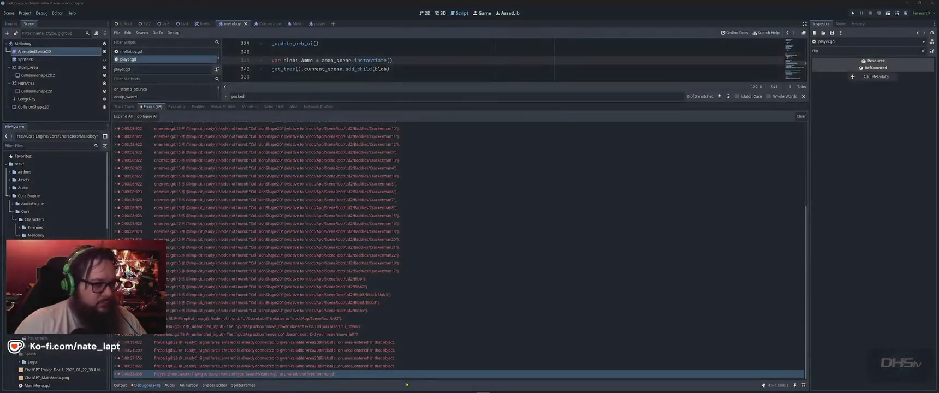
{"action": "key", "text": "alt+Tab"}
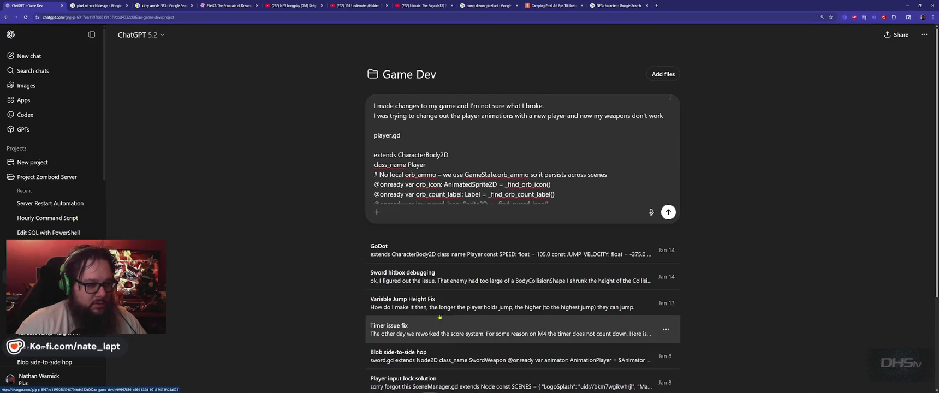
Add an 'errors' note and the error screenshot below the pasted code, remove the stray line, and send it.
{"action": "scroll", "coordinate": [586, 188], "scroll_direction": "down", "scroll_amount": 5}
{"action": "scroll", "coordinate": [586, 188], "scroll_direction": "down", "scroll_amount": 5}
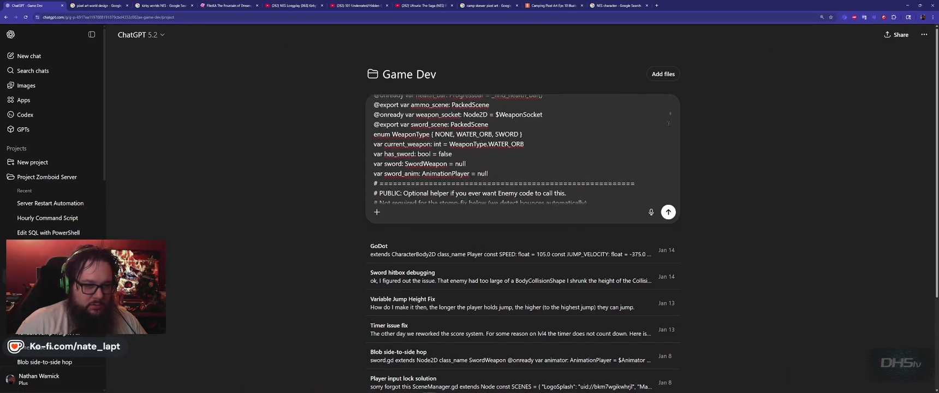
{"action": "left_click_drag", "start_coordinate": [671, 114], "coordinate": [672, 201]}
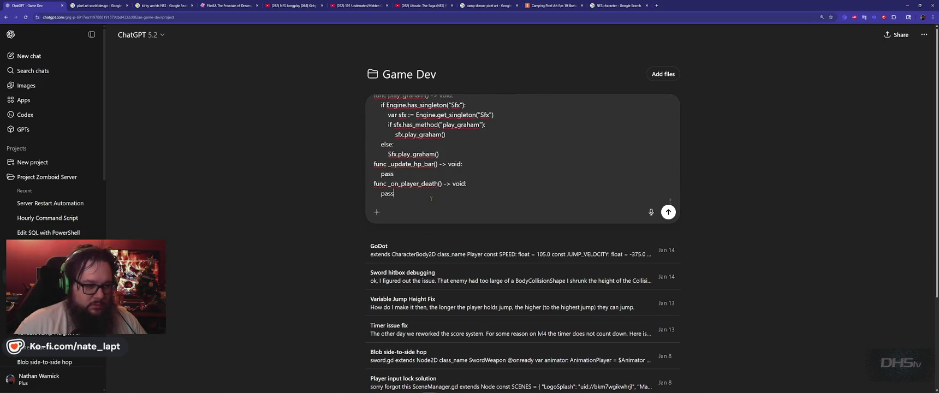
{"action": "scroll", "coordinate": [431, 198], "scroll_direction": "up", "scroll_amount": 2}
{"action": "scroll", "coordinate": [431, 198], "scroll_direction": "down", "scroll_amount": 3}
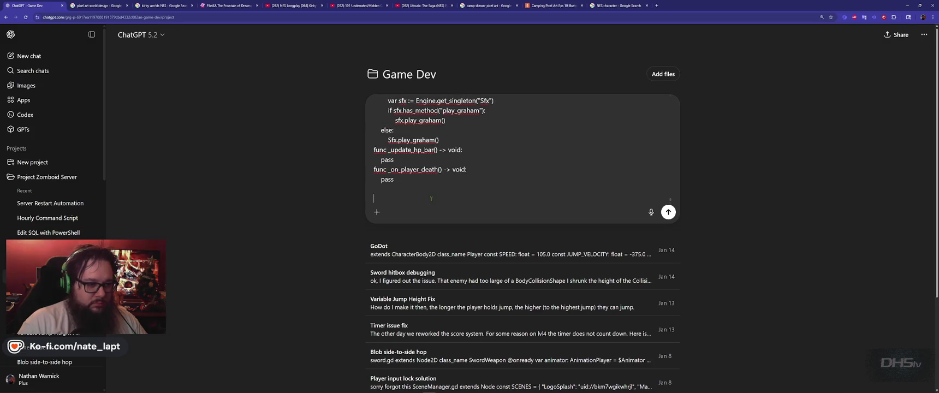
{"action": "type", "text": "errors"}
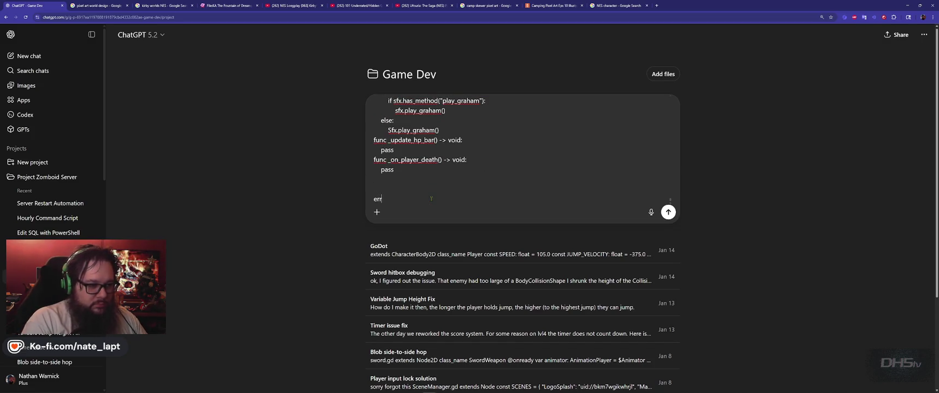
{"action": "key", "text": "ctrl+v"}
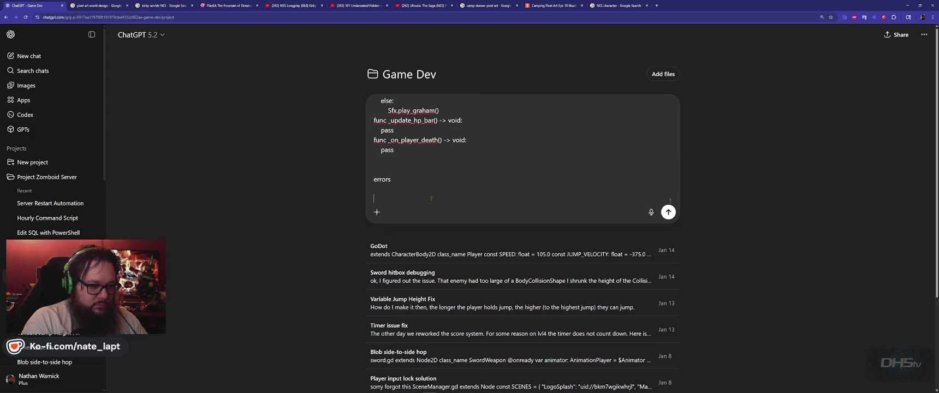
{"action": "key", "text": "shift+Up"}
{"action": "key", "text": "shift+Up"}
{"action": "key", "text": "BackSpace"}
{"action": "key", "text": "Return"}
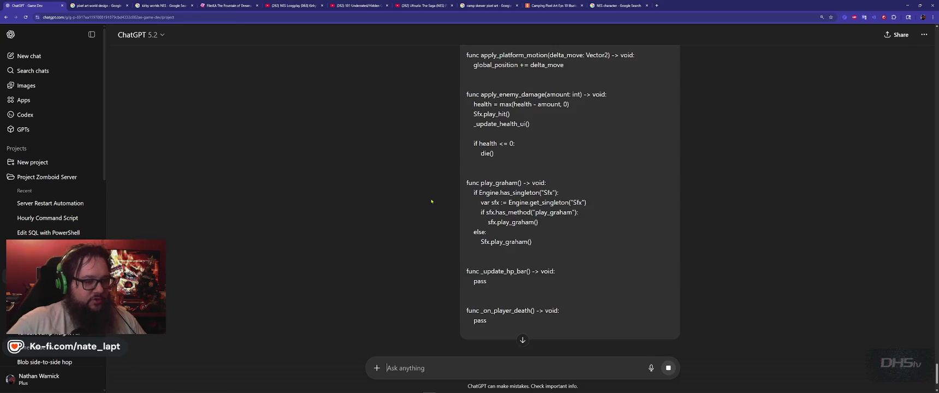
{"action": "key", "text": "alt+Tab"}
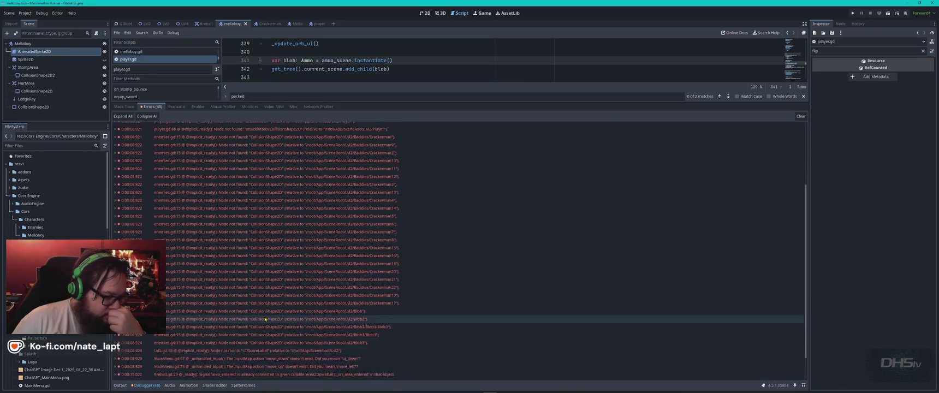
Jump from the Camera.gd line 15 error into the script and enlarge the script editor.
{"action": "scroll", "coordinate": [265, 319], "scroll_direction": "up", "scroll_amount": 5}
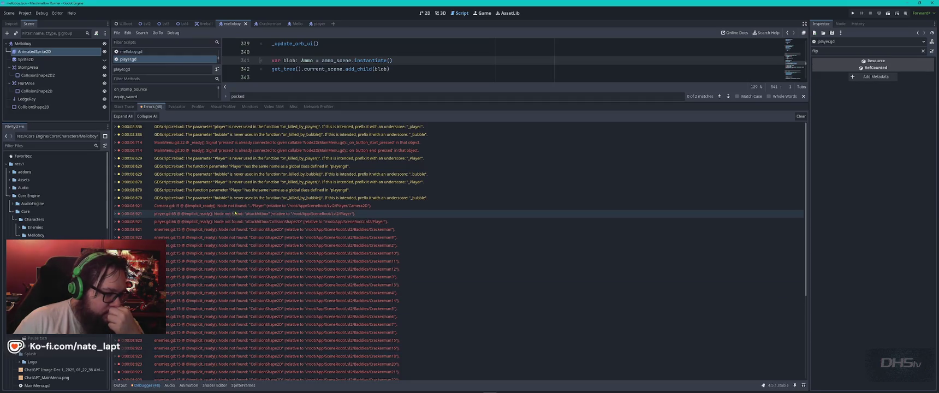
{"action": "left_click", "coordinate": [241, 207]}
{"action": "double_click", "coordinate": [241, 208]}
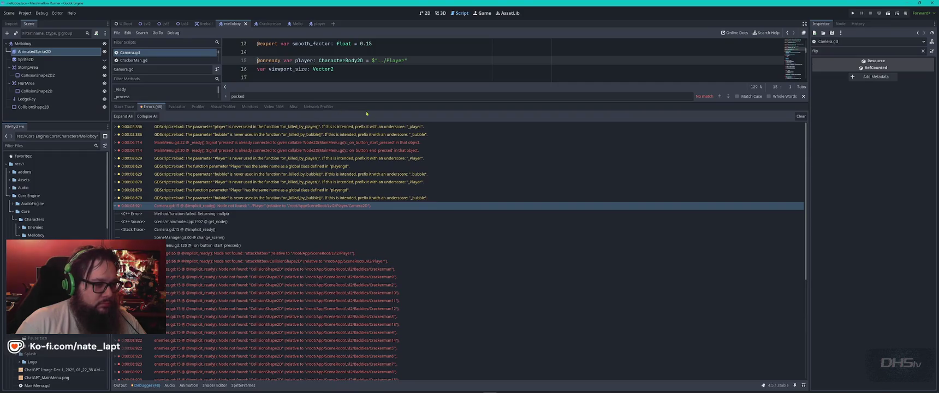
{"action": "left_click_drag", "start_coordinate": [367, 102], "coordinate": [367, 285]}
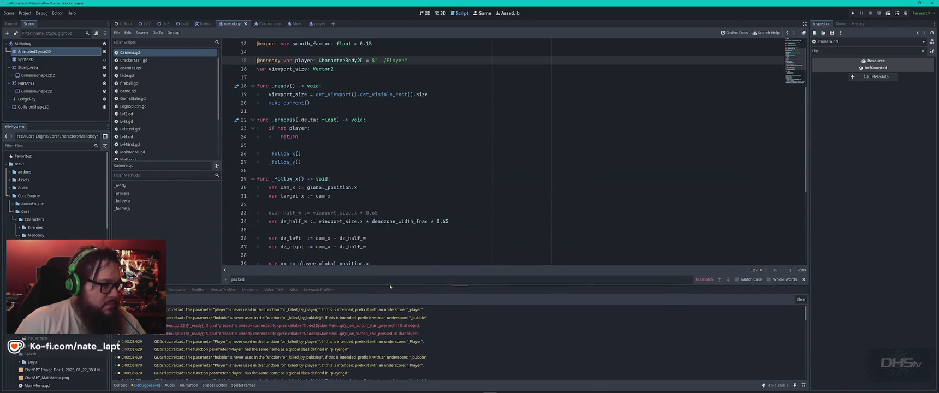
{"action": "left_click", "coordinate": [137, 53]}
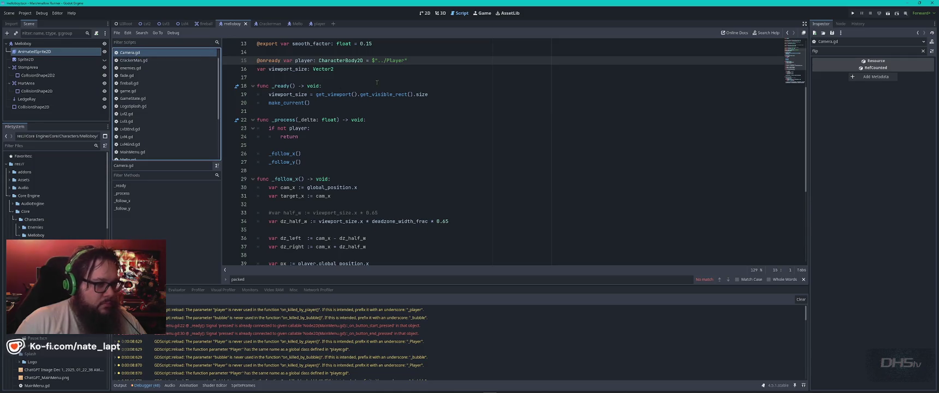
Inspect the '../Player' node path on line 15, select the whole Camera.gd script and switch to ChatGPT.
{"action": "scroll", "coordinate": [432, 160], "scroll_direction": "up", "scroll_amount": 3}
{"action": "left_click", "coordinate": [393, 137]}
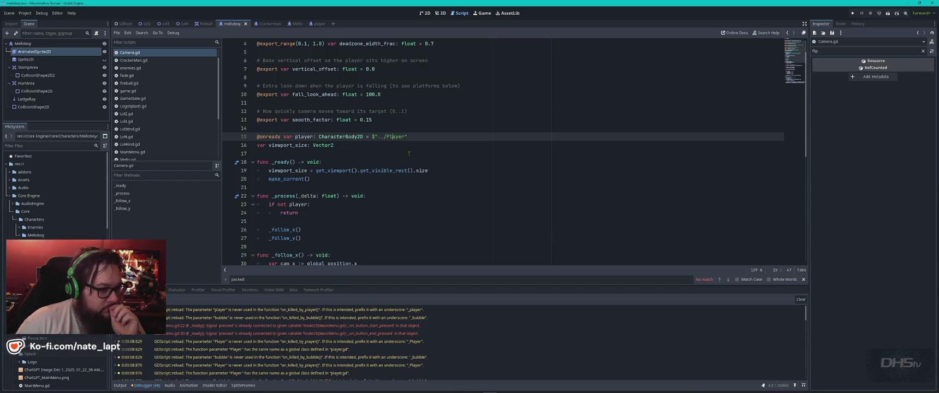
{"action": "scroll", "coordinate": [417, 139], "scroll_direction": "up", "scroll_amount": 1}
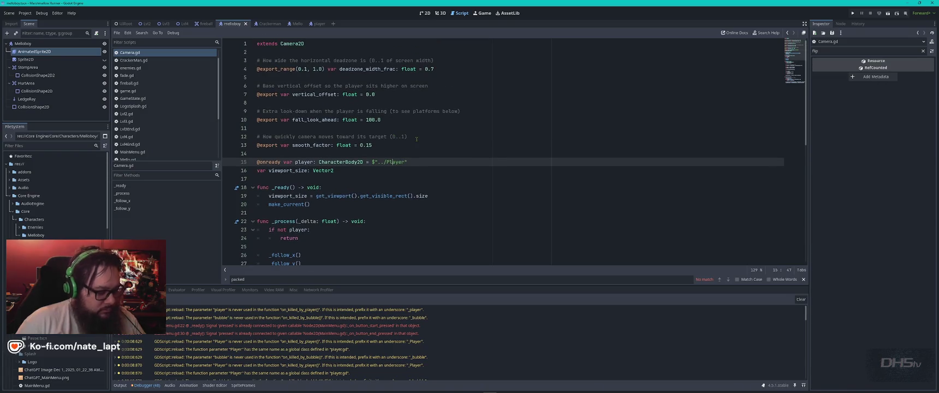
{"action": "key", "text": "ctrl+a"}
{"action": "key", "text": "alt+Tab"}
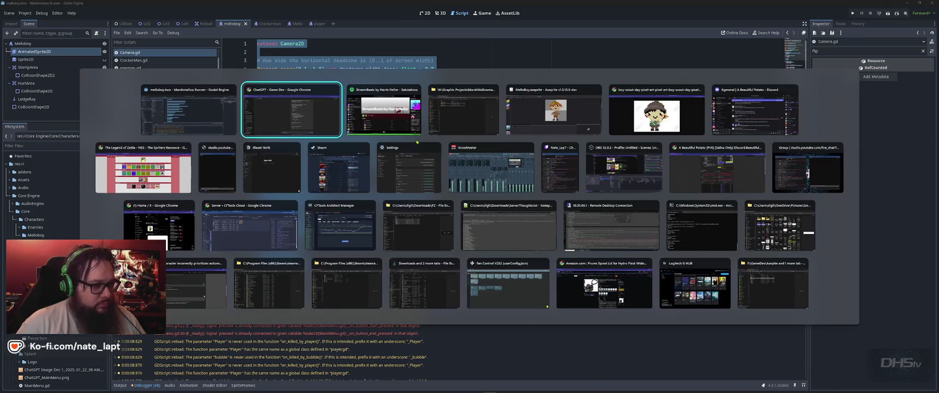
Read ChatGPT's Fix #1 and Fix #2 blaming ammo_scene set to the sword scene, then select Melloboy in Godot.
{"action": "scroll", "coordinate": [436, 174], "scroll_direction": "down", "scroll_amount": 5}
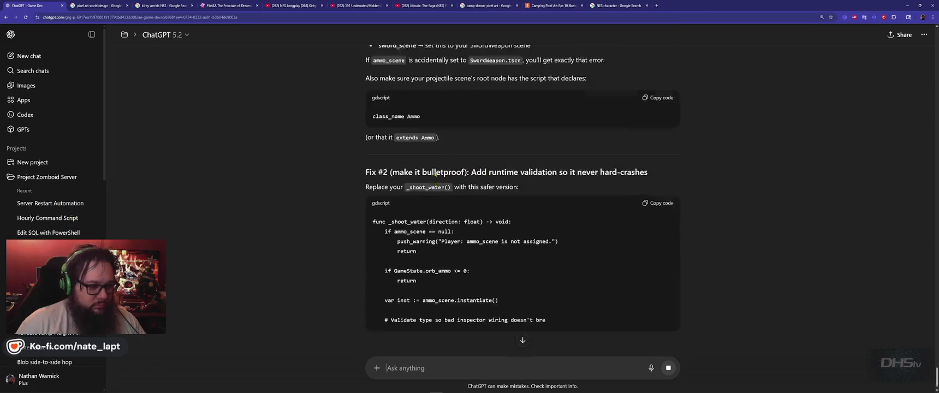
{"action": "scroll", "coordinate": [435, 174], "scroll_direction": "up", "scroll_amount": 4}
{"action": "scroll", "coordinate": [435, 175], "scroll_direction": "up", "scroll_amount": 1}
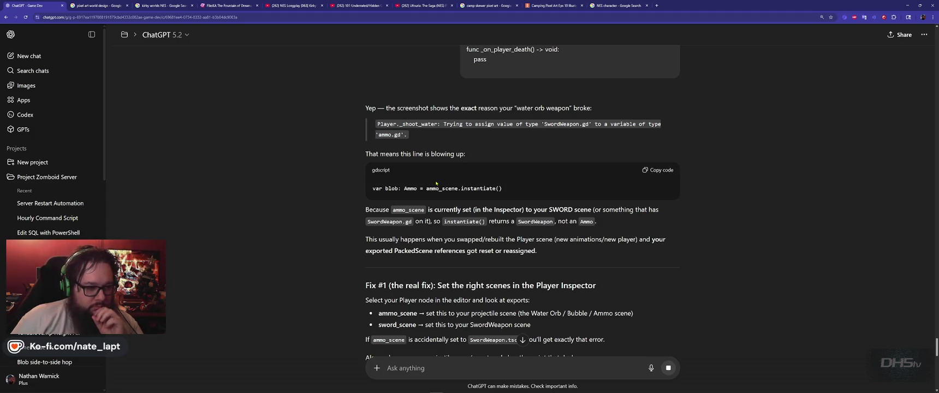
{"action": "scroll", "coordinate": [405, 272], "scroll_direction": "down", "scroll_amount": 2}
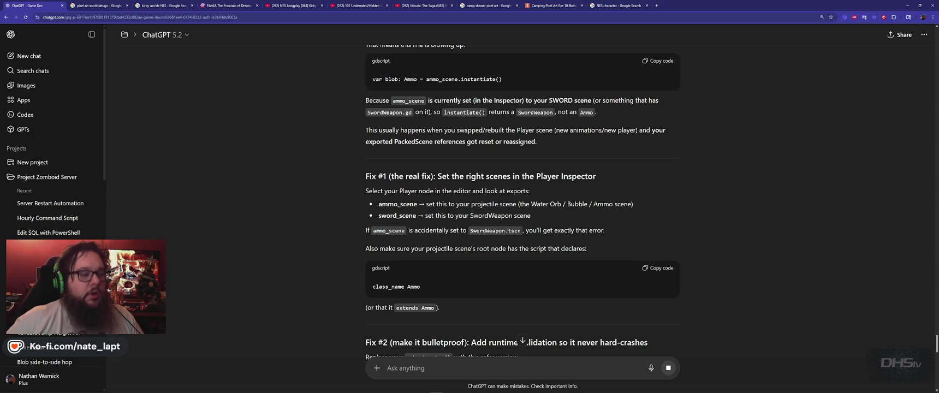
{"action": "key", "text": "alt+Tab"}
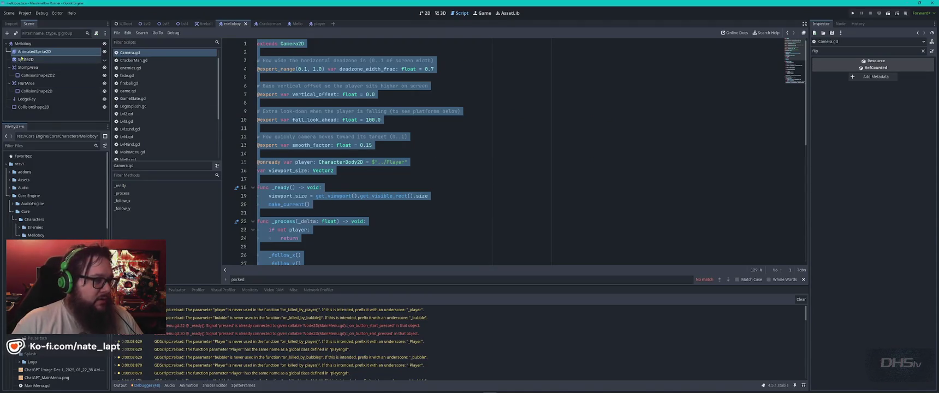
{"action": "left_click", "coordinate": [31, 46]}
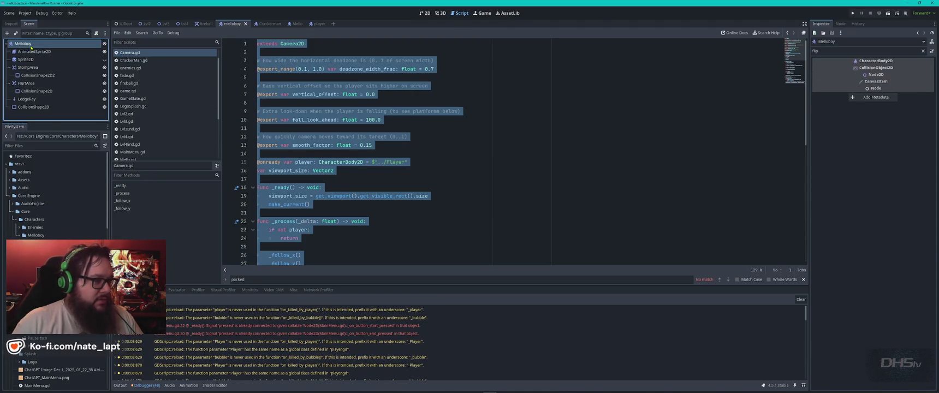
Clear the Inspector filter, check AnimatedSprite2D and Melloboy, then switch to the player scene.
{"action": "left_click", "coordinate": [923, 51]}
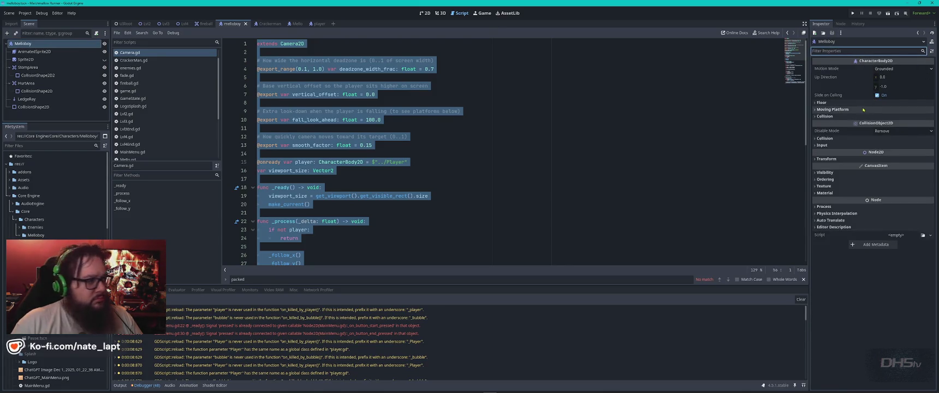
{"action": "left_click", "coordinate": [32, 52]}
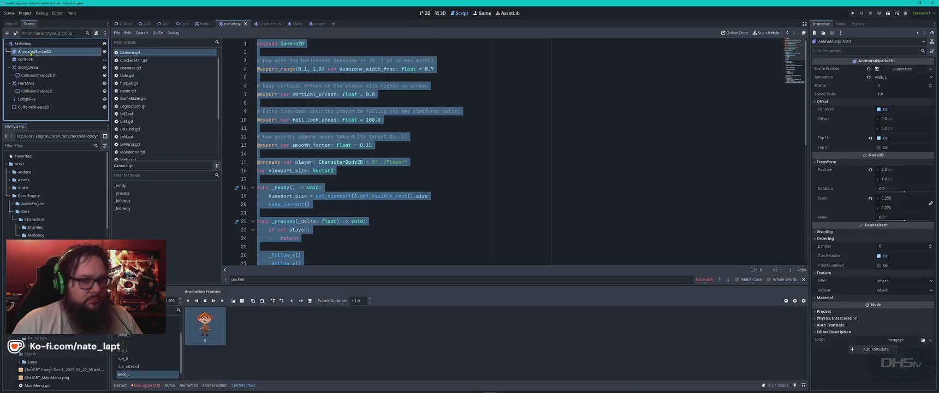
{"action": "left_click", "coordinate": [41, 45]}
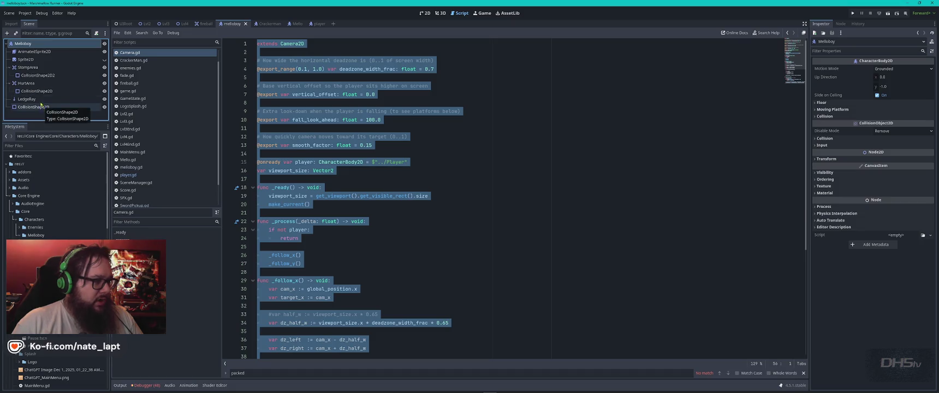
{"action": "left_click", "coordinate": [315, 24]}
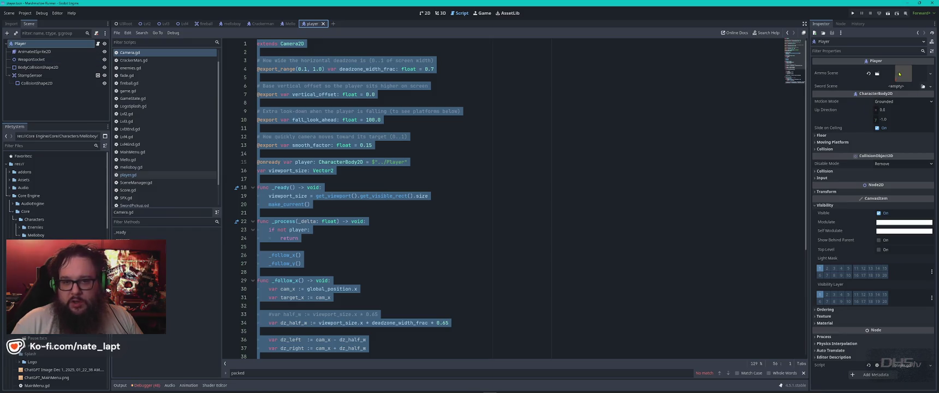
Open the scene assigned as the Player's Ammo Scene, revealing the Sword02 scene in 2D.
{"action": "left_click", "coordinate": [900, 73]}
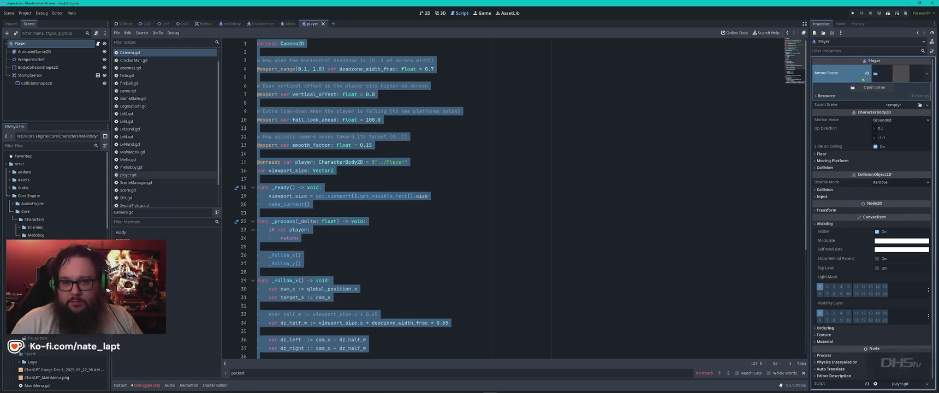
{"action": "left_click", "coordinate": [928, 74]}
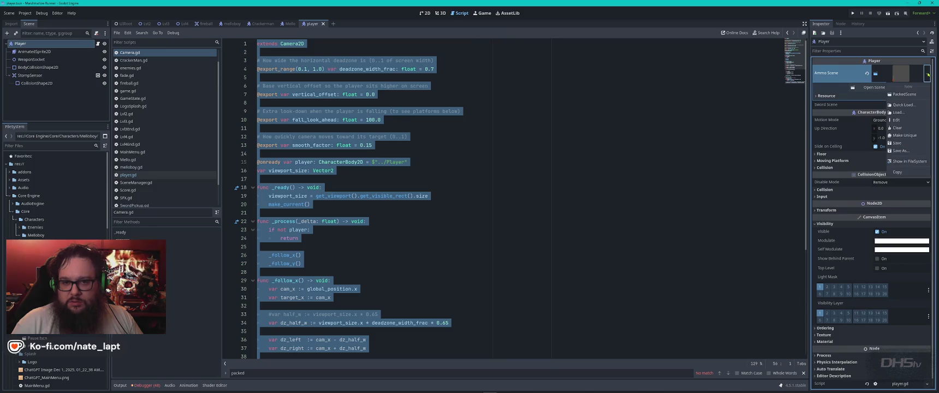
{"action": "left_click", "coordinate": [928, 74]}
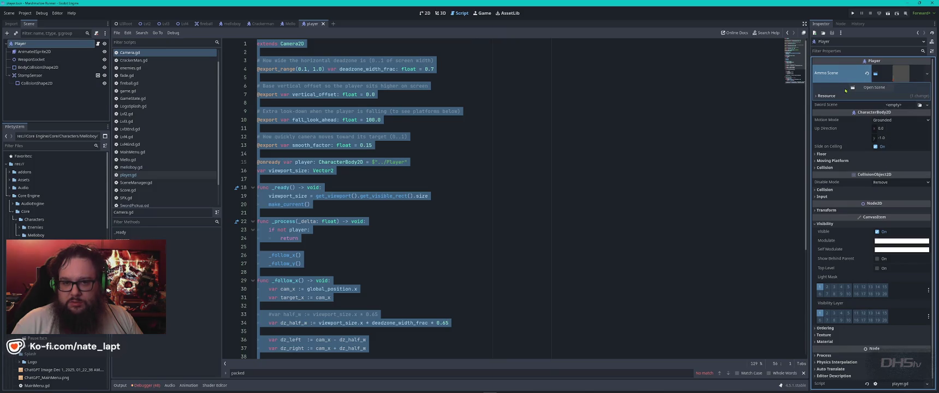
{"action": "left_click", "coordinate": [866, 87]}
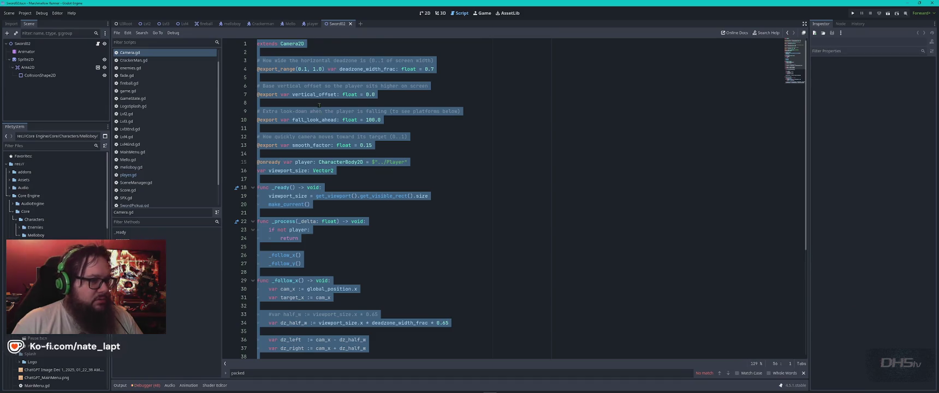
{"action": "left_click", "coordinate": [424, 13]}
{"action": "scroll", "coordinate": [486, 192], "scroll_direction": "down", "scroll_amount": 3}
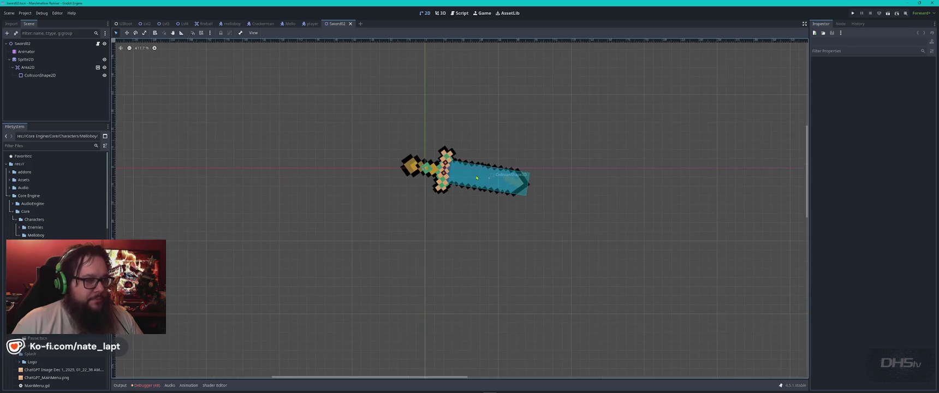
Close Sword02, reselect Player and choose Load for its Ammo Scene.
{"action": "middle_click", "coordinate": [323, 24]}
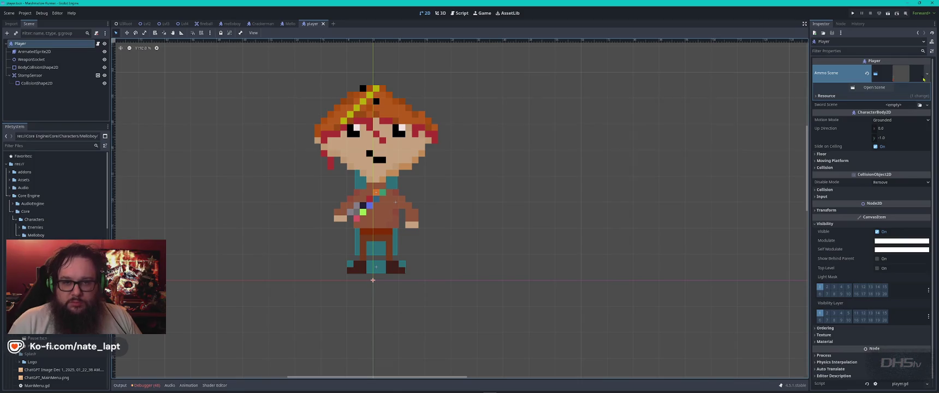
{"action": "left_click", "coordinate": [32, 59]}
{"action": "left_click", "coordinate": [21, 43]}
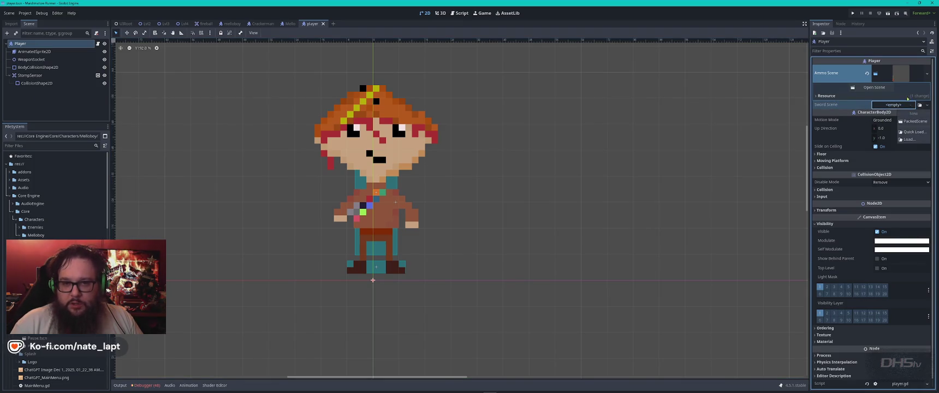
{"action": "left_click", "coordinate": [928, 74]}
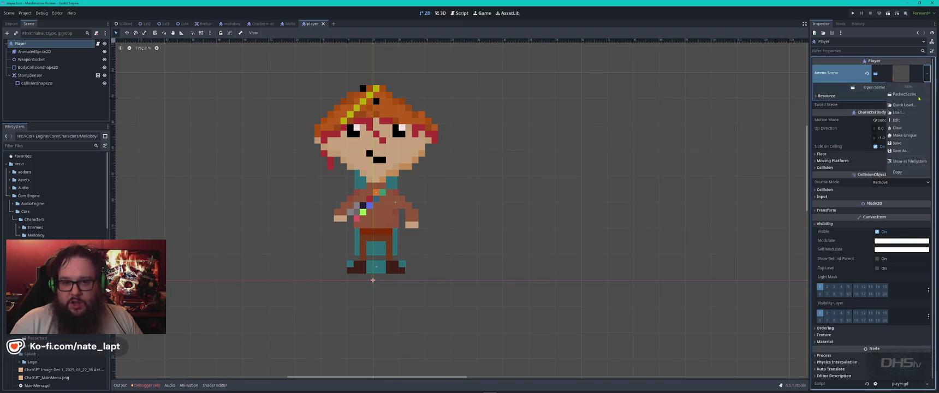
{"action": "left_click", "coordinate": [899, 112]}
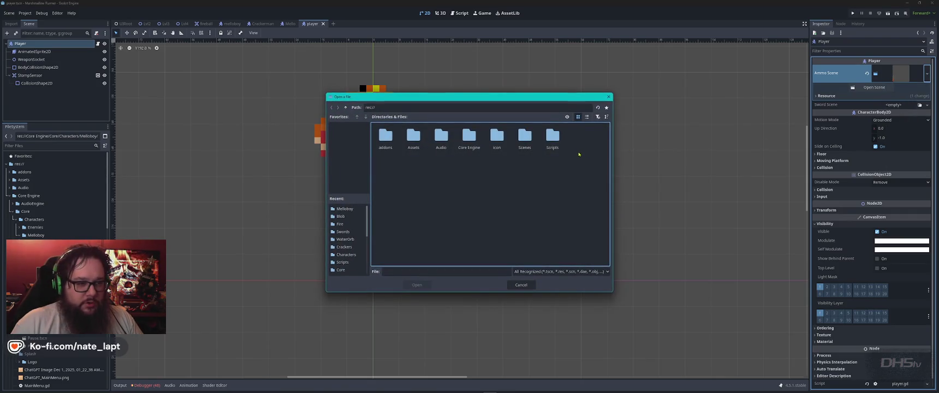
Quick-load WaterOrb.tscn as the Player's Ammo Scene.
{"action": "key", "text": "Escape"}
{"action": "left_click", "coordinate": [928, 73]}
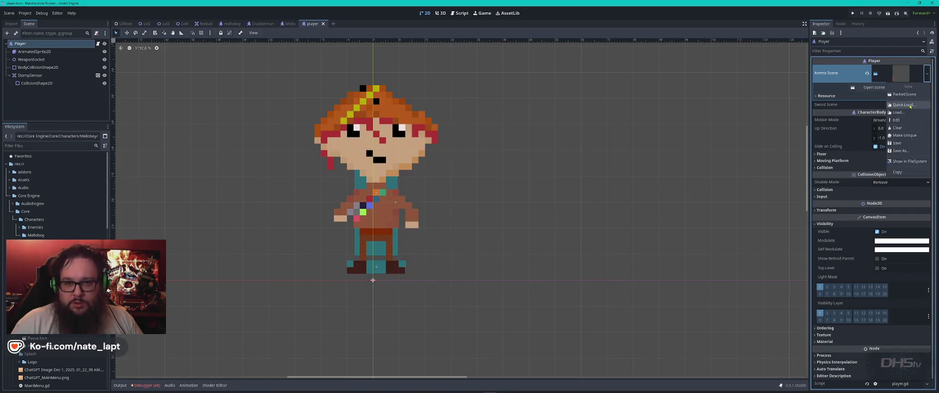
{"action": "left_click", "coordinate": [904, 94]}
{"action": "left_click", "coordinate": [928, 69]}
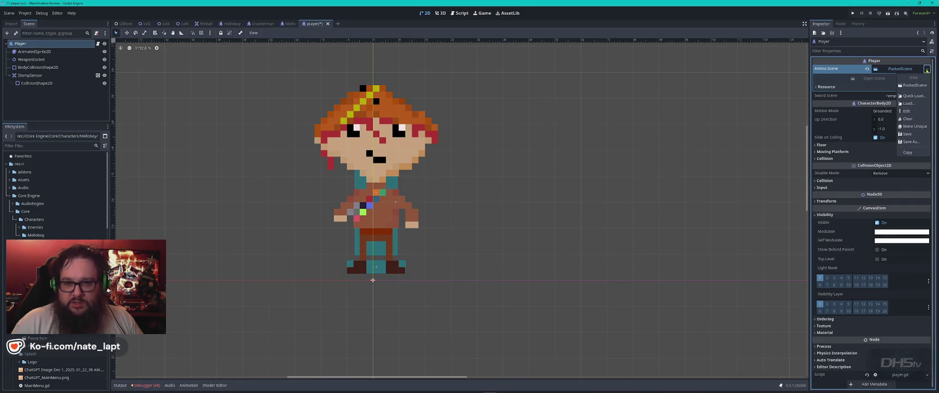
{"action": "left_click", "coordinate": [913, 95]}
{"action": "type", "text": "a"}
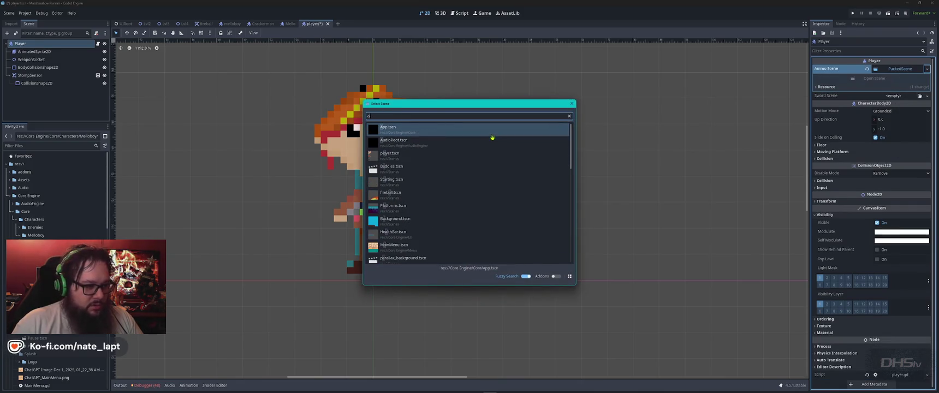
{"action": "type", "text": "mm"}
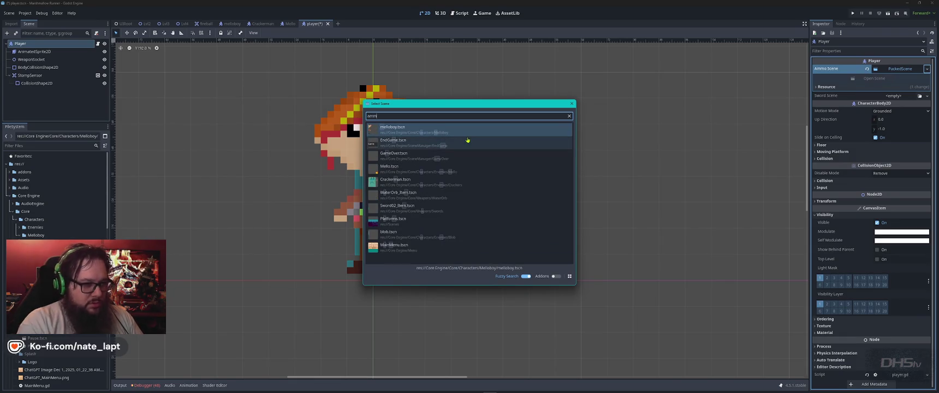
{"action": "type", "text": "o"}
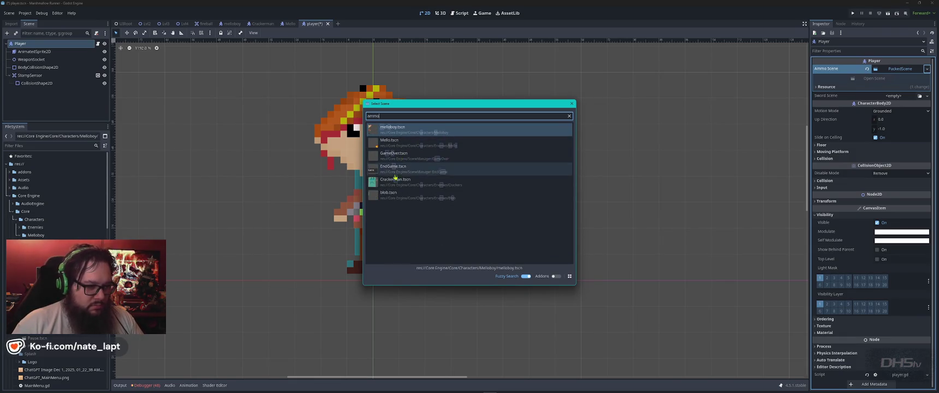
{"action": "key", "text": "ctrl+a"}
{"action": "type", "text": "water"}
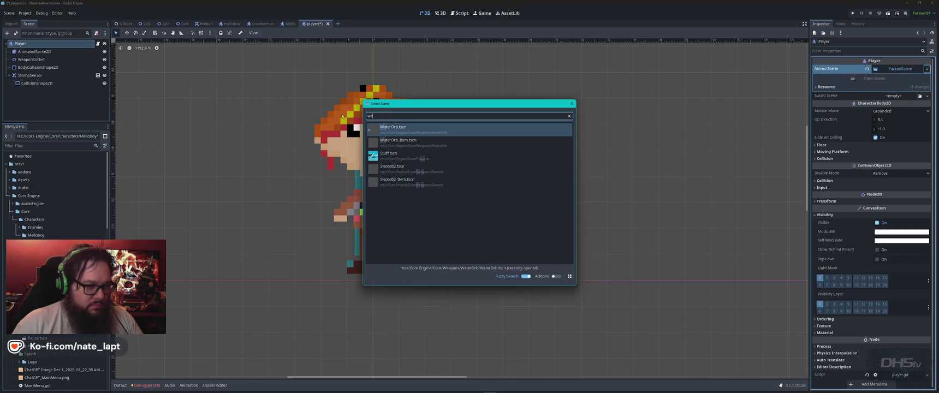
{"action": "double_click", "coordinate": [428, 132]}
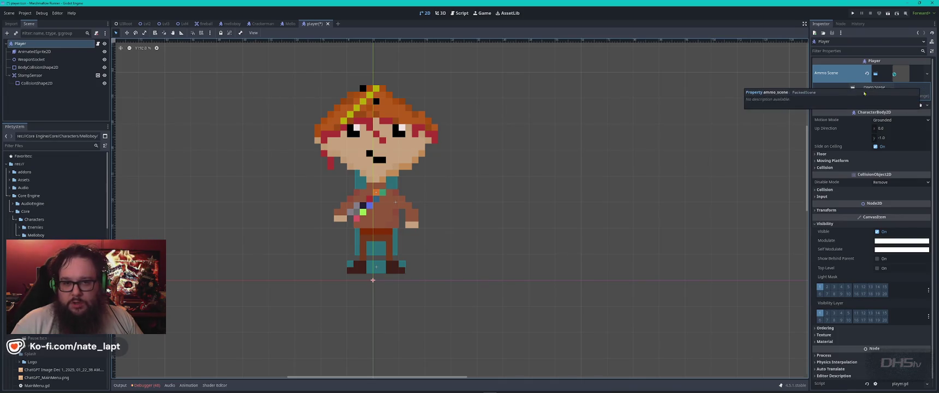
Open the assigned WaterOrb scene to verify it, then close it back to the player scene.
{"action": "left_click", "coordinate": [375, 99]}
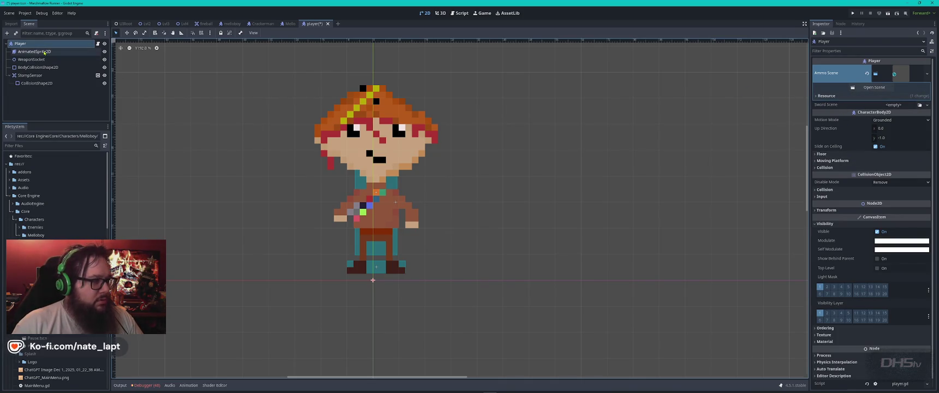
{"action": "left_click", "coordinate": [630, 84]}
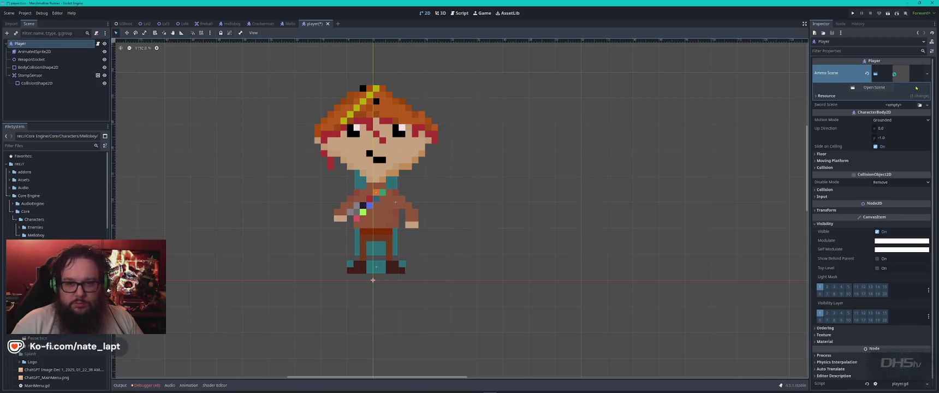
{"action": "left_click", "coordinate": [896, 88]}
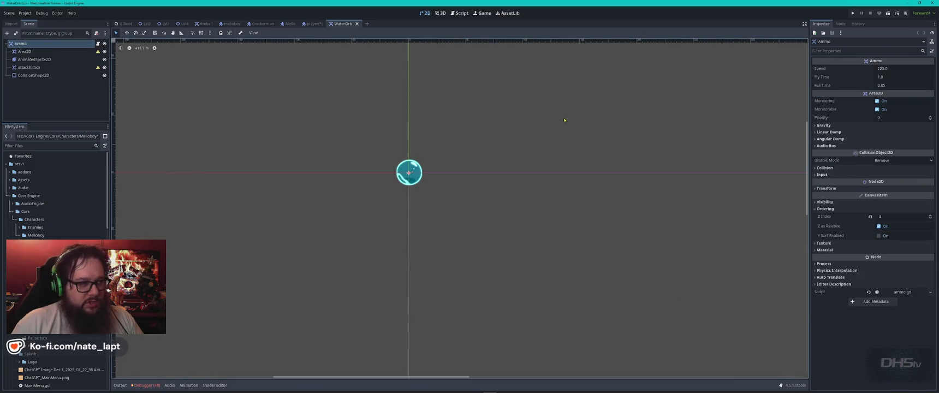
{"action": "middle_click", "coordinate": [339, 24]}
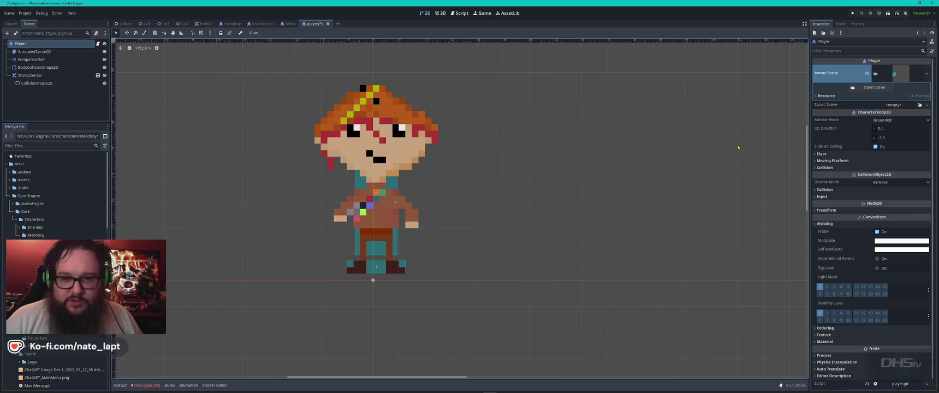
Quick-load Sword02.tscn as the Sword Scene, then save and run the game with F5.
{"action": "left_click", "coordinate": [926, 105]}
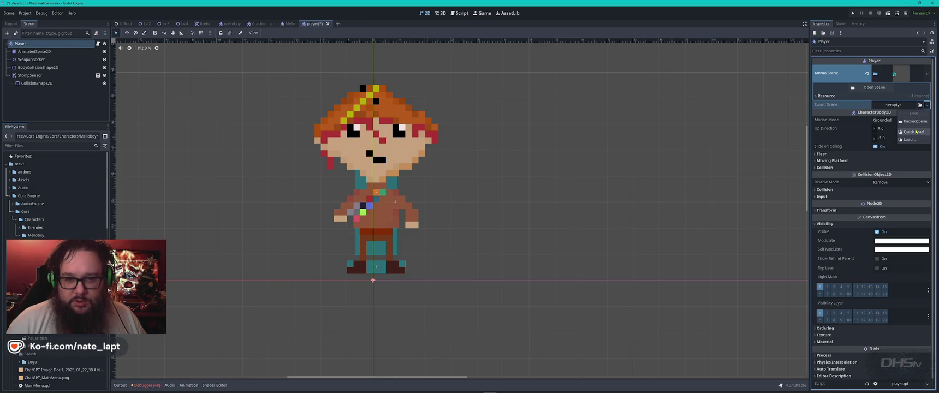
{"action": "left_click", "coordinate": [901, 131]}
{"action": "type", "text": "sw"}
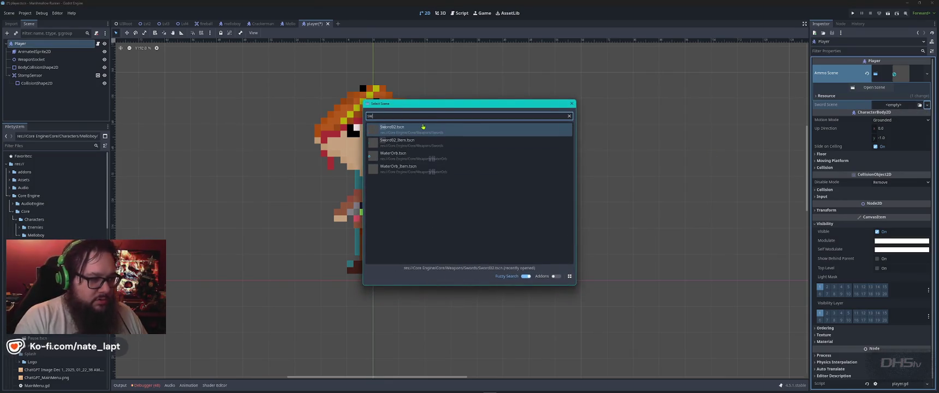
{"action": "double_click", "coordinate": [423, 128]}
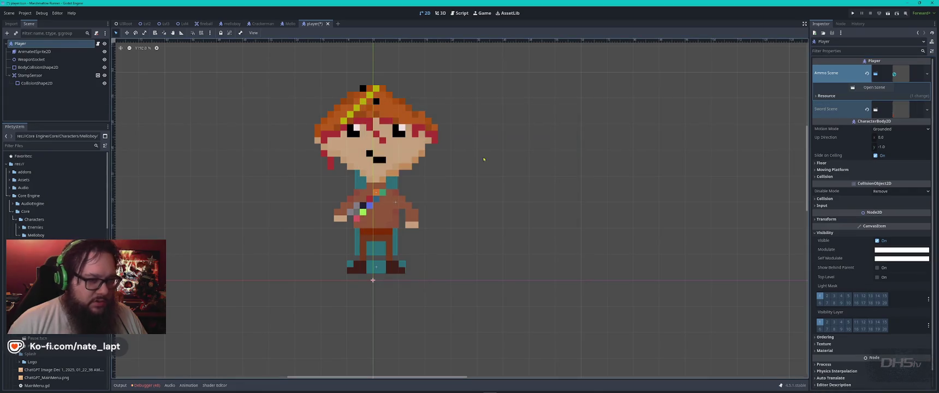
{"action": "key", "text": "F5"}
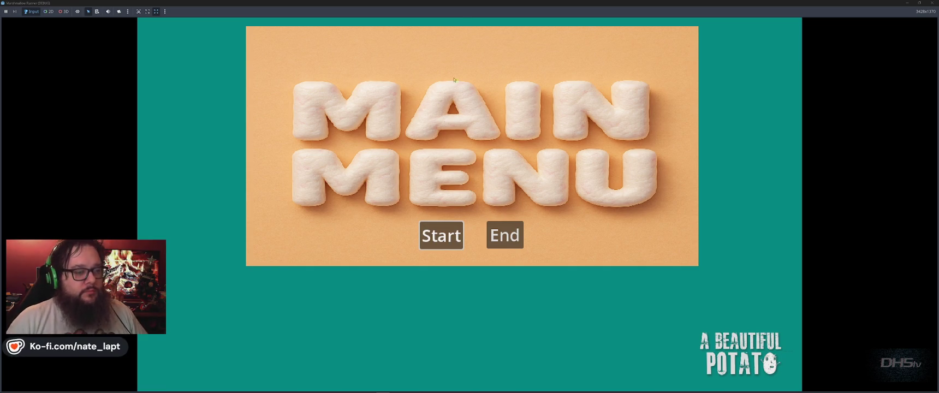
Start the game, jump right onto the sword to collect it, then stop the game with F8.
{"action": "left_click", "coordinate": [441, 235]}
{"action": "key", "text": "space"}
{"action": "key", "text": "space"}
{"action": "key", "text": "Right"}
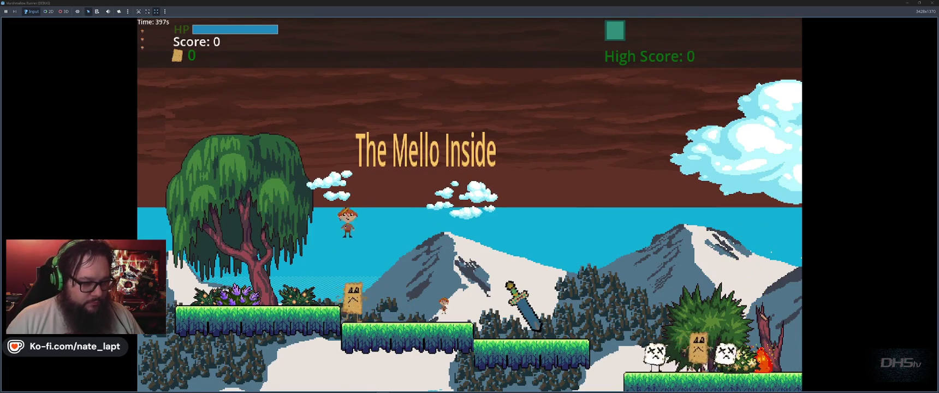
{"action": "key", "text": "space"}
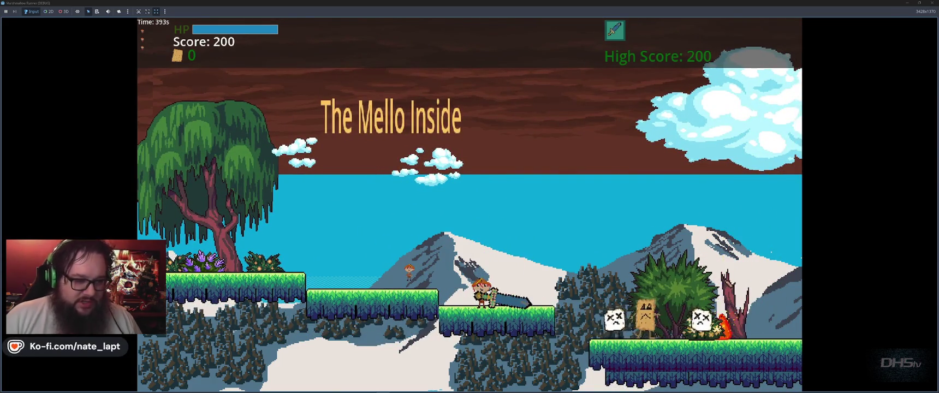
{"action": "key", "text": "F8"}
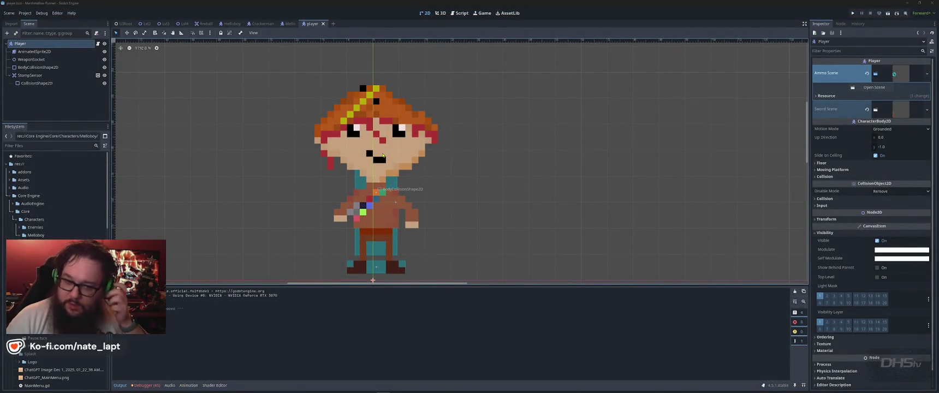
{"action": "key", "text": "alt+Tab"}
{"action": "key", "text": "alt+Tab"}
{"action": "key", "text": "alt+Tab"}
{"action": "key", "text": "alt+Tab"}
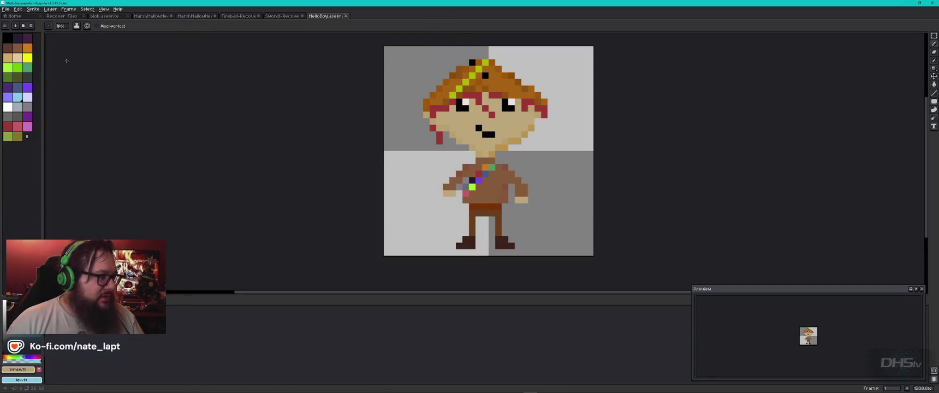
Export the sprite at 400% scale as MelloBoy128.png, then return to Godot.
{"action": "left_click", "coordinate": [6, 9]}
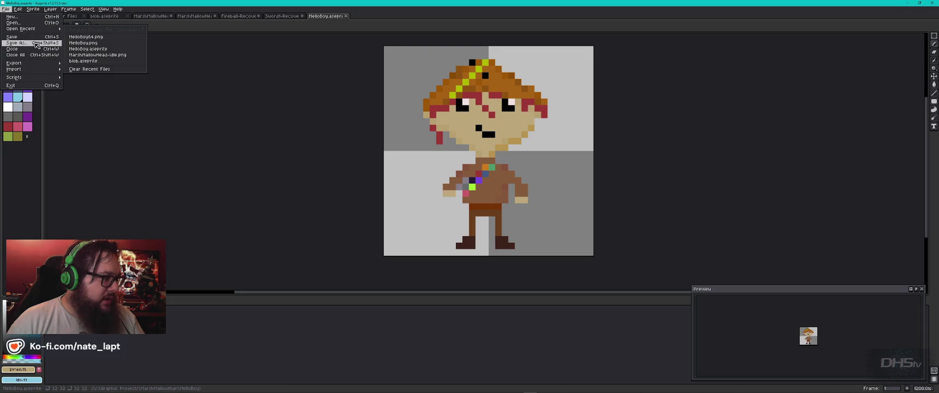
{"action": "mouse_move", "coordinate": [33, 64]}
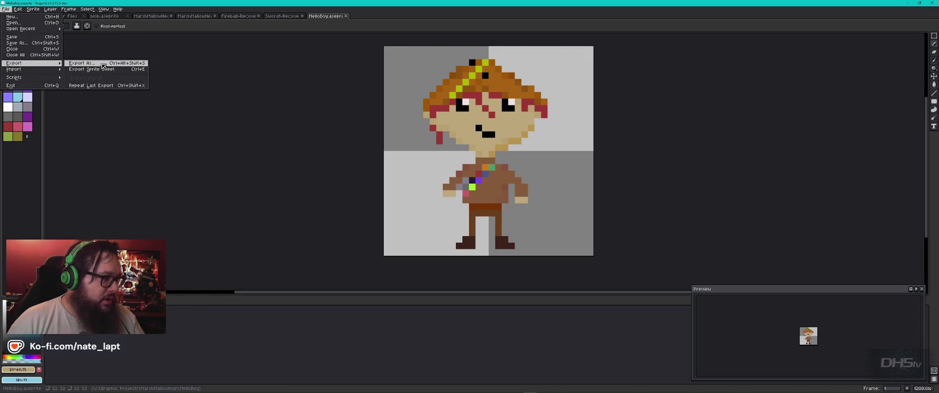
{"action": "left_click", "coordinate": [104, 63]}
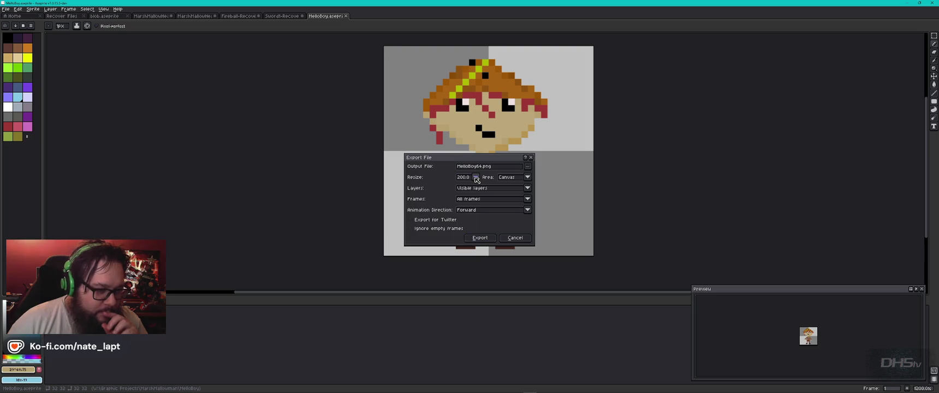
{"action": "left_click", "coordinate": [475, 176]}
{"action": "left_click", "coordinate": [462, 210]}
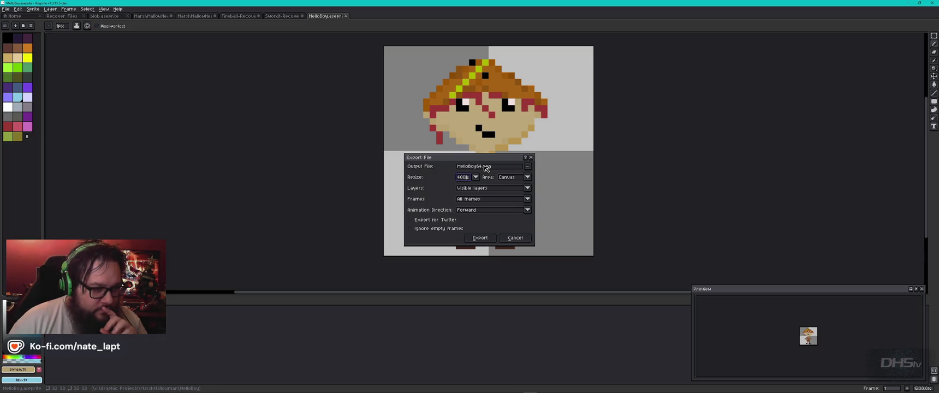
{"action": "left_click", "coordinate": [476, 166]}
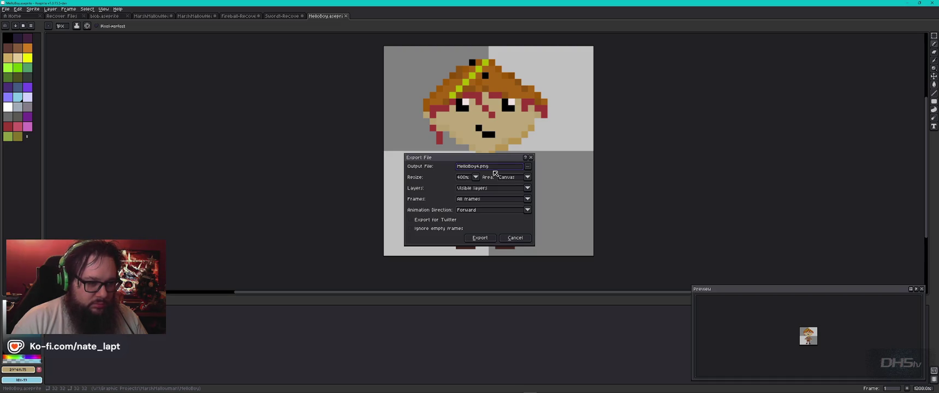
{"action": "type", "text": "28"}
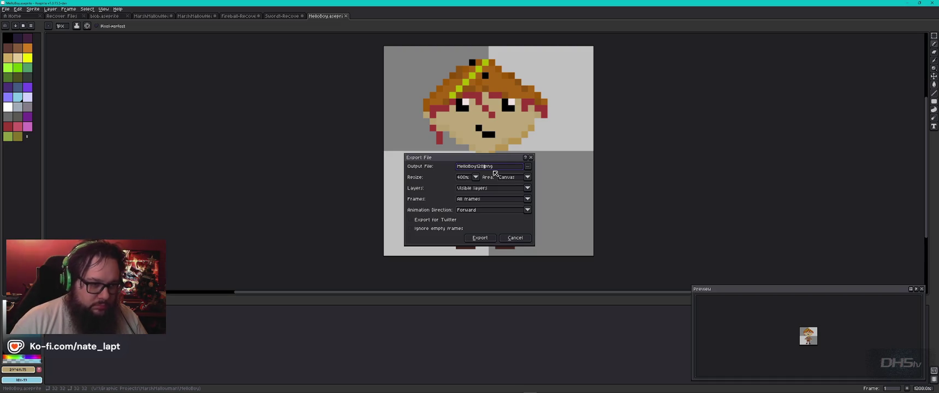
{"action": "key", "text": "Return"}
{"action": "key", "text": "alt+Tab"}
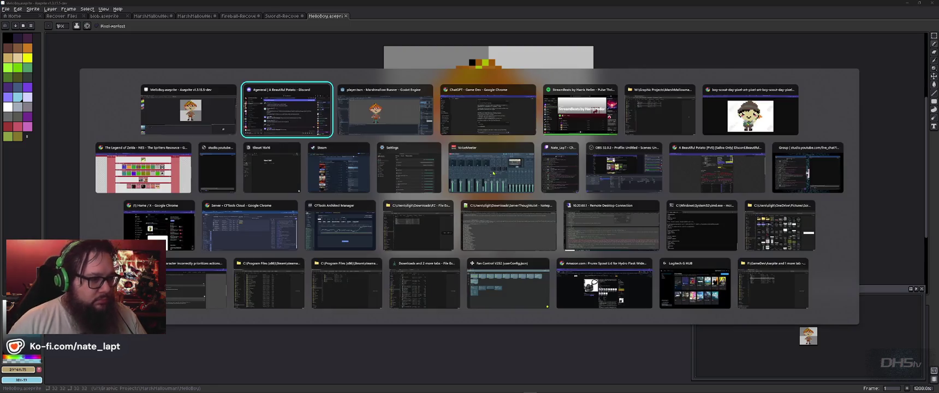
{"action": "key", "text": "alt+Tab"}
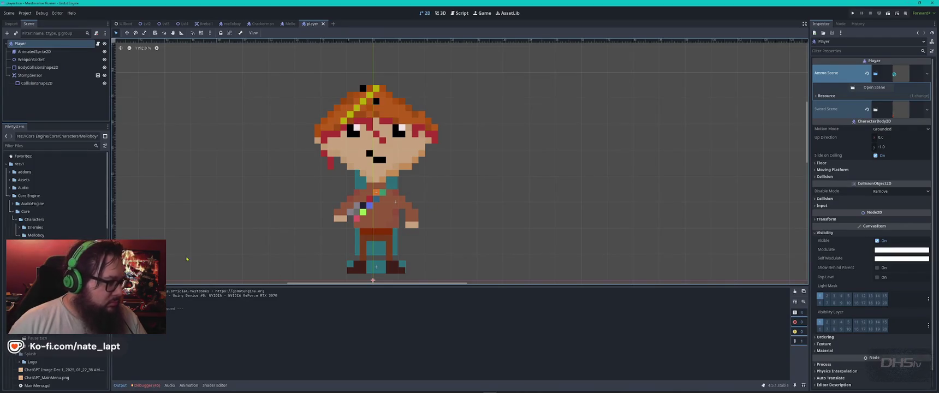
Select AnimatedSprite2D, view its now-empty idle animation and test-run the game with F5.
{"action": "left_click", "coordinate": [34, 51]}
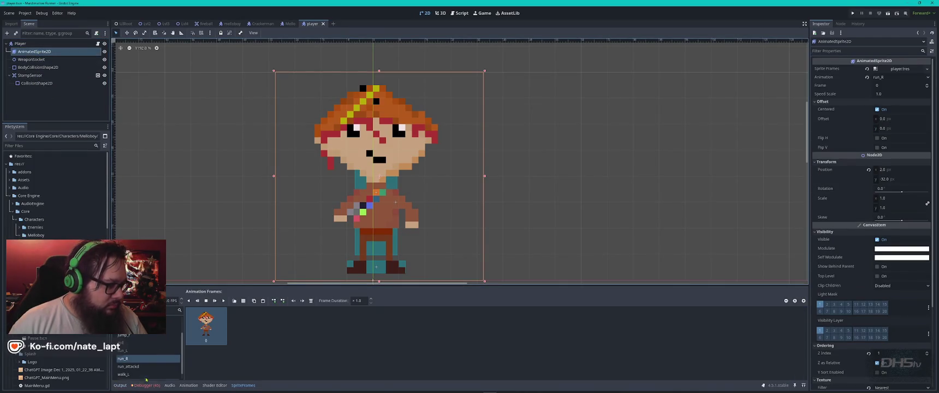
{"action": "scroll", "coordinate": [144, 349], "scroll_direction": "up", "scroll_amount": 3}
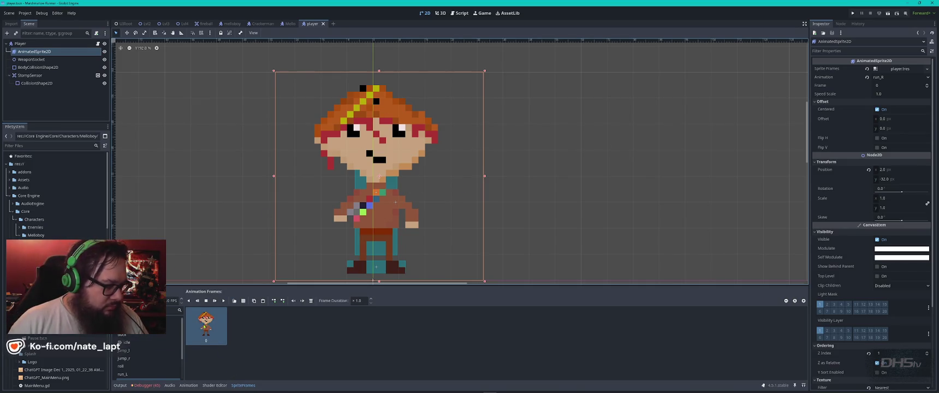
{"action": "left_click", "coordinate": [175, 342]}
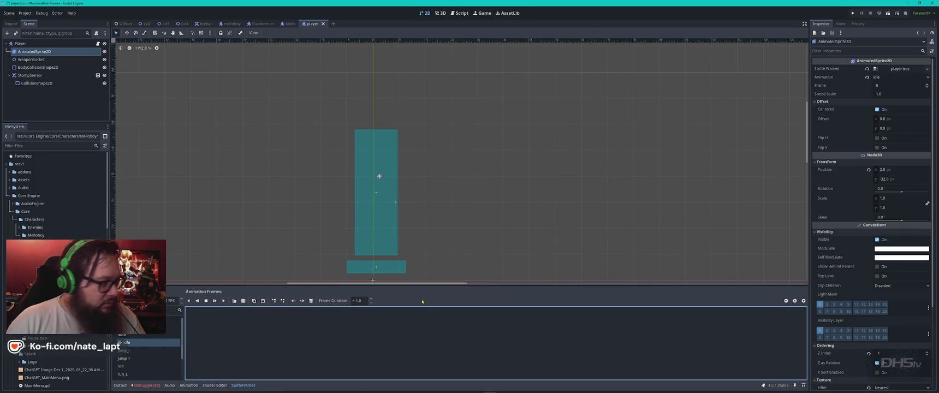
{"action": "left_click", "coordinate": [55, 284]}
{"action": "key", "text": "F5"}
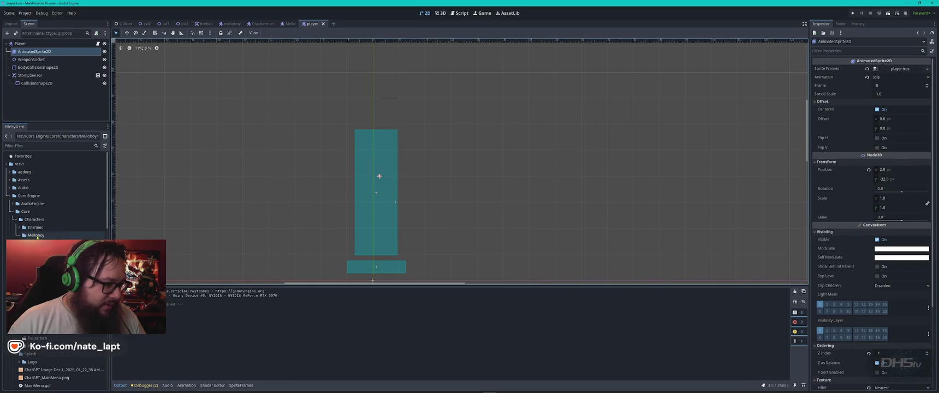
{"action": "right_click", "coordinate": [44, 236]}
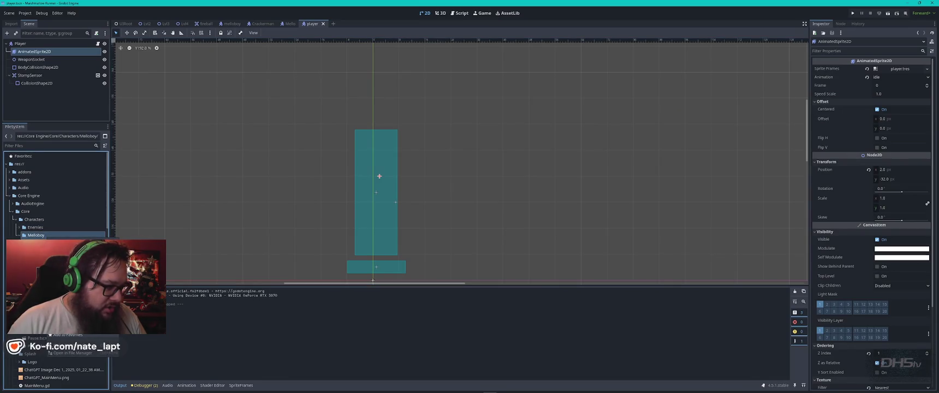
{"action": "key", "text": "alt+Tab"}
{"action": "key", "text": "alt+Tab"}
{"action": "key", "text": "alt+Tab"}
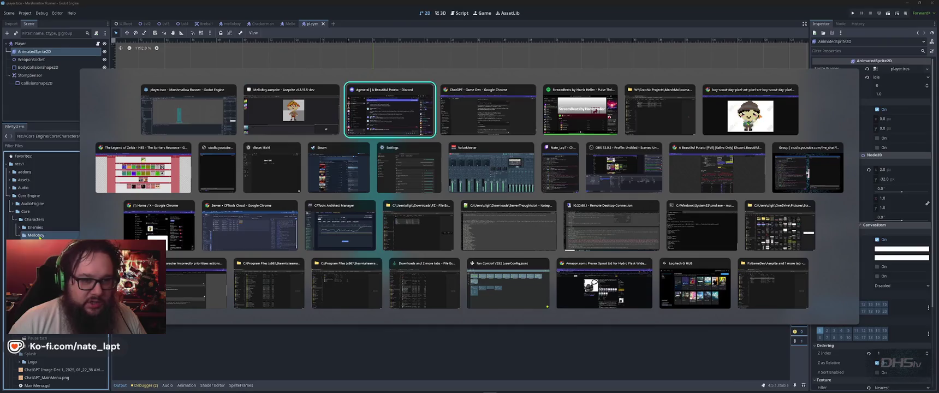
Locate MelloBoy128.png in the W:\Graphic Projects MelloBoy folder, then select AnimatedSprite2D back in Godot.
{"action": "key", "text": "Down"}
{"action": "key", "text": "Down"}
{"action": "key", "text": "Down"}
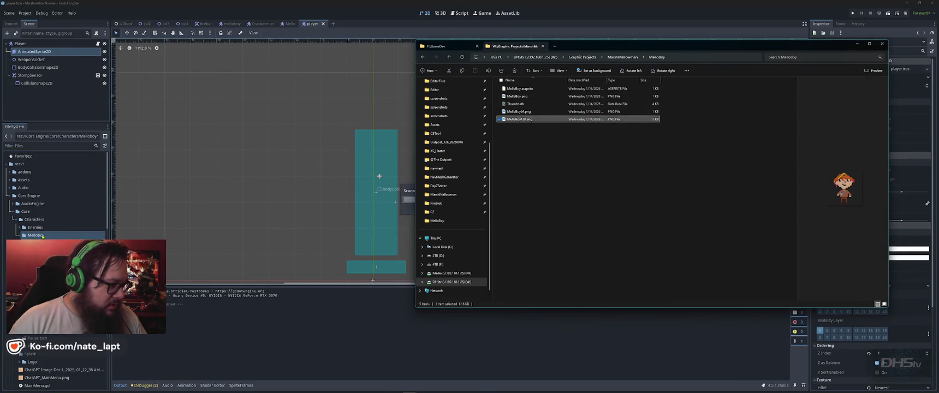
{"action": "key", "text": "alt+Tab"}
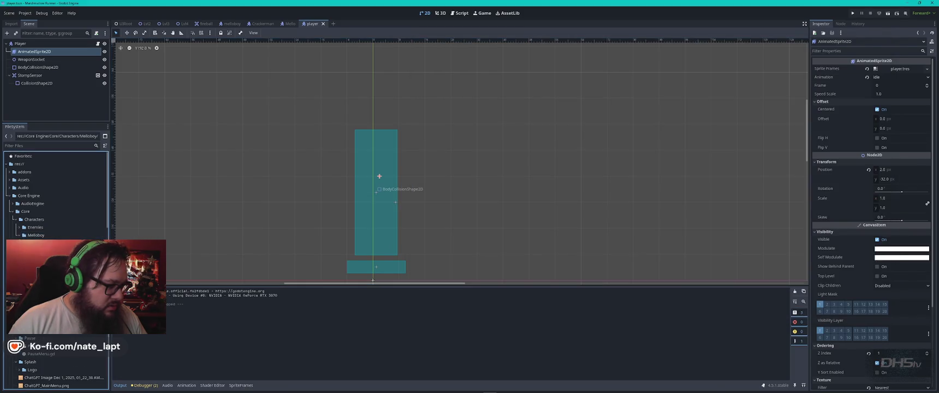
{"action": "left_click", "coordinate": [32, 59]}
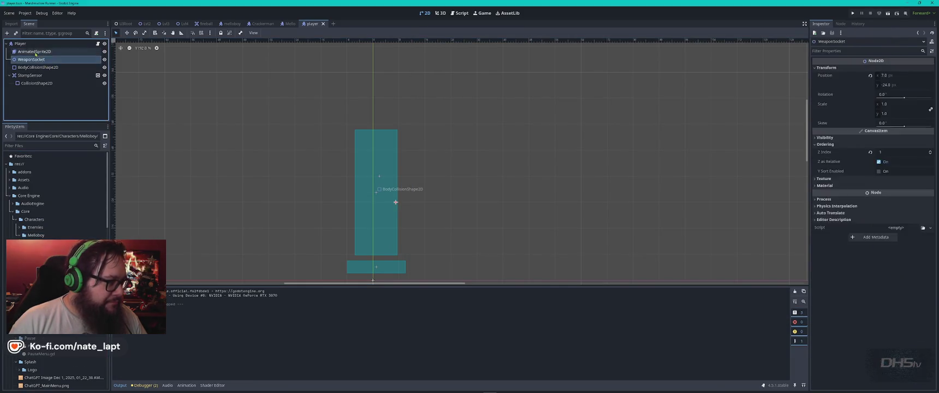
Add MelloBoy128.png as the idle animation frame and raise the sprite about 48 pixels.
{"action": "left_click", "coordinate": [34, 51]}
{"action": "left_click_drag", "start_coordinate": [33, 328], "coordinate": [240, 328]}
{"action": "scroll", "coordinate": [408, 218], "scroll_direction": "down", "scroll_amount": 3}
{"action": "scroll", "coordinate": [408, 218], "scroll_direction": "down", "scroll_amount": 2}
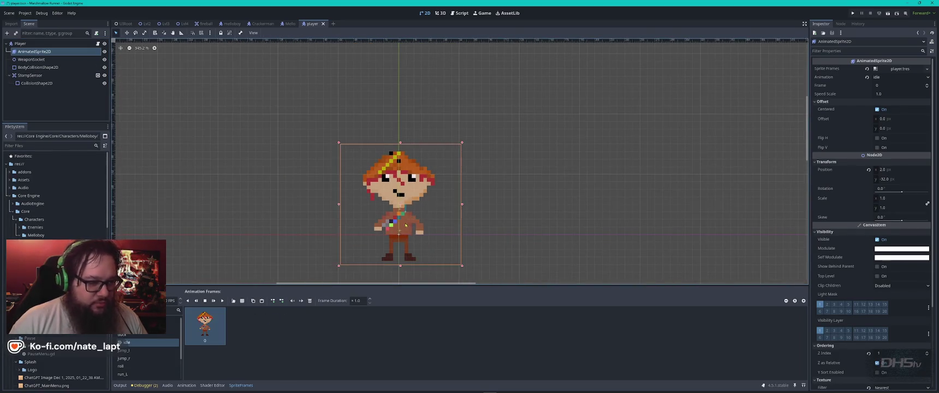
{"action": "left_click", "coordinate": [411, 211]}
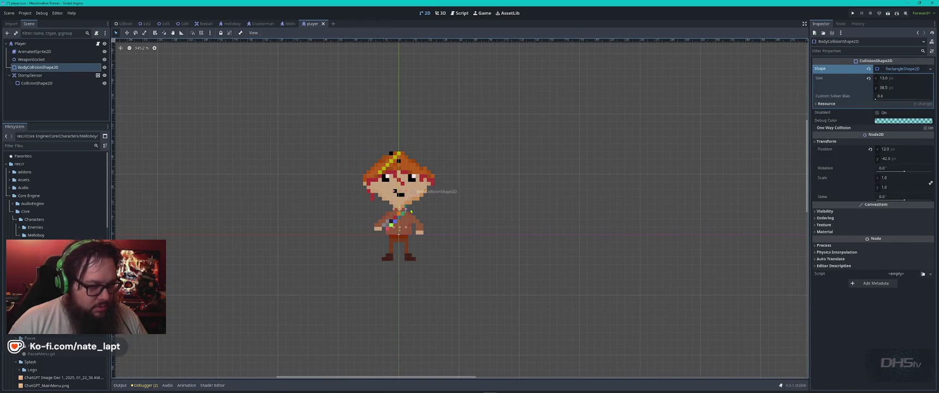
{"action": "left_click_drag", "start_coordinate": [378, 188], "coordinate": [381, 161]}
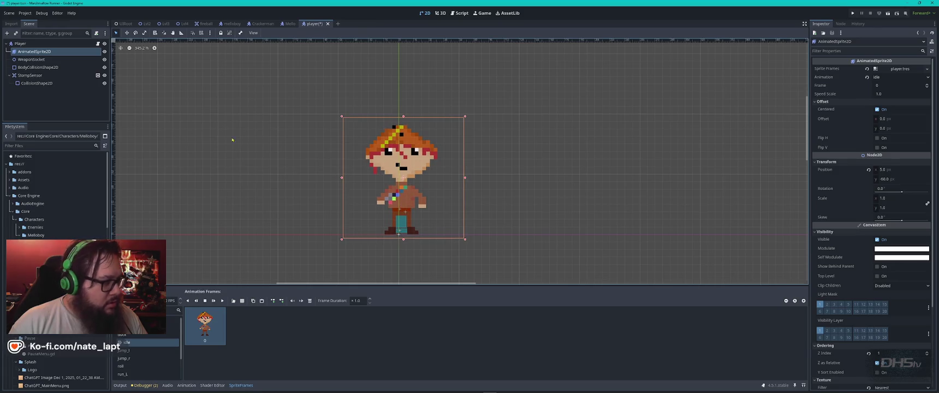
Move the body collision rectangle onto the character's torso.
{"action": "left_click", "coordinate": [31, 59]}
{"action": "scroll", "coordinate": [409, 189], "scroll_direction": "up", "scroll_amount": 3}
{"action": "left_click_drag", "start_coordinate": [403, 246], "coordinate": [431, 219]}
{"action": "key", "text": "ctrl+z"}
{"action": "key", "text": "ctrl+z"}
{"action": "left_click", "coordinate": [434, 223]}
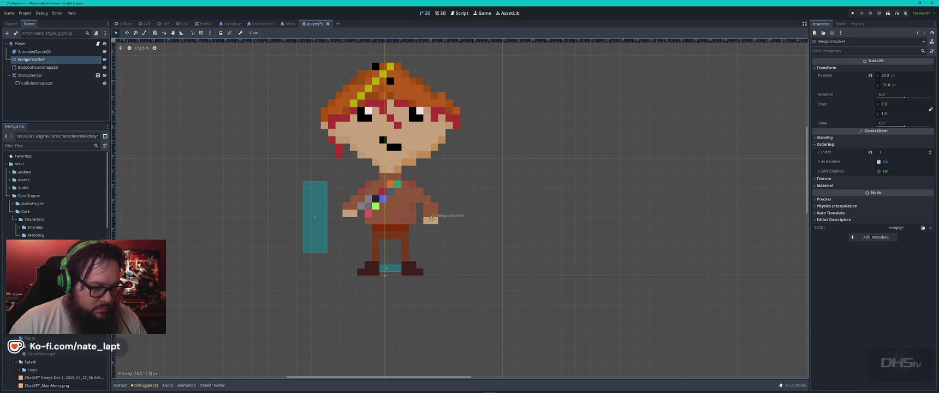
{"action": "left_click", "coordinate": [325, 235]}
{"action": "left_click_drag", "start_coordinate": [325, 235], "coordinate": [400, 220]}
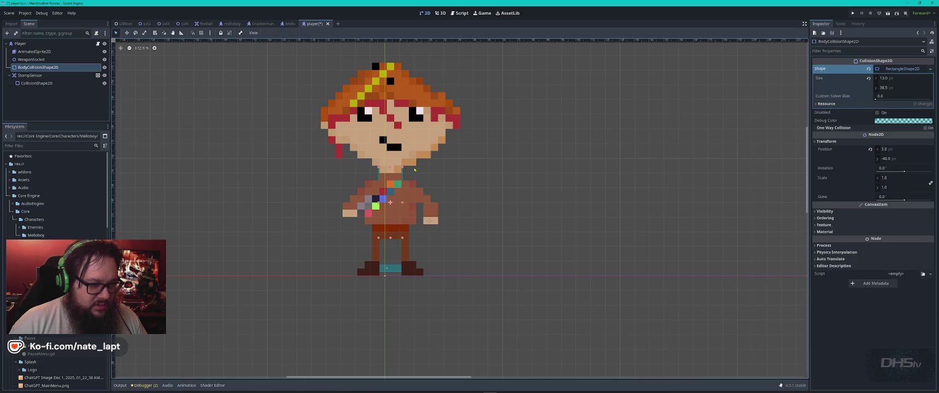
Open the body collision's rectangle shape resource and keep the rectangle on the torso.
{"action": "right_click", "coordinate": [54, 68]}
{"action": "mouse_move", "coordinate": [82, 71]}
{"action": "left_click", "coordinate": [149, 71]}
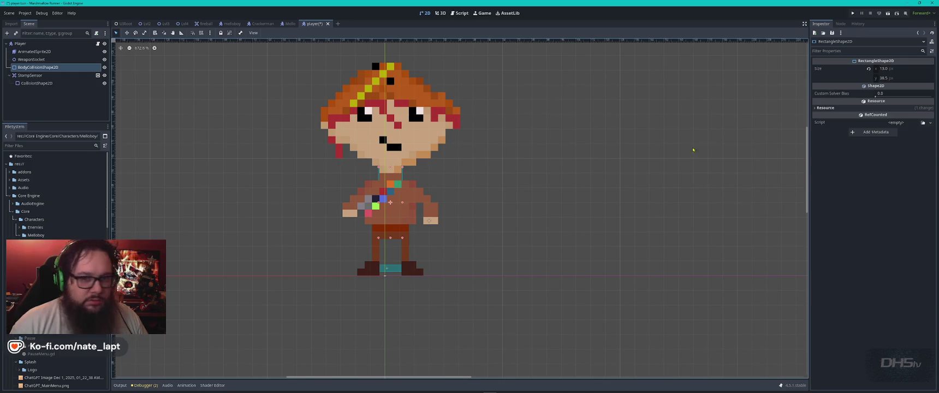
{"action": "key", "text": "ctrl+z"}
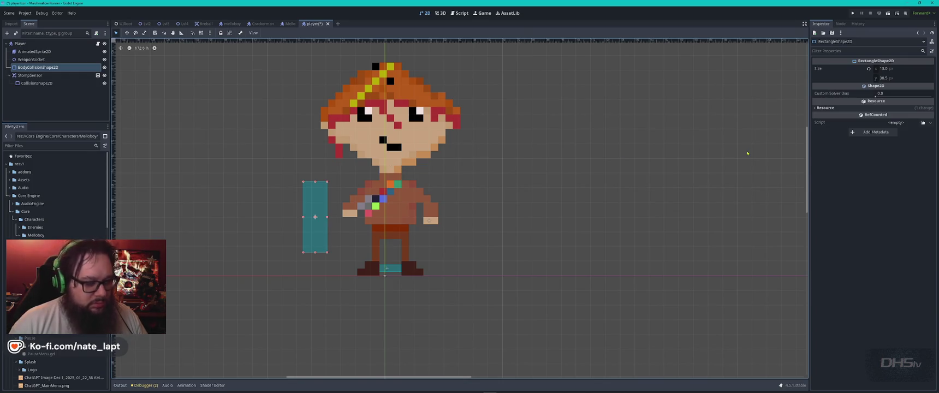
{"action": "key", "text": "ctrl+shift+z"}
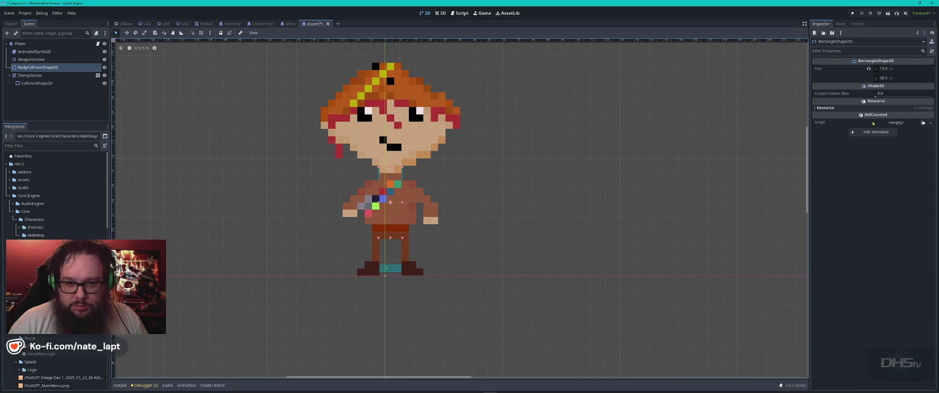
{"action": "left_click", "coordinate": [49, 68]}
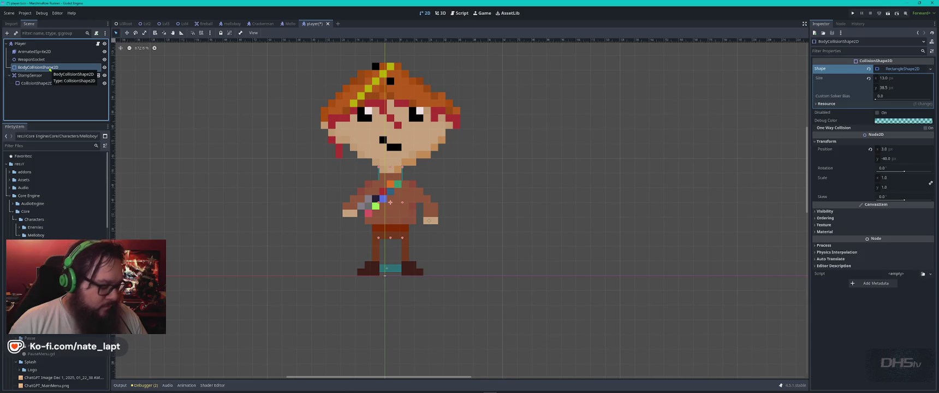
Duplicate the body collision shape, make it a CircleShape2D and move it onto the head.
{"action": "key", "text": "ctrl+d"}
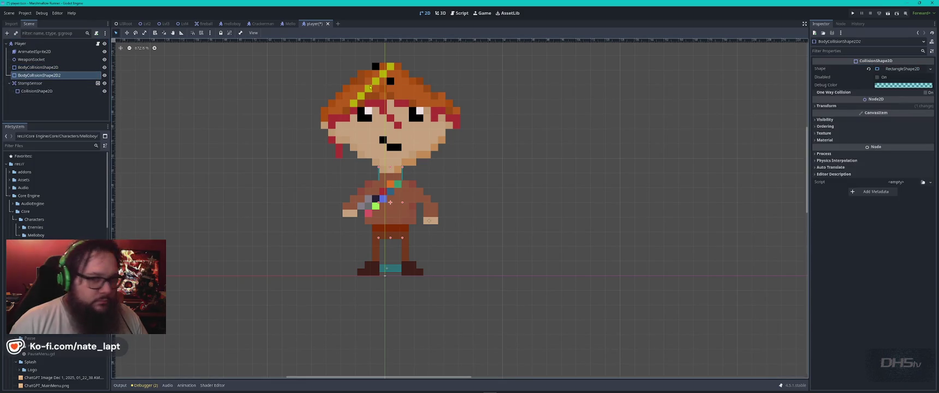
{"action": "left_click", "coordinate": [904, 69]}
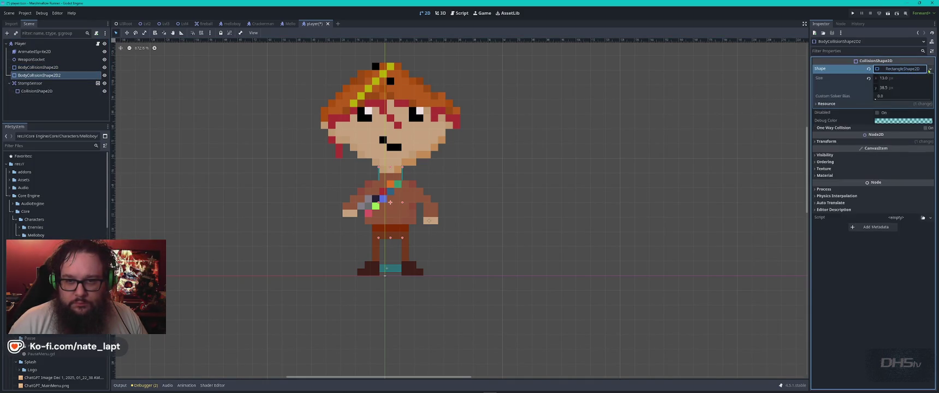
{"action": "left_click", "coordinate": [929, 70]}
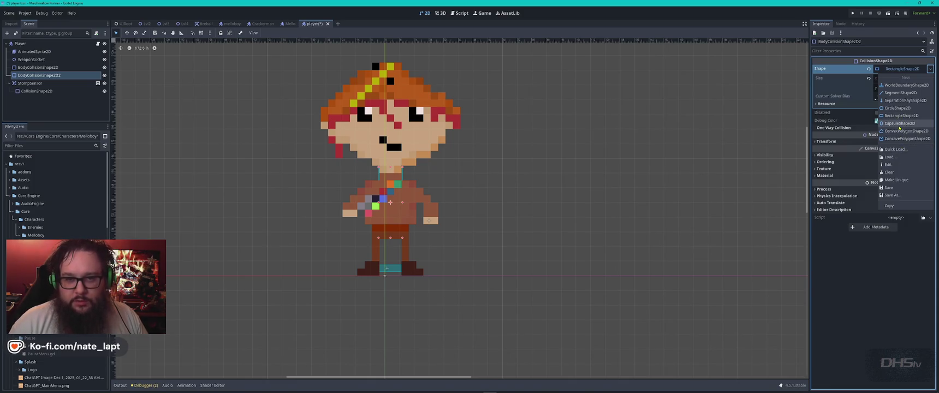
{"action": "left_click", "coordinate": [887, 112]}
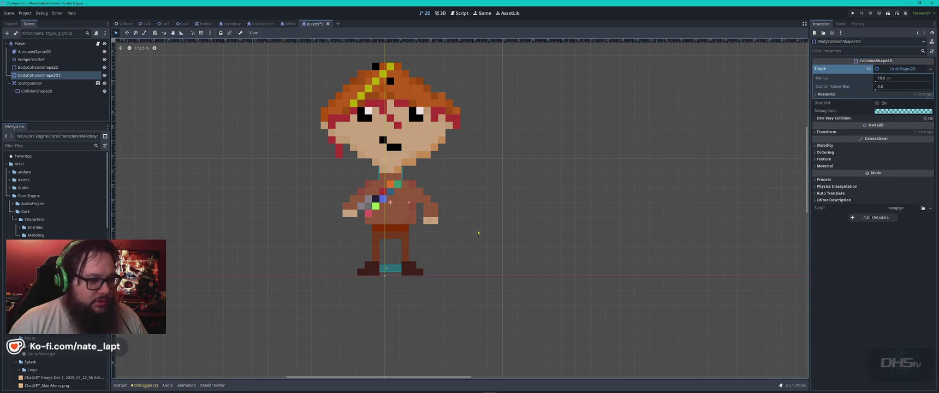
{"action": "mouse_move", "coordinate": [394, 188]}
{"action": "left_mouse_down"}
{"action": "mouse_move", "coordinate": [506, 153]}
{"action": "mouse_move", "coordinate": [405, 112]}
{"action": "mouse_move", "coordinate": [551, 116]}
{"action": "mouse_move", "coordinate": [408, 133]}
{"action": "mouse_move", "coordinate": [493, 132]}
{"action": "mouse_move", "coordinate": [398, 120]}
{"action": "left_mouse_up"}
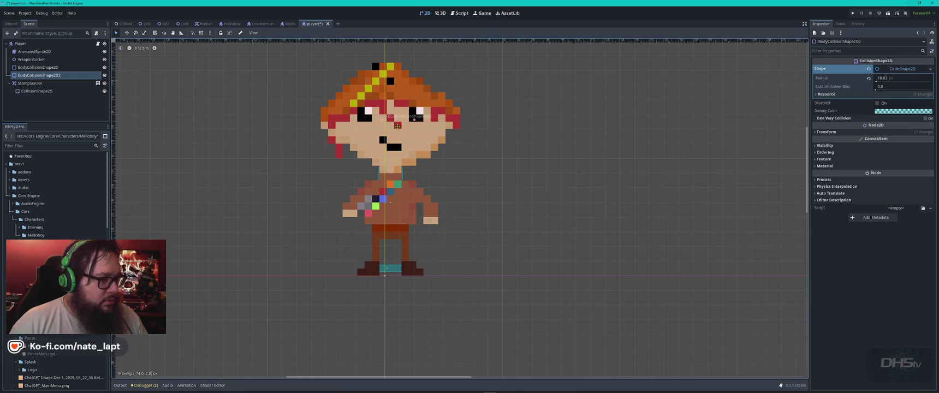
Move AnimatedSprite2D to the top of Player's children in the scene tree.
{"action": "left_click", "coordinate": [33, 51]}
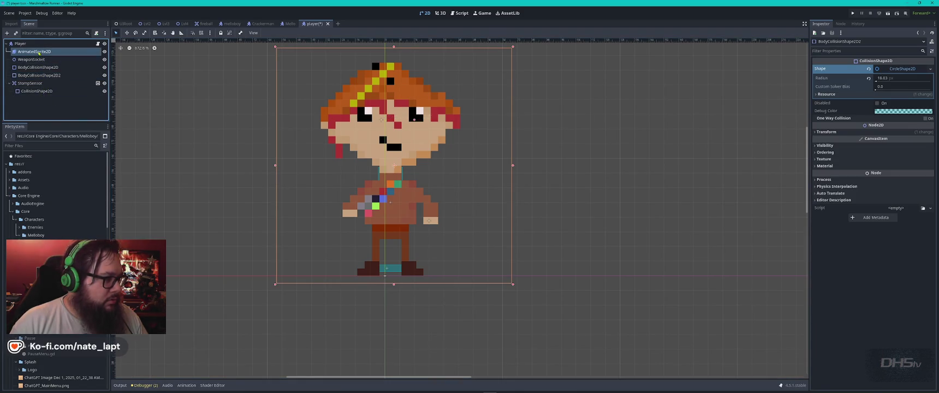
{"action": "mouse_move", "coordinate": [33, 52]}
{"action": "left_mouse_down"}
{"action": "mouse_move", "coordinate": [38, 96]}
{"action": "mouse_move", "coordinate": [9, 100]}
{"action": "mouse_move", "coordinate": [24, 100]}
{"action": "mouse_move", "coordinate": [24, 74]}
{"action": "left_mouse_up"}
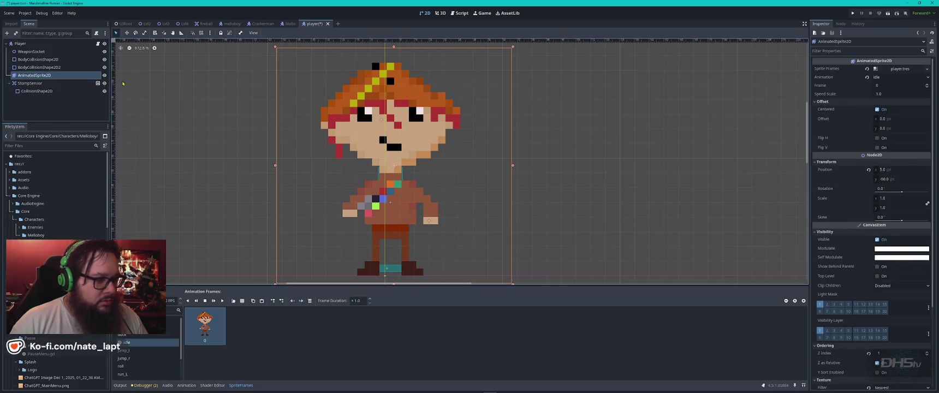
{"action": "left_click_drag", "start_coordinate": [49, 76], "coordinate": [45, 50]}
Nudge the head circle right and shrink its radius to 23 px, comparing with the sprite hidden and shown.
{"action": "left_click", "coordinate": [104, 51]}
{"action": "left_click", "coordinate": [105, 51]}
{"action": "left_click", "coordinate": [105, 51]}
{"action": "mouse_move", "coordinate": [414, 116]}
{"action": "left_mouse_down"}
{"action": "mouse_move", "coordinate": [440, 116]}
{"action": "mouse_move", "coordinate": [418, 118]}
{"action": "mouse_move", "coordinate": [435, 121]}
{"action": "left_mouse_up"}
{"action": "left_click", "coordinate": [104, 51]}
{"action": "left_click", "coordinate": [104, 51]}
{"action": "left_click", "coordinate": [104, 51]}
{"action": "left_click", "coordinate": [104, 51]}
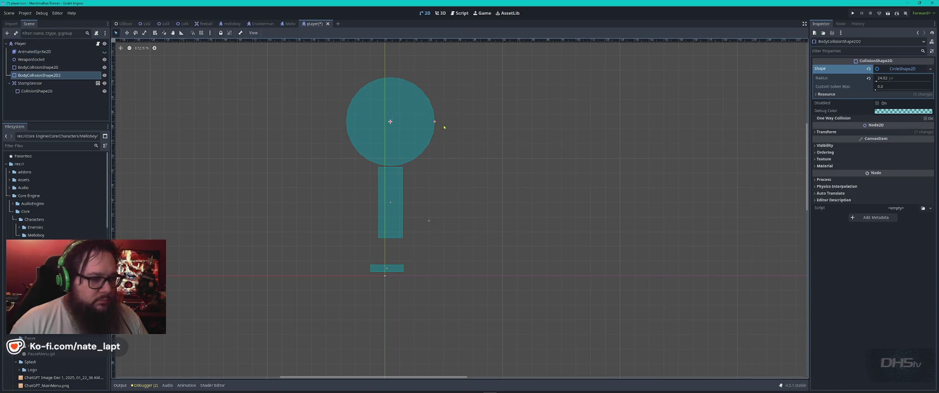
{"action": "left_click_drag", "start_coordinate": [435, 122], "coordinate": [432, 122]}
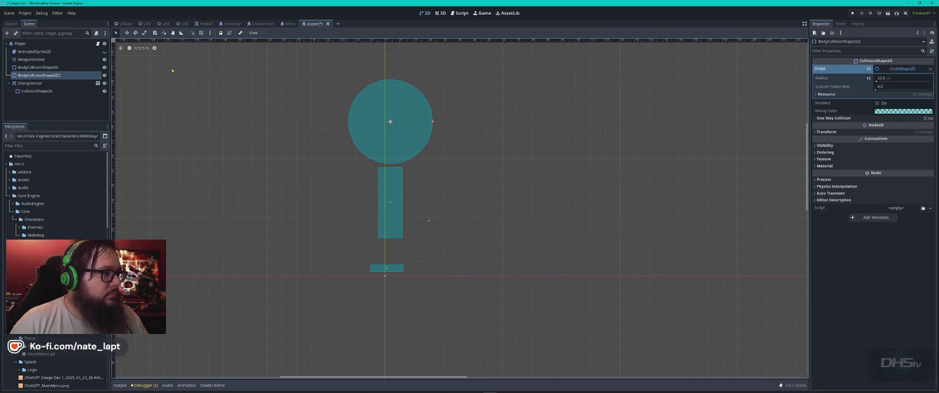
{"action": "left_click", "coordinate": [105, 51]}
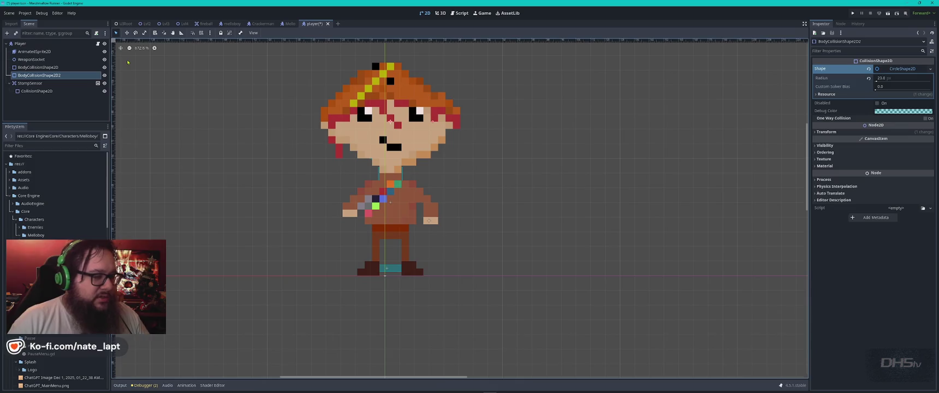
{"action": "key", "text": "alt+Tab"}
{"action": "key", "text": "alt+Tab"}
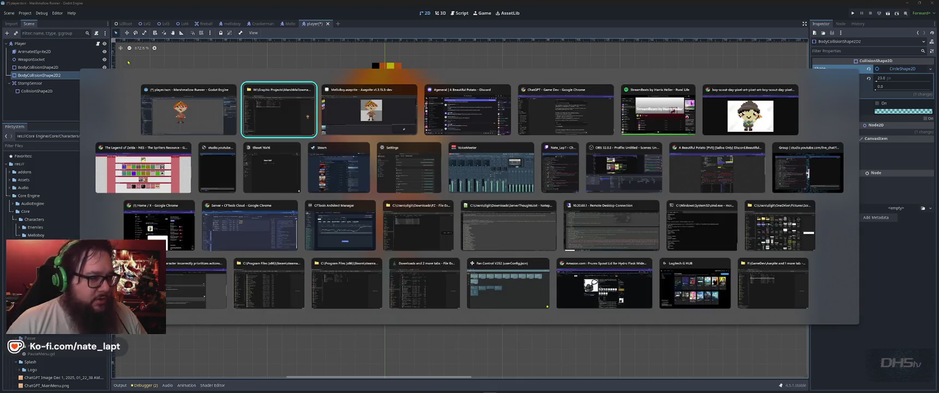
{"action": "key", "text": "alt+Tab"}
{"action": "key", "text": "alt+Tab"}
{"action": "key", "text": "alt+Tab"}
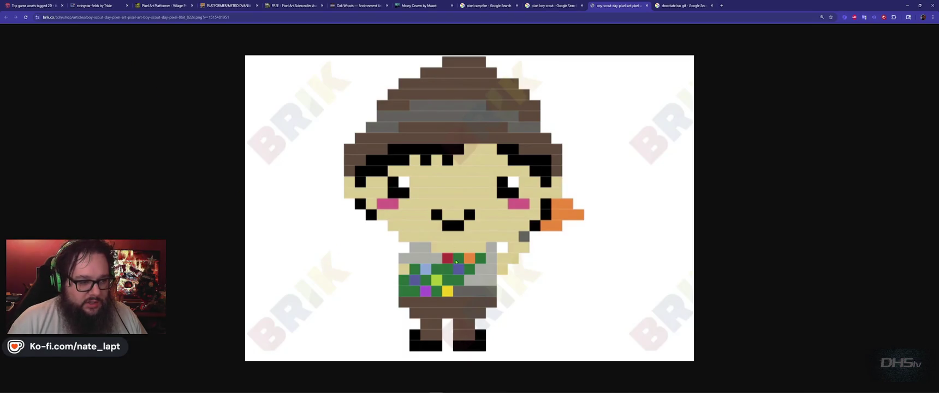
{"action": "key", "text": "alt+Tab"}
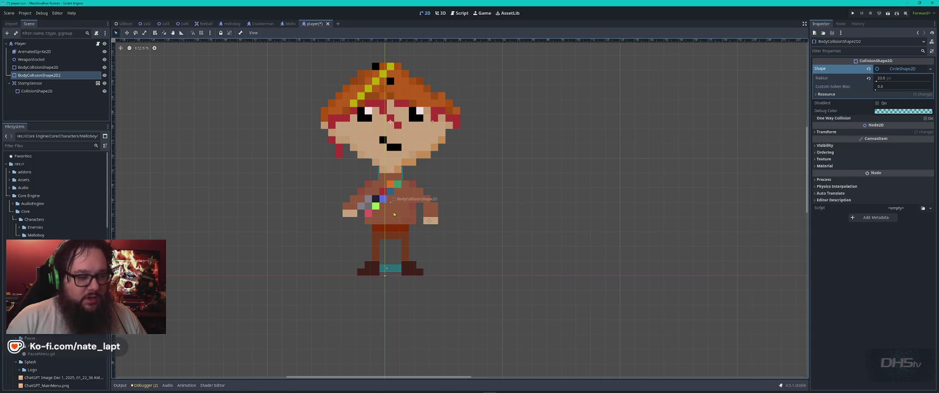
Adjust the stomp sensor shape under the feet and review the StompSensor, collision and Player properties.
{"action": "mouse_move", "coordinate": [390, 275]}
{"action": "left_mouse_down"}
{"action": "mouse_move", "coordinate": [381, 274]}
{"action": "mouse_move", "coordinate": [423, 272]}
{"action": "left_mouse_up"}
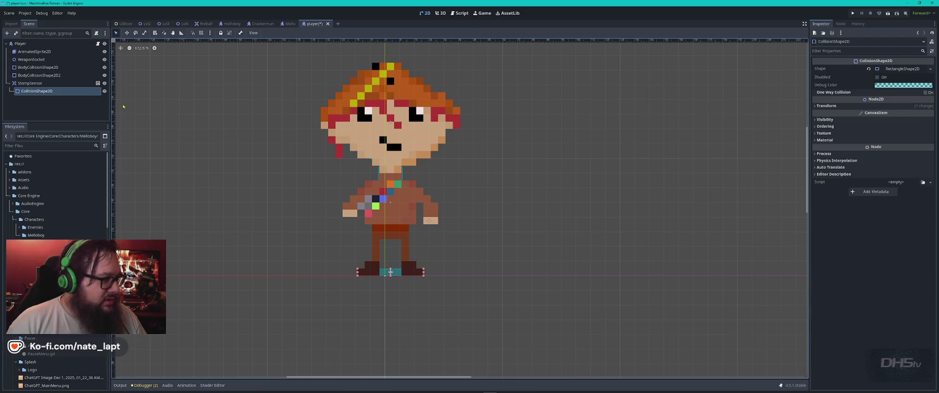
{"action": "left_click", "coordinate": [33, 83]}
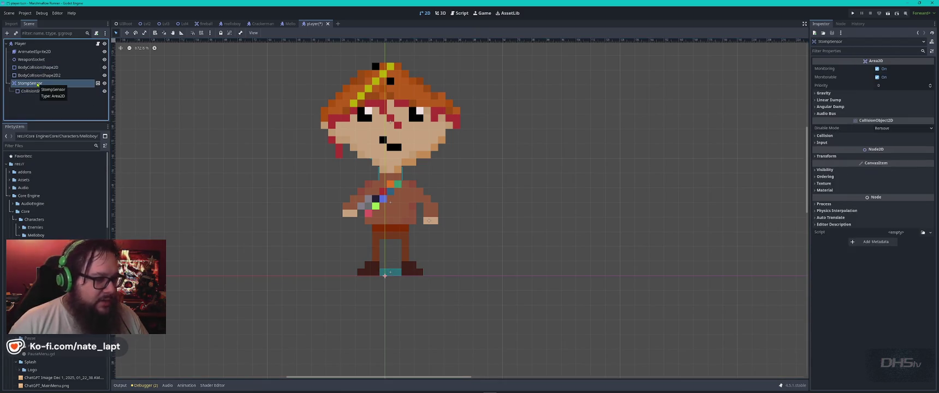
{"action": "left_click", "coordinate": [34, 91]}
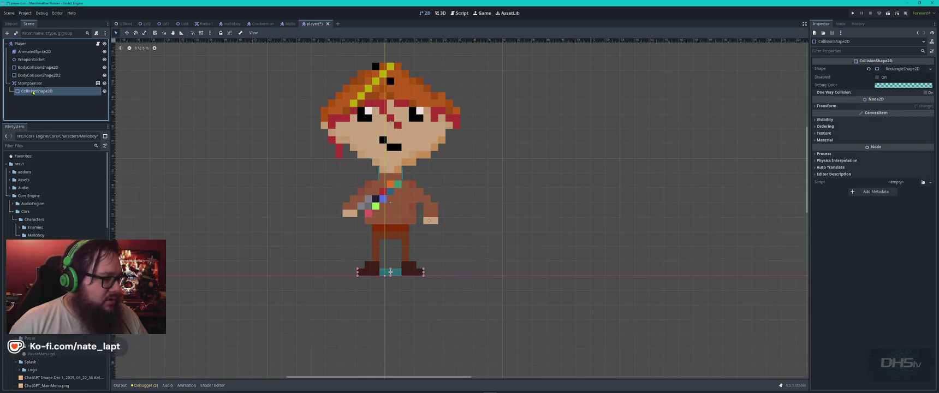
{"action": "left_click", "coordinate": [35, 75]}
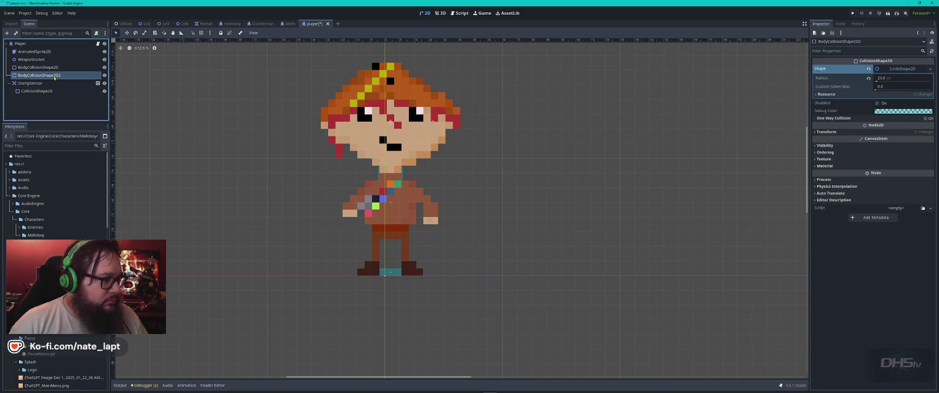
{"action": "left_click", "coordinate": [23, 46]}
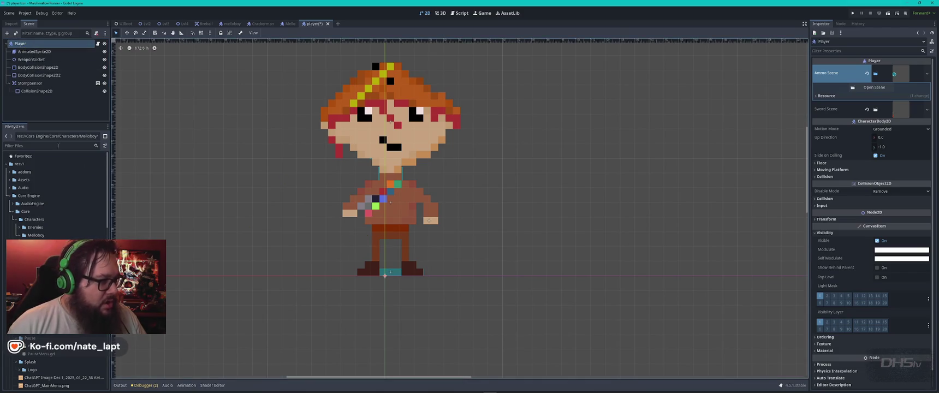
Open the sprite's SpriteFrames and check walk_L's single frame, restoring it after a test delete.
{"action": "left_click", "coordinate": [34, 51]}
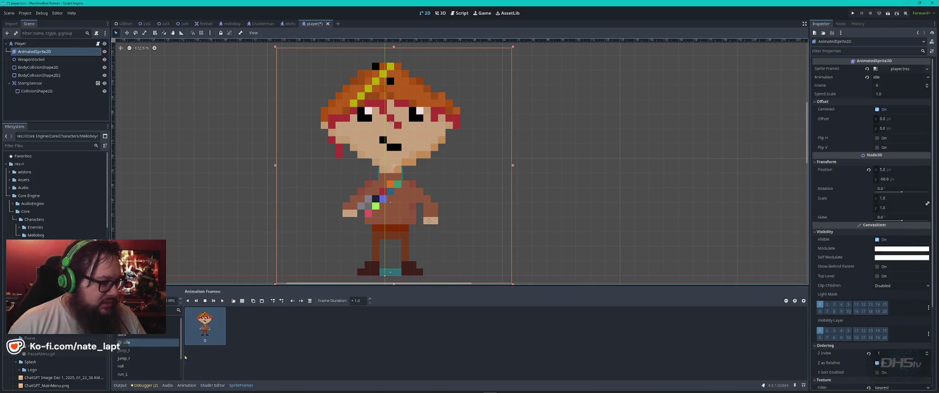
{"action": "scroll", "coordinate": [142, 355], "scroll_direction": "down", "scroll_amount": 3}
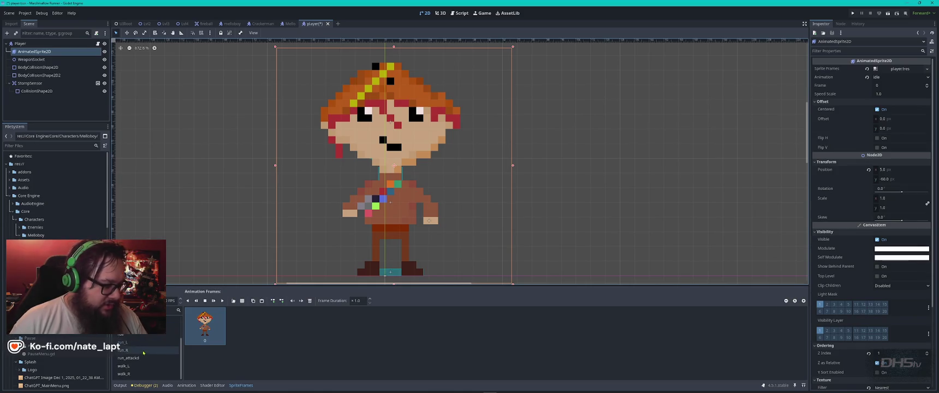
{"action": "left_click", "coordinate": [128, 367]}
{"action": "left_click", "coordinate": [209, 334]}
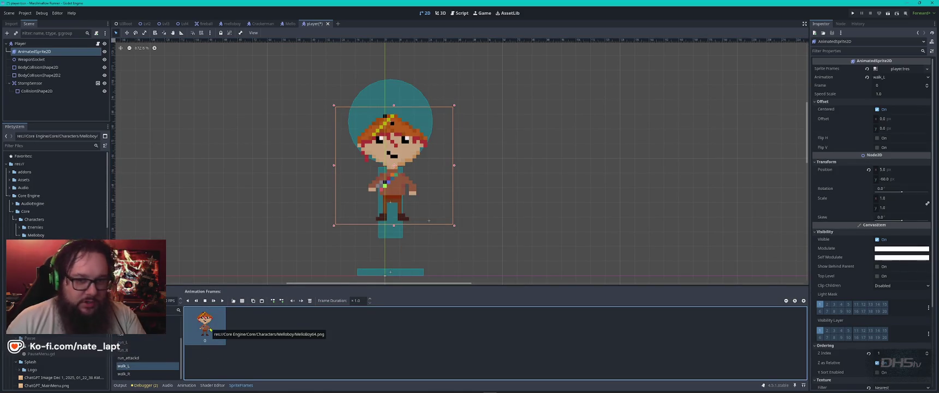
{"action": "key", "text": "Delete"}
{"action": "key", "text": "ctrl+z"}
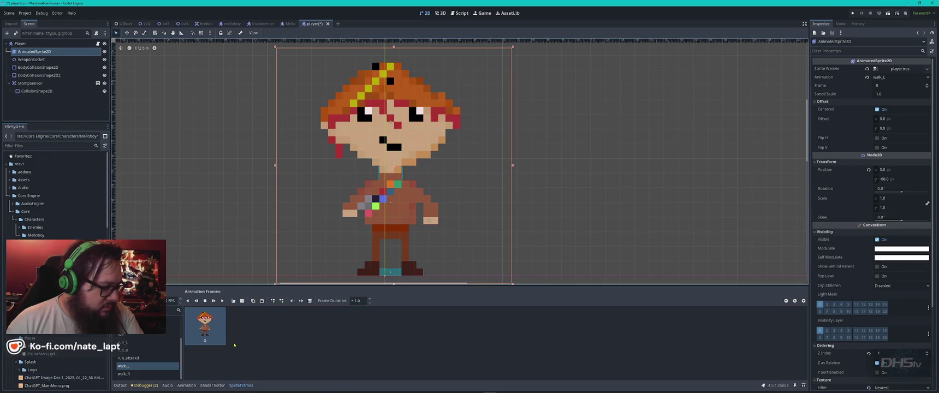
Make walk_R the current animation, keeping only its single MelloBoy frame.
{"action": "left_click", "coordinate": [131, 374]}
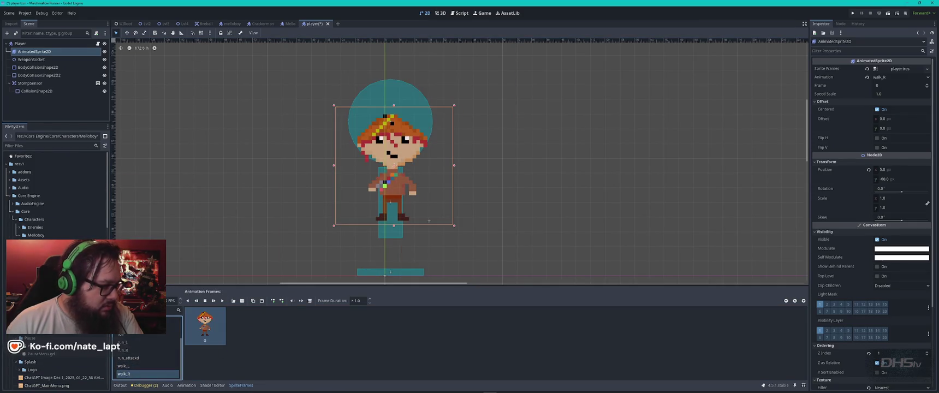
{"action": "left_click_drag", "start_coordinate": [55, 252], "coordinate": [272, 351]}
{"action": "key", "text": "ctrl+z"}
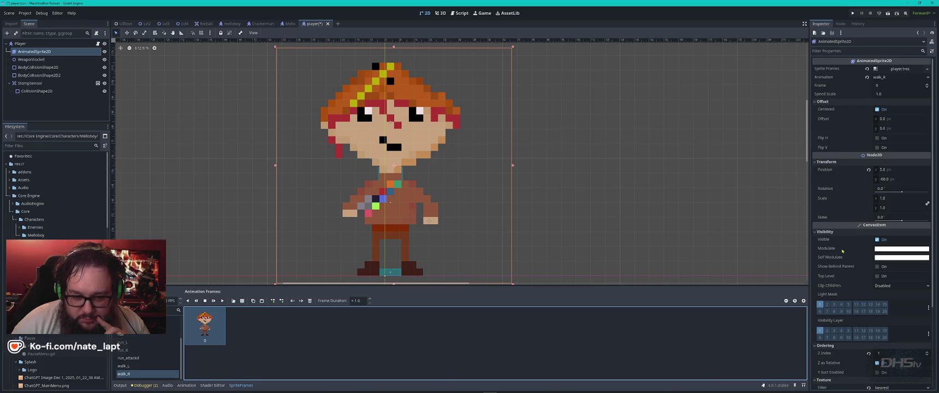
{"action": "mouse_move", "coordinate": [843, 252]}
{"action": "scroll", "coordinate": [843, 251], "scroll_direction": "down", "scroll_amount": 5}
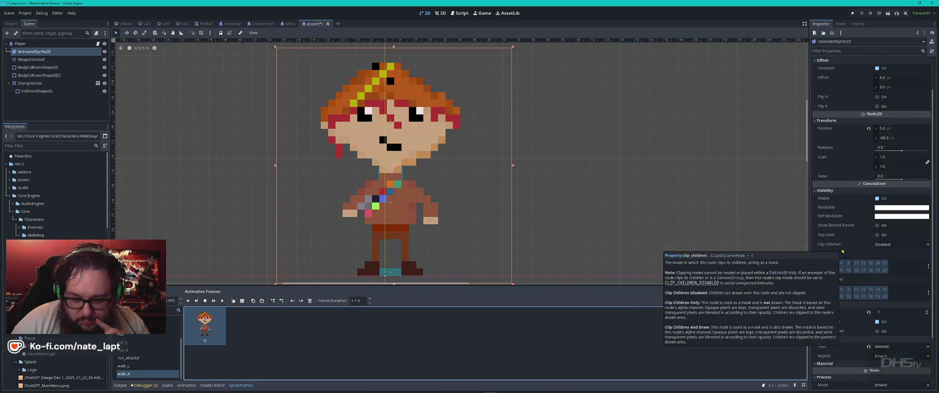
{"action": "scroll", "coordinate": [842, 318], "scroll_direction": "up", "scroll_amount": 5}
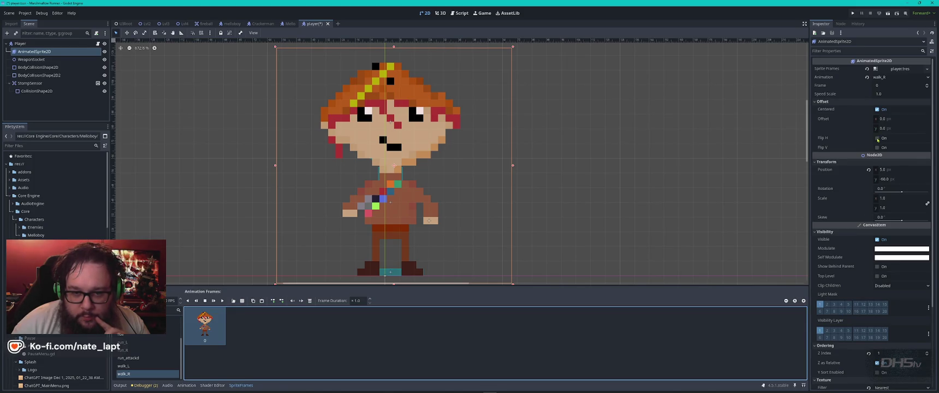
Flip walk_R and walk_L horizontally and shift the sprite to x 2.0.
{"action": "left_click", "coordinate": [878, 137]}
{"action": "key", "text": "Left"}
{"action": "key", "text": "Left"}
{"action": "key", "text": "Left"}
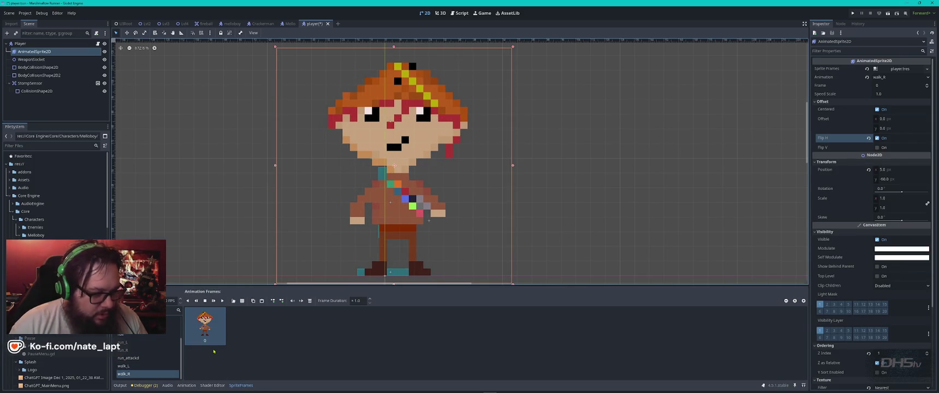
{"action": "left_click", "coordinate": [124, 366]}
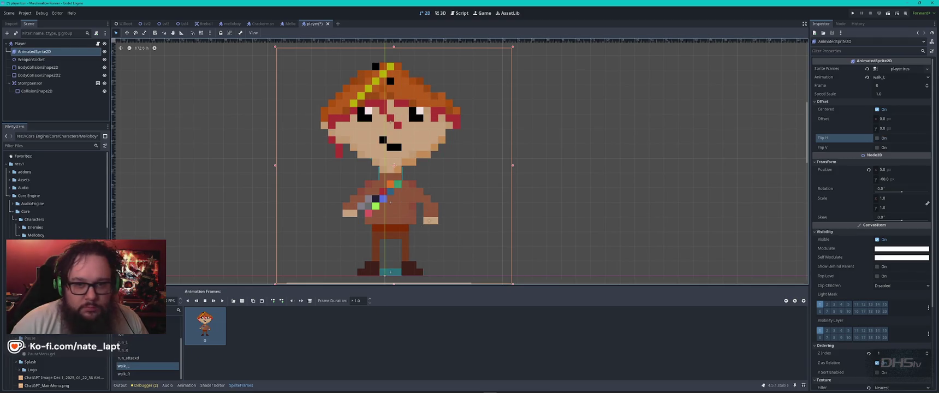
{"action": "left_click", "coordinate": [853, 141]}
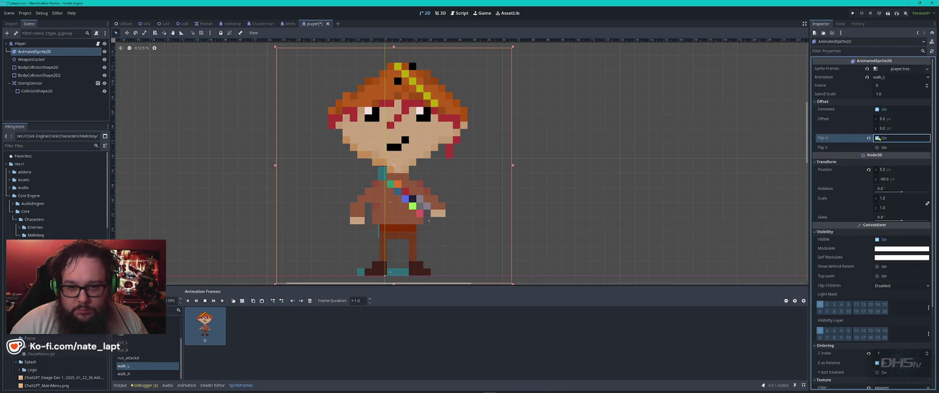
{"action": "left_click_drag", "start_coordinate": [463, 124], "coordinate": [459, 121]}
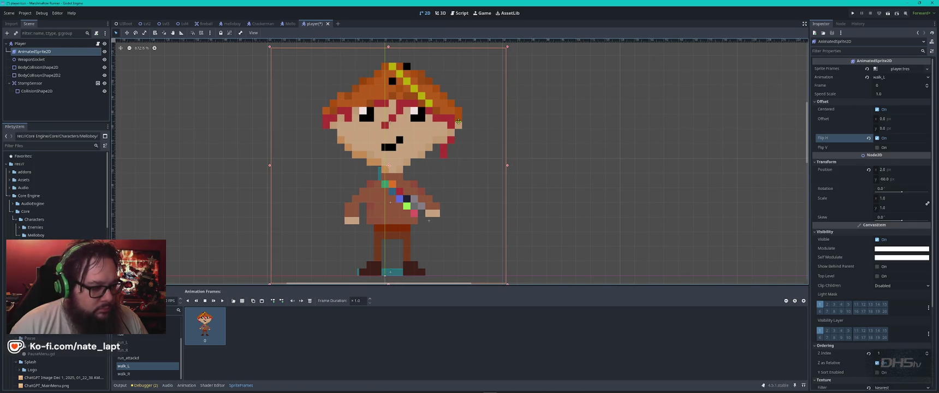
Replace the jump_l and jump_r frames with the new character frame, turning Flip H off for jump_r.
{"action": "scroll", "coordinate": [140, 351], "scroll_direction": "up", "scroll_amount": 3}
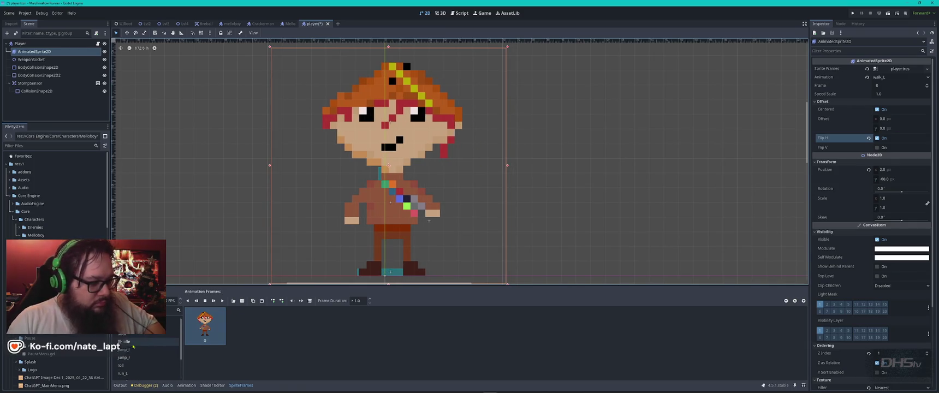
{"action": "left_click", "coordinate": [140, 350]}
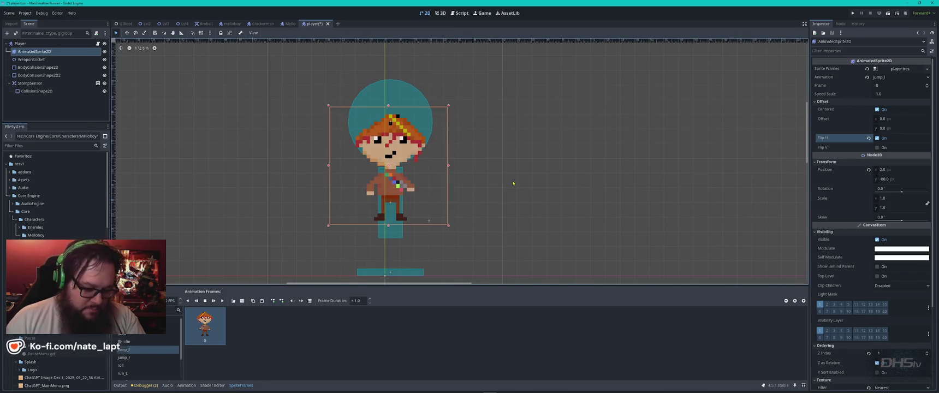
{"action": "left_click", "coordinate": [437, 339]}
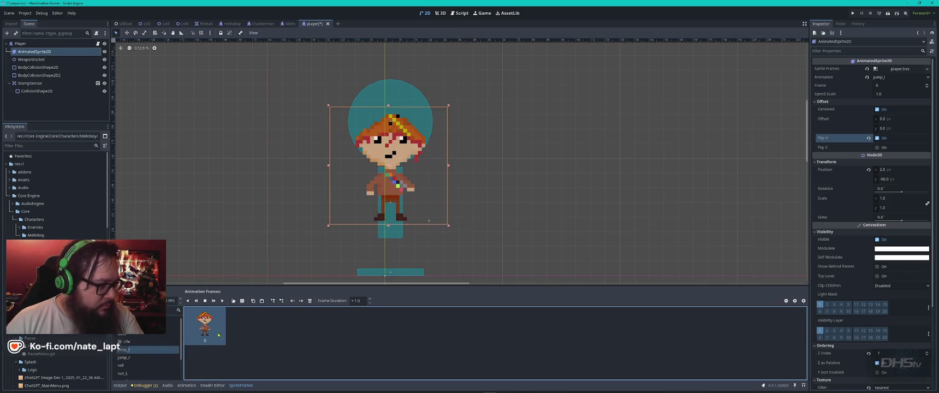
{"action": "key", "text": "Delete"}
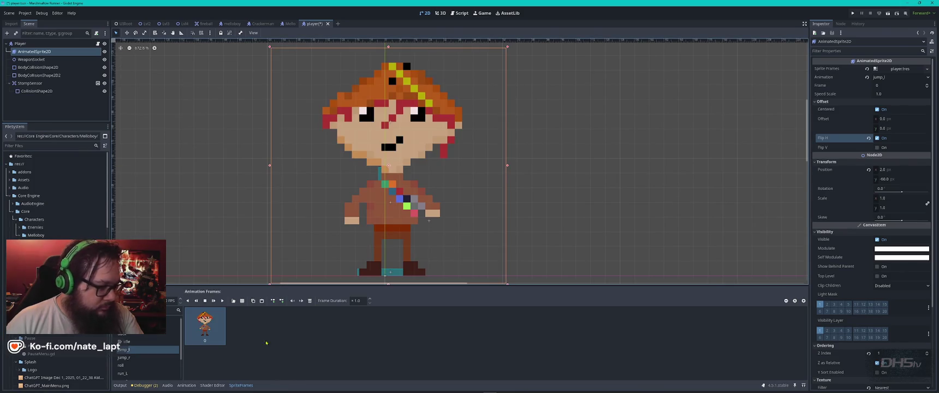
{"action": "key", "text": "ctrl+v"}
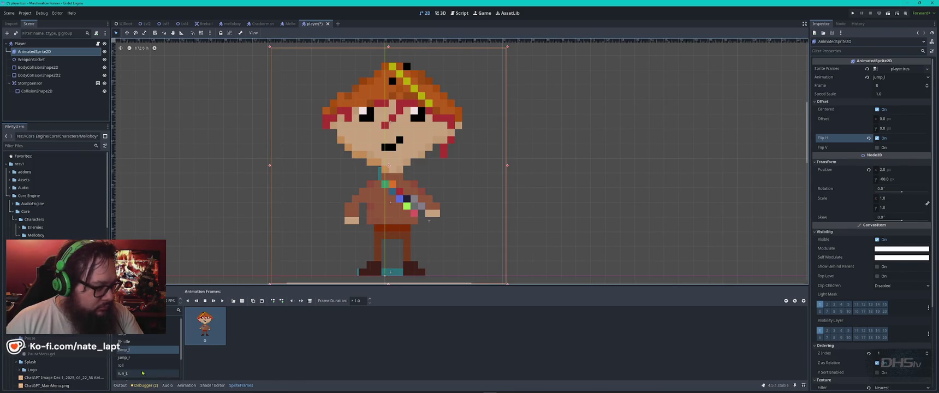
{"action": "left_click", "coordinate": [124, 358]}
{"action": "key", "text": "Delete"}
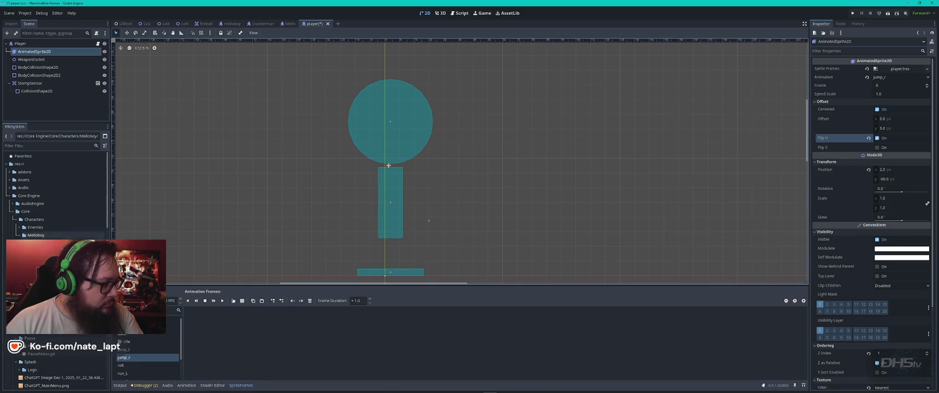
{"action": "key", "text": "ctrl+v"}
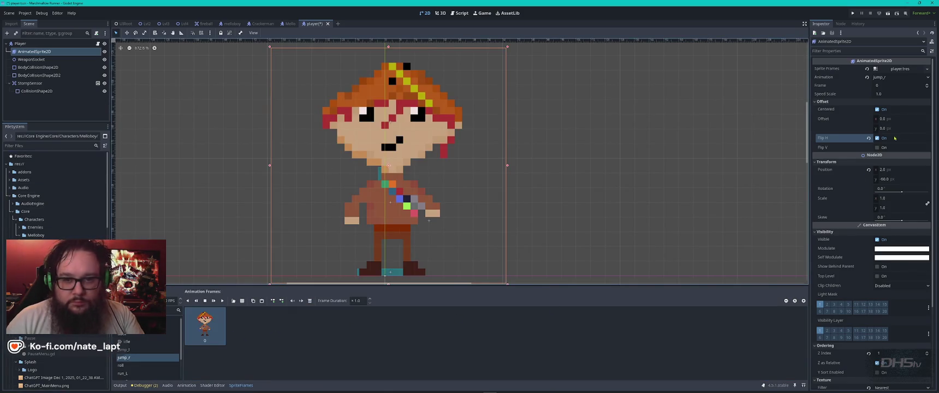
{"action": "left_click", "coordinate": [878, 139]}
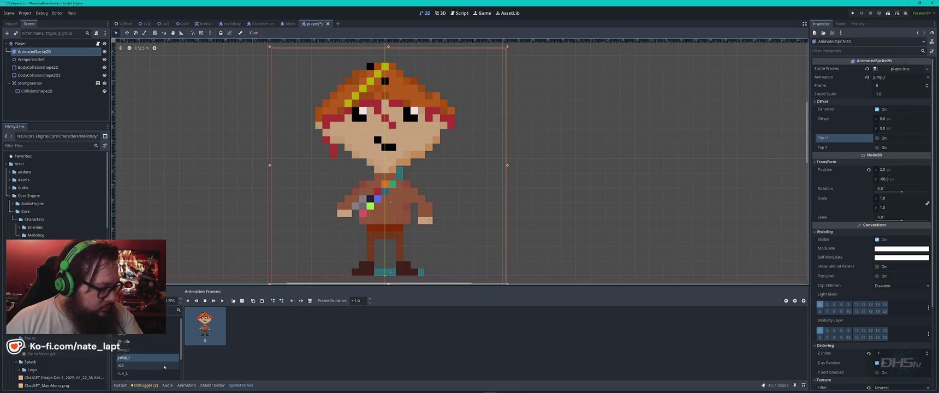
Replace the run_L and run_R frames with the larger sprite, toggling Flip H on each.
{"action": "scroll", "coordinate": [144, 368], "scroll_direction": "down", "scroll_amount": 1}
{"action": "key", "text": "Down"}
{"action": "key", "text": "Down"}
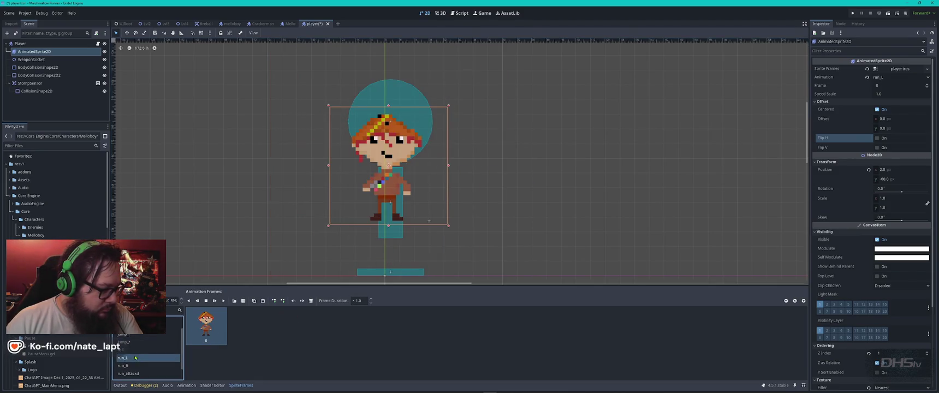
{"action": "left_click", "coordinate": [215, 336]}
{"action": "key", "text": "Delete"}
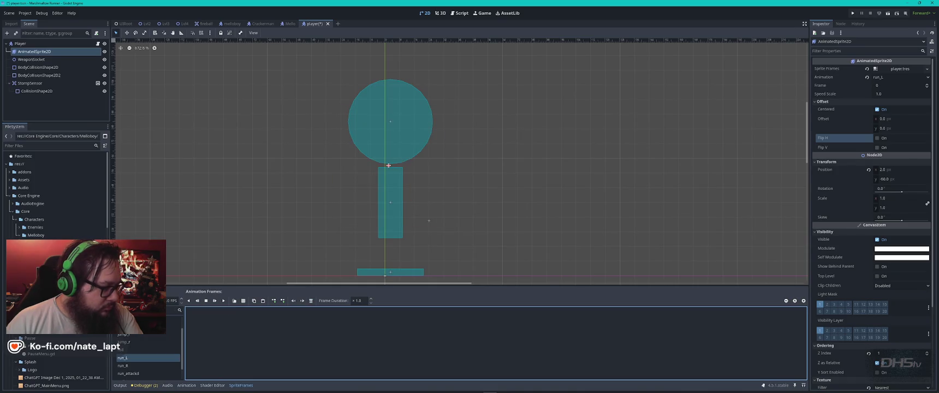
{"action": "key", "text": "ctrl+v"}
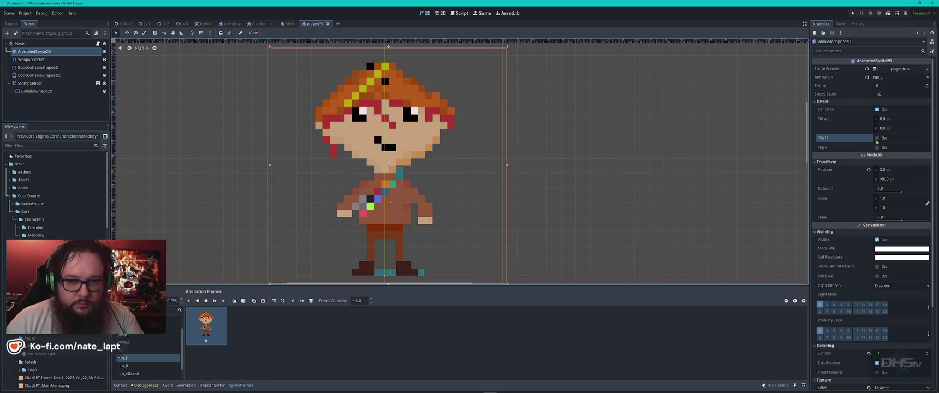
{"action": "left_click", "coordinate": [877, 138]}
{"action": "left_click", "coordinate": [138, 366]}
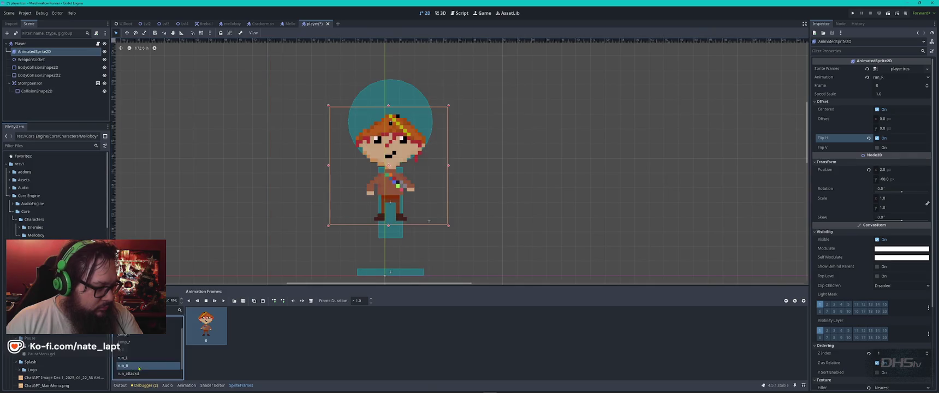
{"action": "left_click", "coordinate": [206, 326]}
{"action": "key", "text": "Delete"}
{"action": "key", "text": "ctrl+v"}
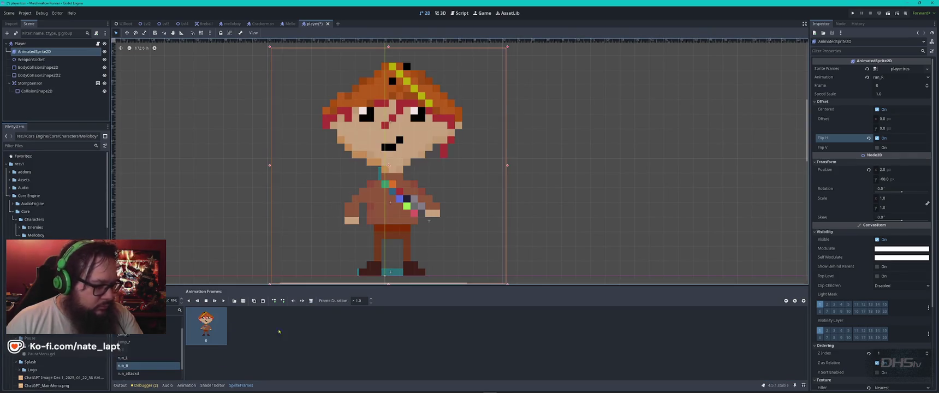
{"action": "left_click", "coordinate": [877, 139]}
Paste the larger frame into attack1, save the player scene and launch the game.
{"action": "scroll", "coordinate": [141, 364], "scroll_direction": "down", "scroll_amount": 2}
{"action": "scroll", "coordinate": [140, 364], "scroll_direction": "up", "scroll_amount": 3}
{"action": "left_click", "coordinate": [132, 345]}
{"action": "left_click", "coordinate": [128, 320]}
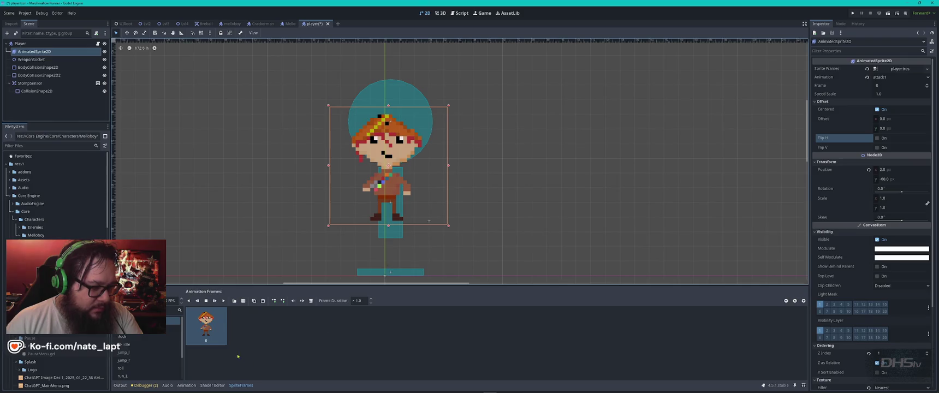
{"action": "key", "text": "Delete"}
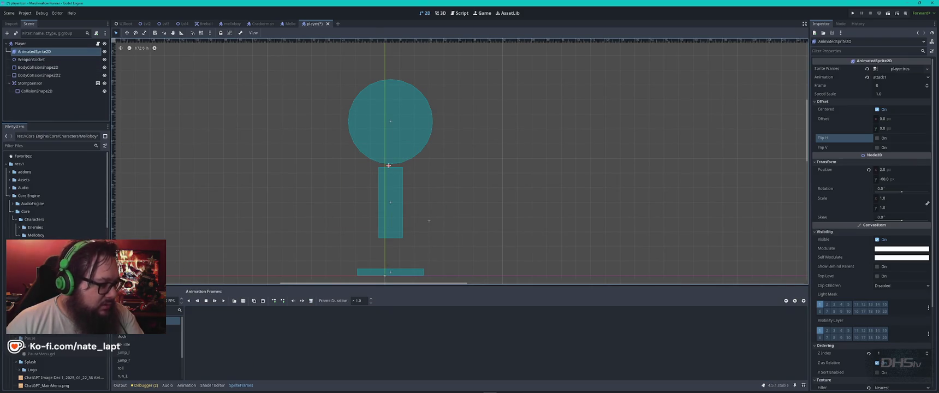
{"action": "key", "text": "ctrl+v"}
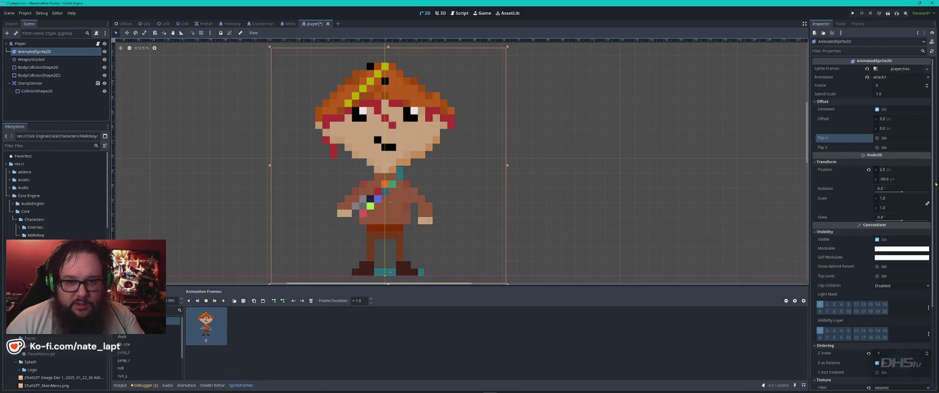
{"action": "key", "text": "ctrl+s"}
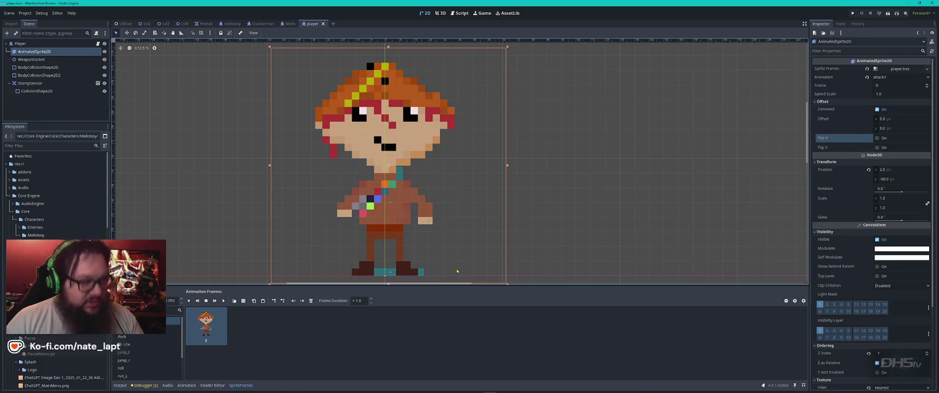
{"action": "key", "text": "F5"}
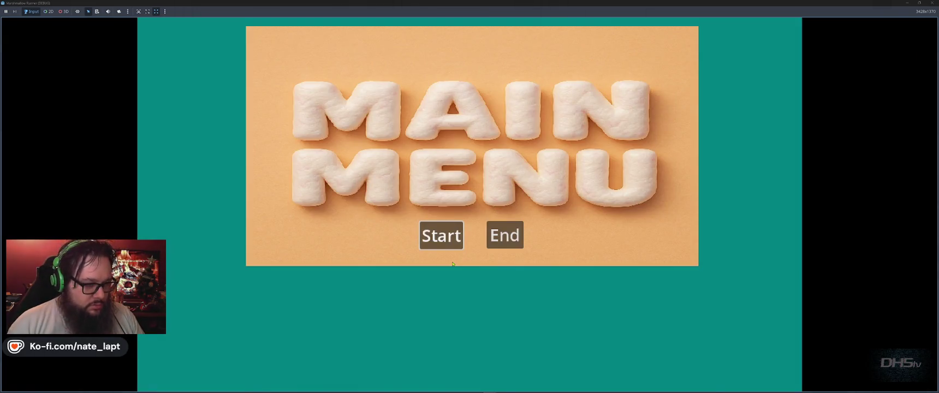
{"action": "left_click", "coordinate": [445, 240]}
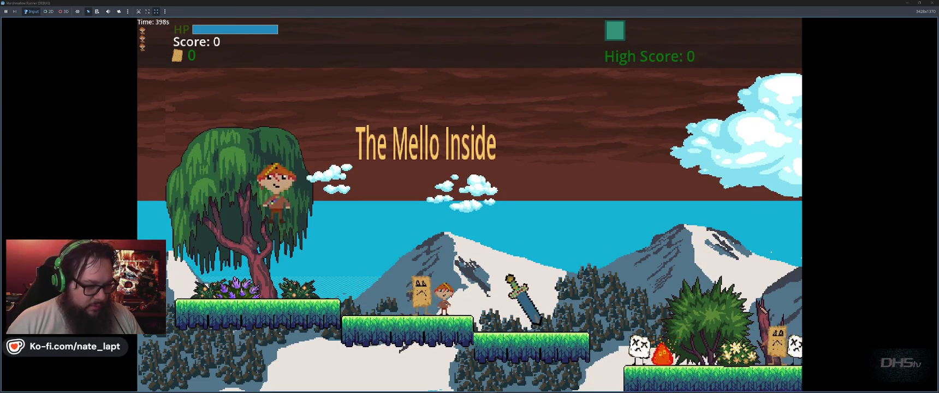
{"action": "key", "text": "F8"}
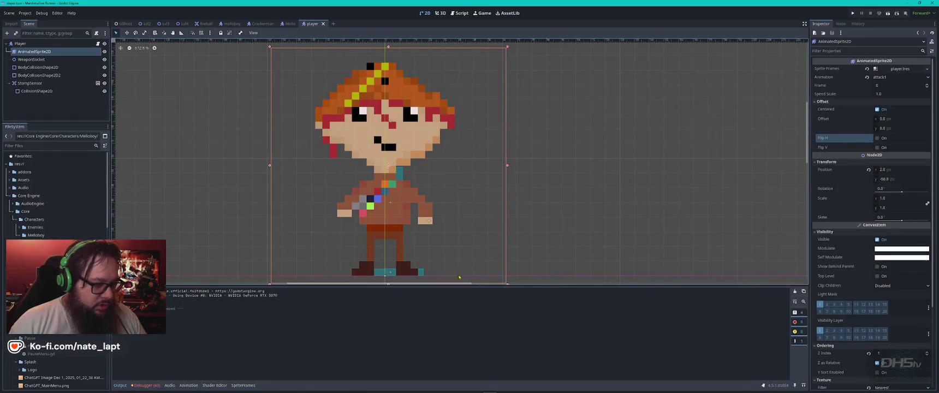
{"action": "scroll", "coordinate": [452, 251], "scroll_direction": "down", "scroll_amount": 5}
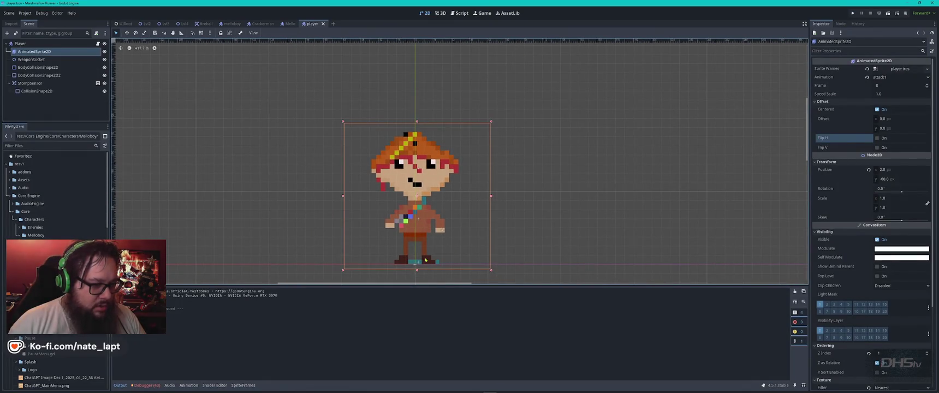
{"action": "left_click", "coordinate": [31, 91]}
Move the collision shape out of StompSensor and delete the StompSensor node.
{"action": "left_click", "coordinate": [31, 91]}
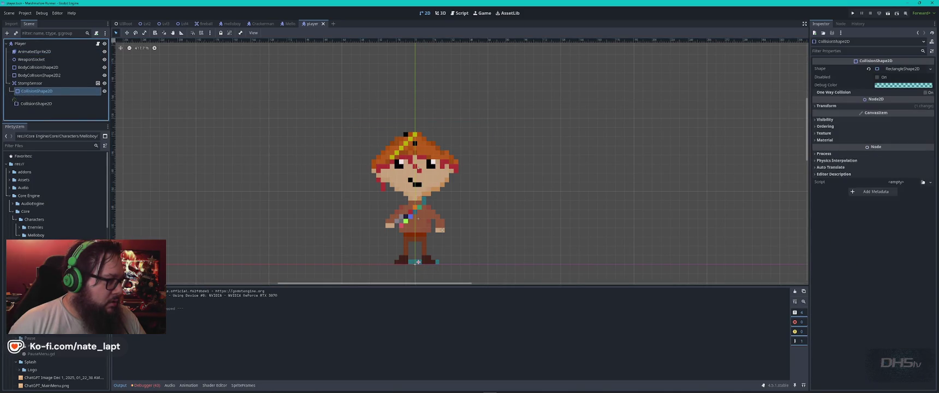
{"action": "left_click_drag", "start_coordinate": [22, 91], "coordinate": [33, 81]}
{"action": "left_click", "coordinate": [31, 92]}
{"action": "key", "text": "Delete"}
{"action": "key", "text": "Return"}
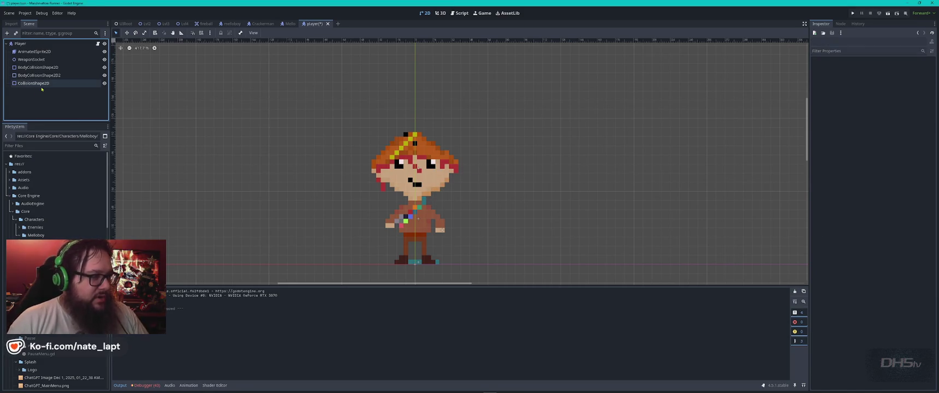
Play-test by jumping onto the pancake enemy, then stop the game.
{"action": "key", "text": "F5"}
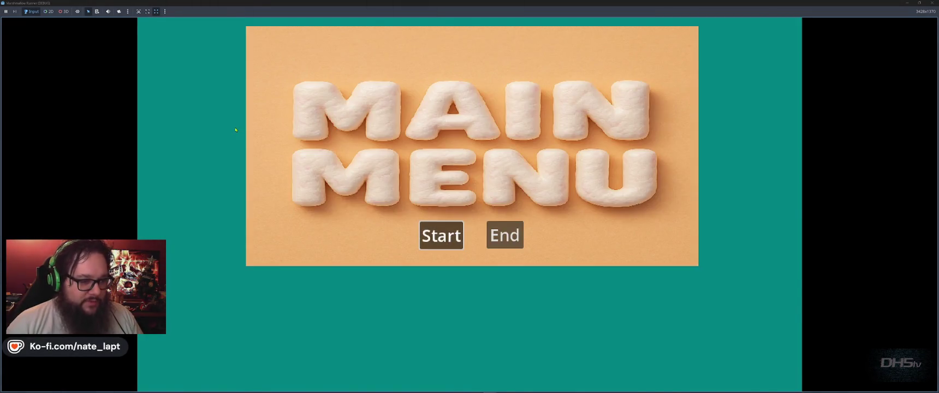
{"action": "key", "text": "Return"}
{"action": "key", "text": "space"}
{"action": "key", "text": "Right"}
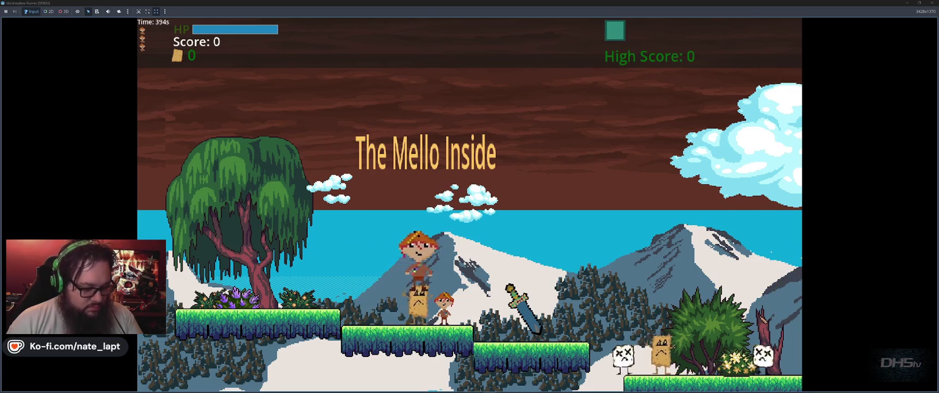
{"action": "key", "text": "F8"}
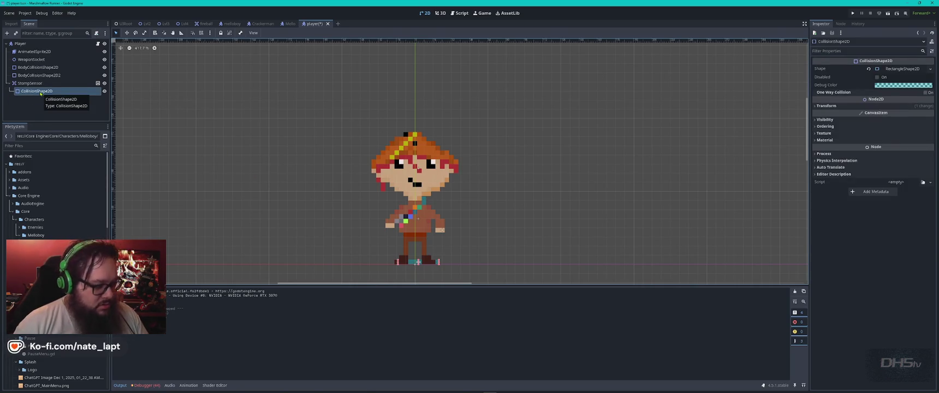
Restore StompSensor, put a copy of its collision shape directly under Player, and relaunch.
{"action": "key", "text": "ctrl+d"}
{"action": "key", "text": "ctrl+s"}
{"action": "left_click_drag", "start_coordinate": [46, 100], "coordinate": [44, 82]}
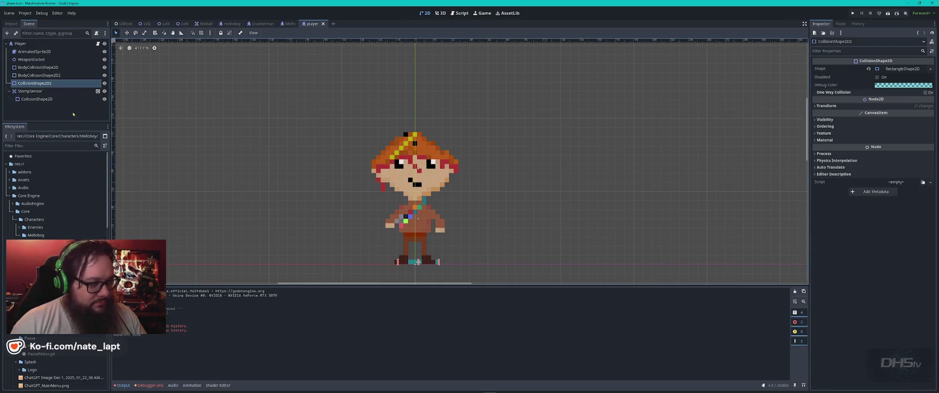
{"action": "key", "text": "F5"}
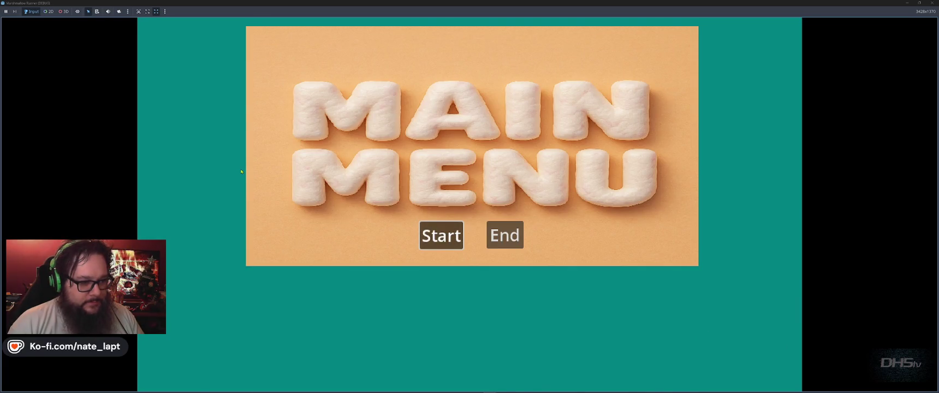
Start from the main menu, stomp the marshmallow enemy, grab and swing the sword, then stop the game.
{"action": "key", "text": "Return"}
{"action": "key", "text": "space"}
{"action": "key", "text": "Right"}
{"action": "key", "text": "space"}
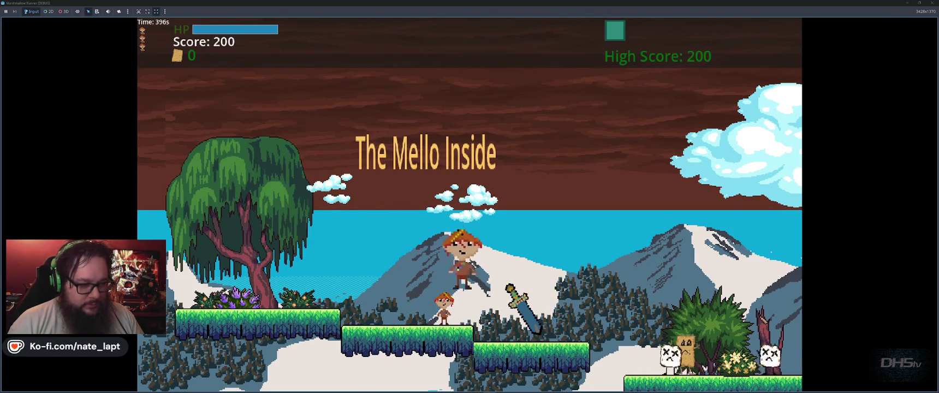
{"action": "key", "text": "Right"}
{"action": "key", "text": "space"}
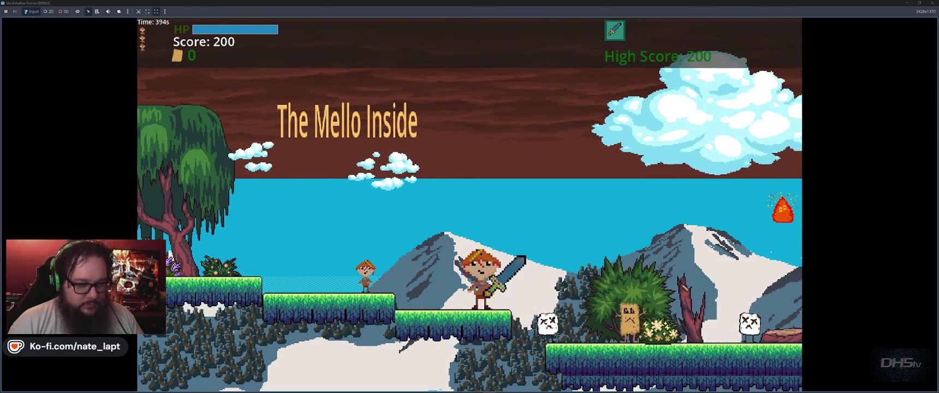
{"action": "key", "text": "x"}
{"action": "key", "text": "x"}
{"action": "key", "text": "Left"}
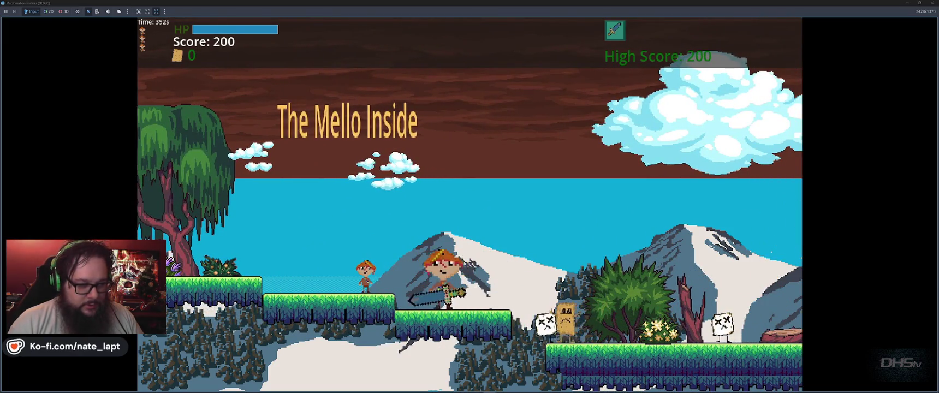
{"action": "key", "text": "F8"}
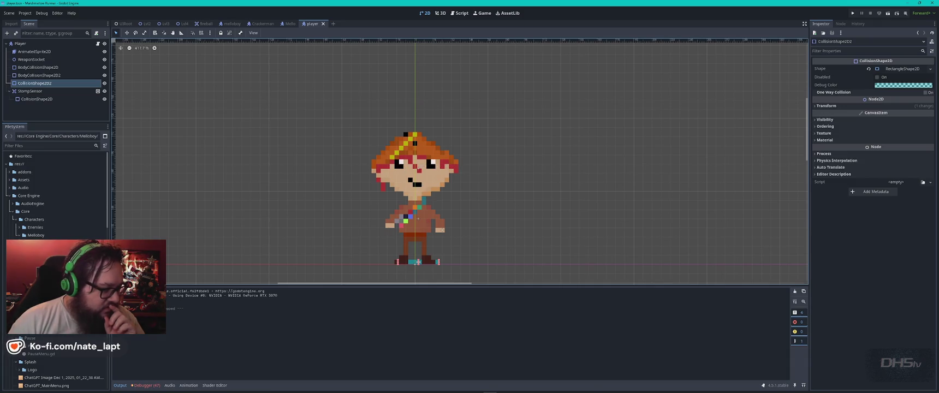
Select walk_L in the sprite's SpriteFrames and enable Flip H via the 'flip' property filter.
{"action": "left_click", "coordinate": [34, 52]}
{"action": "scroll", "coordinate": [145, 360], "scroll_direction": "down", "scroll_amount": 2}
{"action": "left_click", "coordinate": [136, 374]}
{"action": "left_click", "coordinate": [130, 366]}
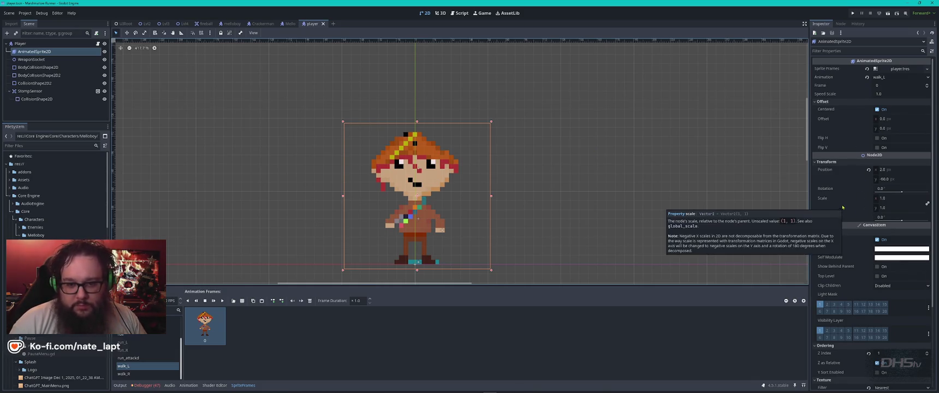
{"action": "left_click", "coordinate": [859, 50]}
{"action": "type", "text": "flip"}
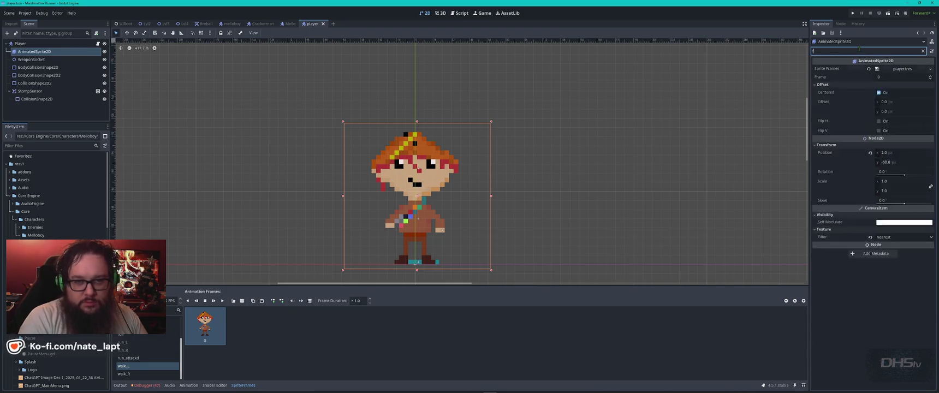
{"action": "left_click", "coordinate": [879, 75]}
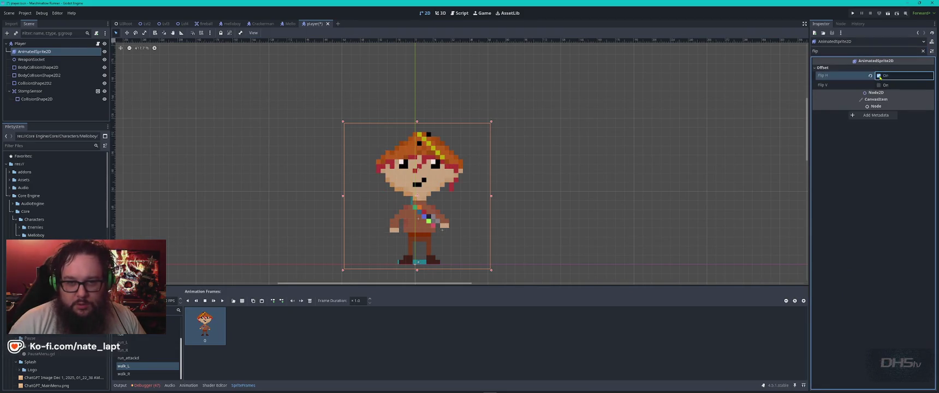
{"action": "left_click", "coordinate": [177, 344]}
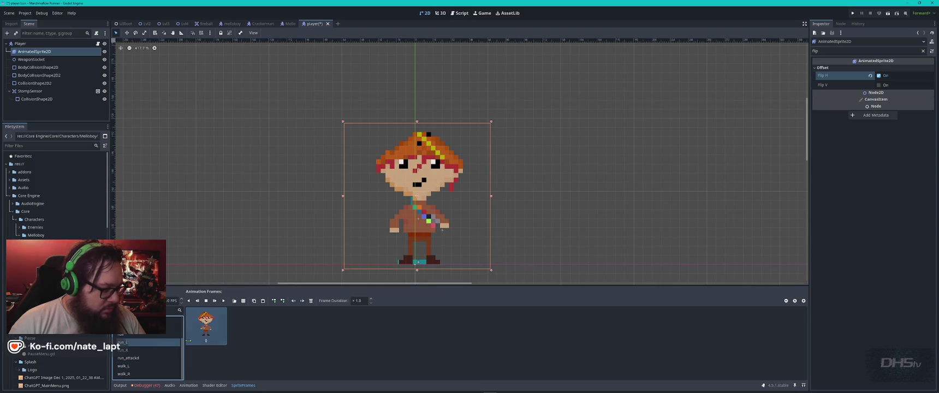
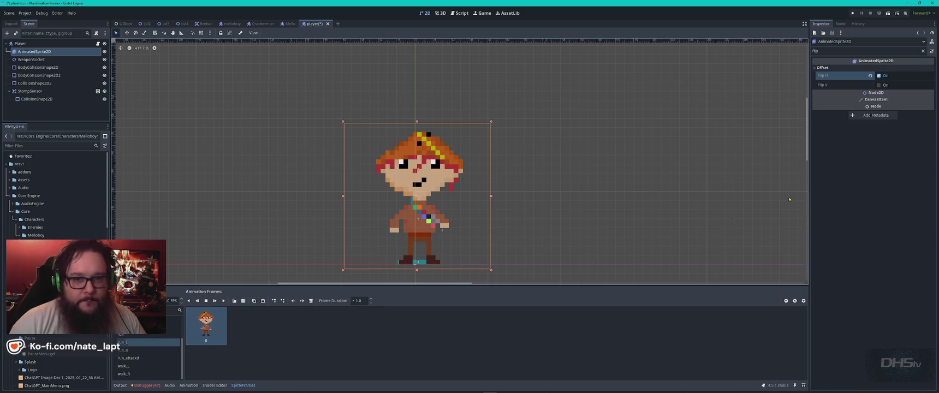
Uncheck Flip H on the player's AnimatedSprite2D and bring Aseprite to the front.
{"action": "left_click", "coordinate": [885, 75]}
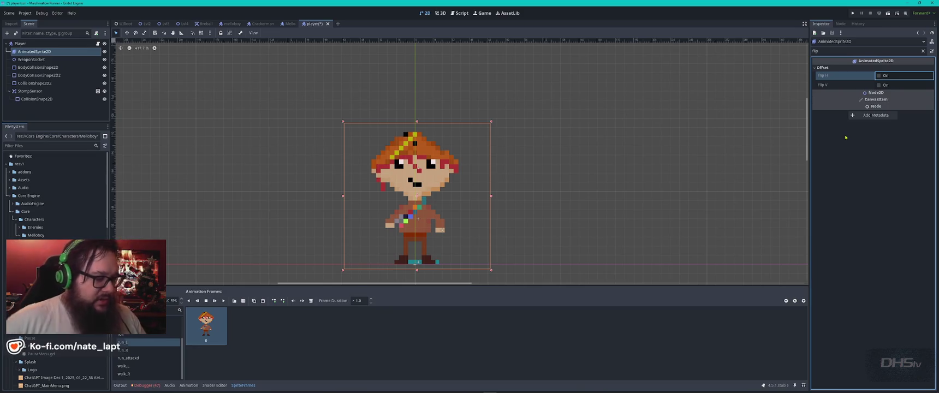
{"action": "key", "text": "alt+Tab"}
{"action": "key", "text": "alt+Tab"}
{"action": "key", "text": "alt+Tab"}
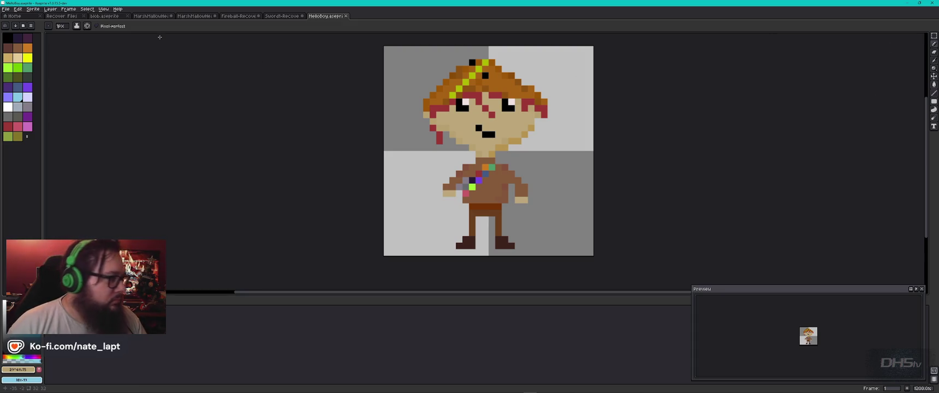
Mirror the character sprite horizontally with Edit > Flip Horizontal.
{"action": "left_click", "coordinate": [47, 9]}
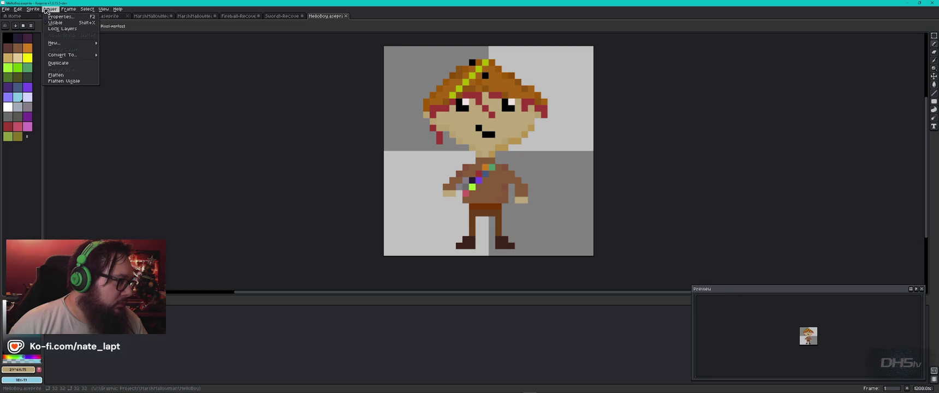
{"action": "mouse_move", "coordinate": [104, 10]}
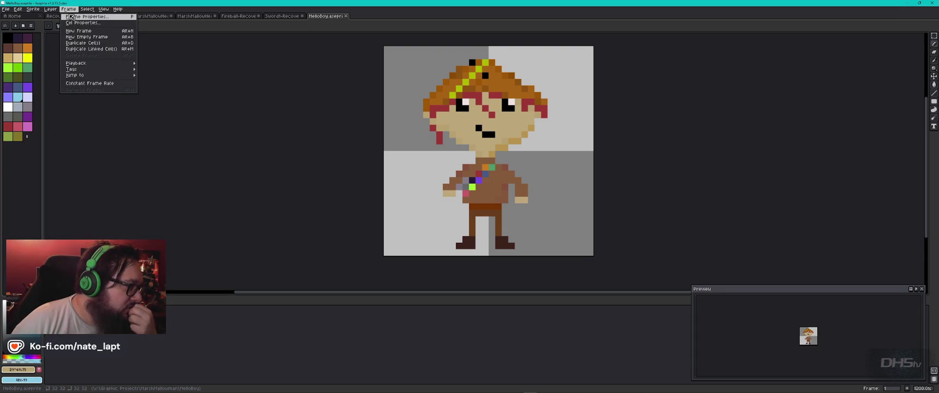
{"action": "left_click", "coordinate": [23, 10]}
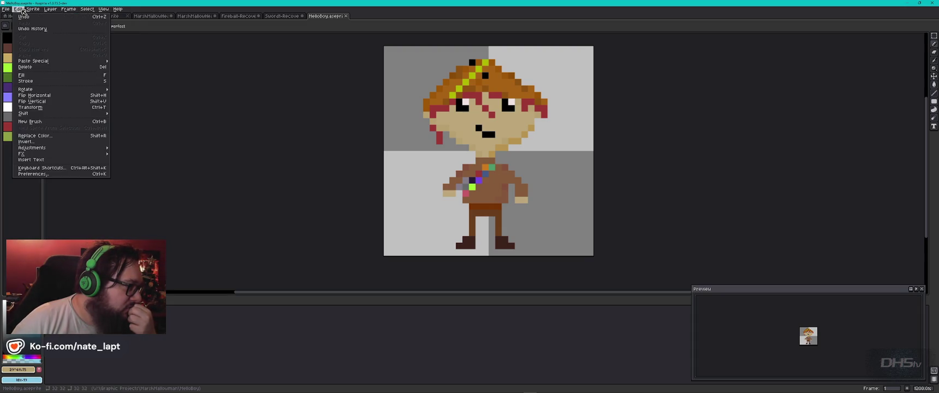
{"action": "left_click", "coordinate": [55, 96]}
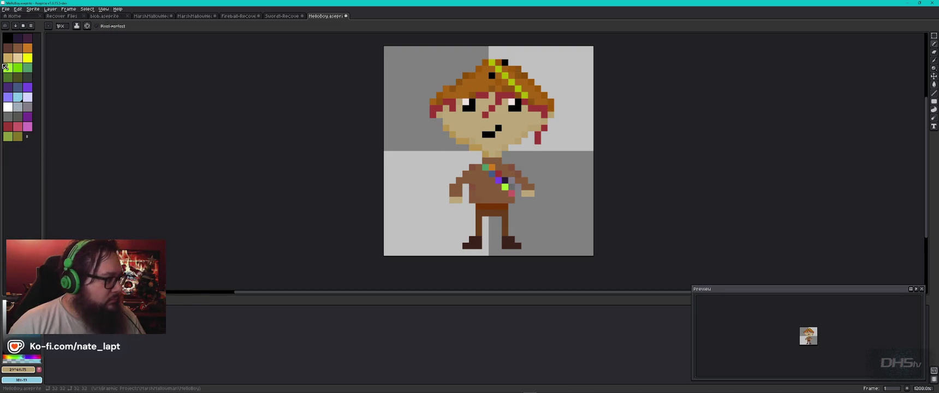
Export the mirrored sprite as HelloBoy128.png at 400% and return to Godot.
{"action": "left_click", "coordinate": [7, 10]}
{"action": "mouse_move", "coordinate": [37, 65]}
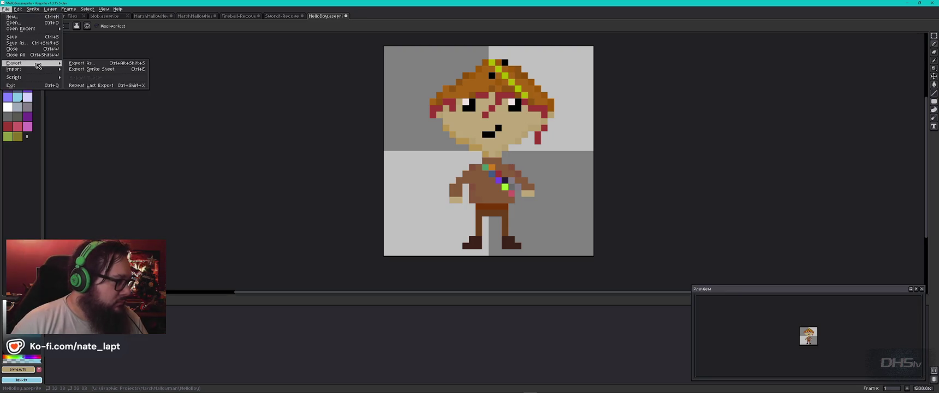
{"action": "left_click", "coordinate": [96, 65]}
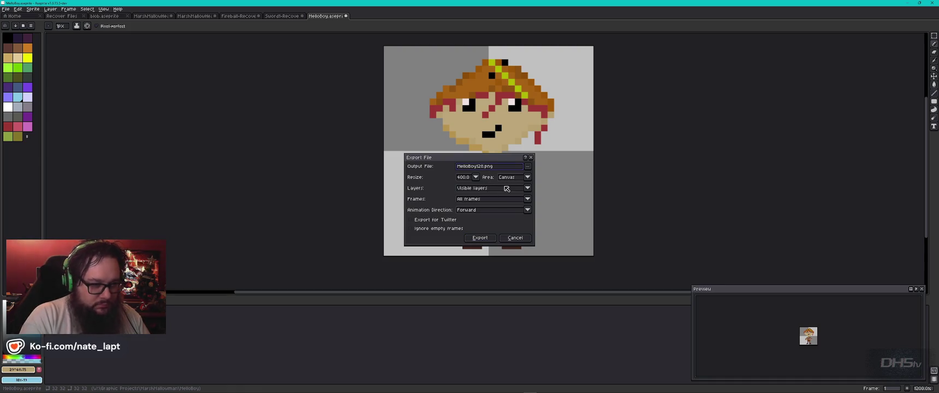
{"action": "key", "text": "Return"}
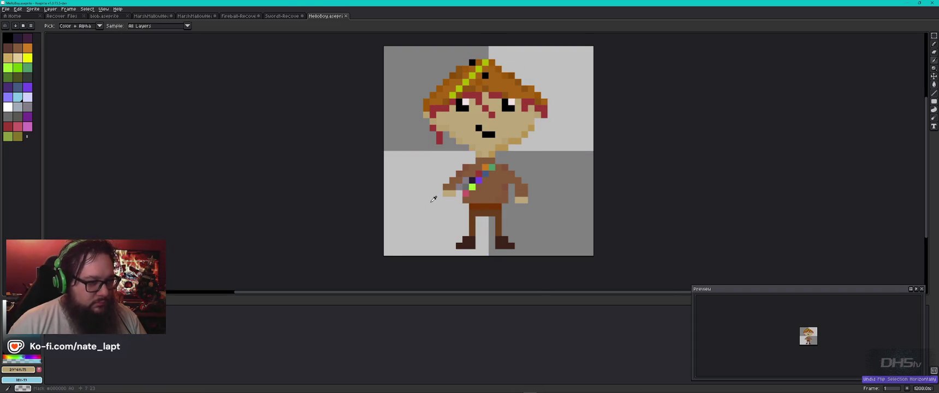
{"action": "key", "text": "alt+Tab"}
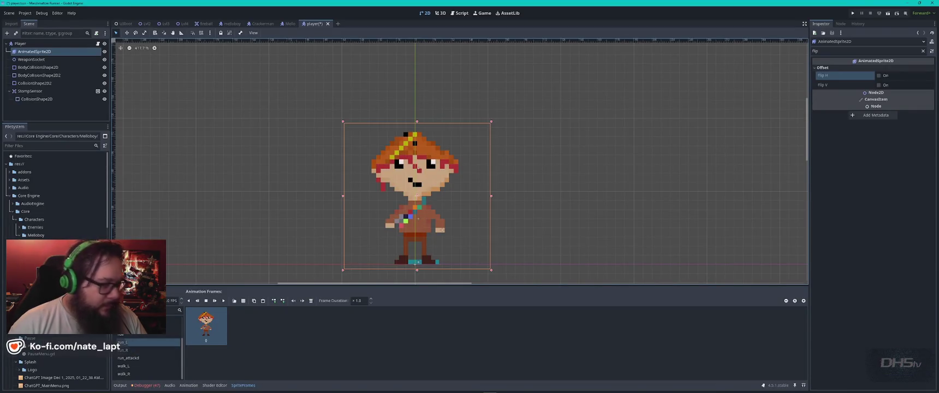
Check the exported mirrored image and add it as a walk_L animation frame.
{"action": "key", "text": "alt+Tab"}
{"action": "key", "text": "Down"}
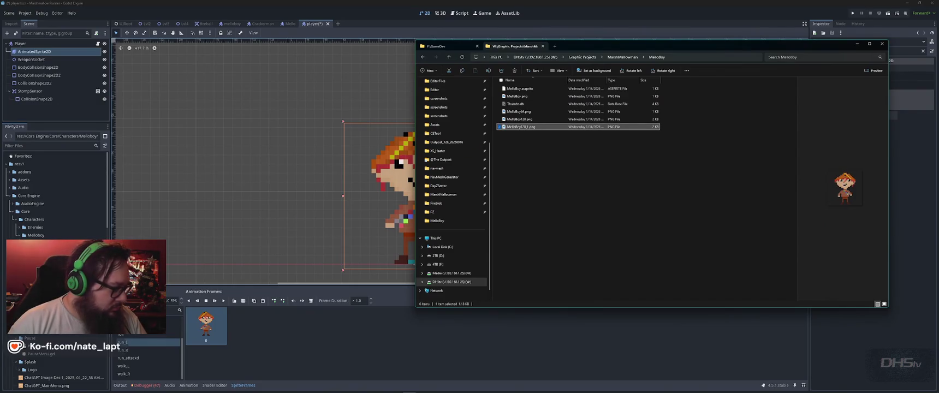
{"action": "left_click", "coordinate": [214, 334]}
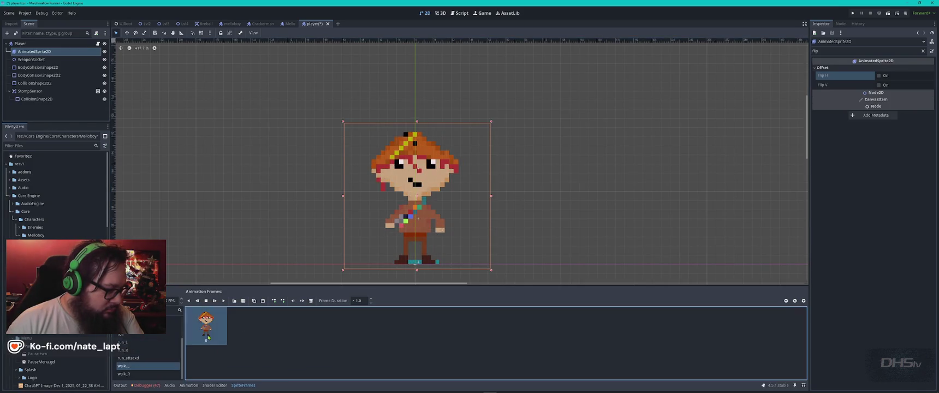
{"action": "left_click", "coordinate": [131, 366]}
{"action": "left_click_drag", "start_coordinate": [55, 273], "coordinate": [295, 364]}
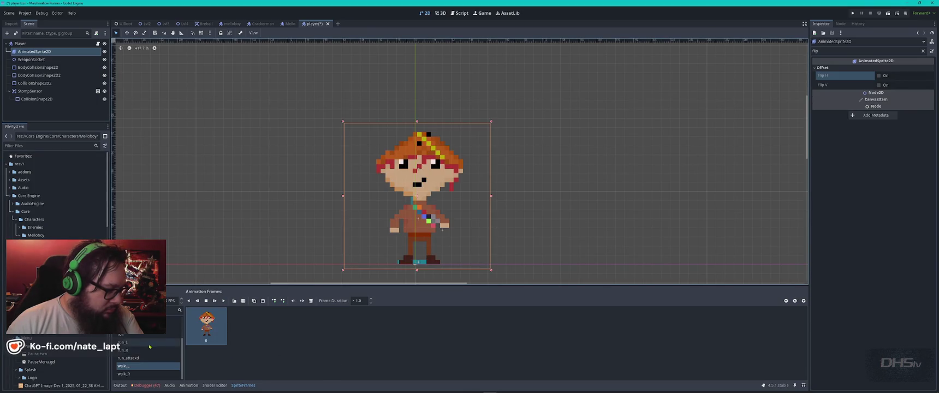
Replace jump_l's old frame with the mirrored image, save the player scene, and run the game.
{"action": "scroll", "coordinate": [150, 346], "scroll_direction": "up", "scroll_amount": 2}
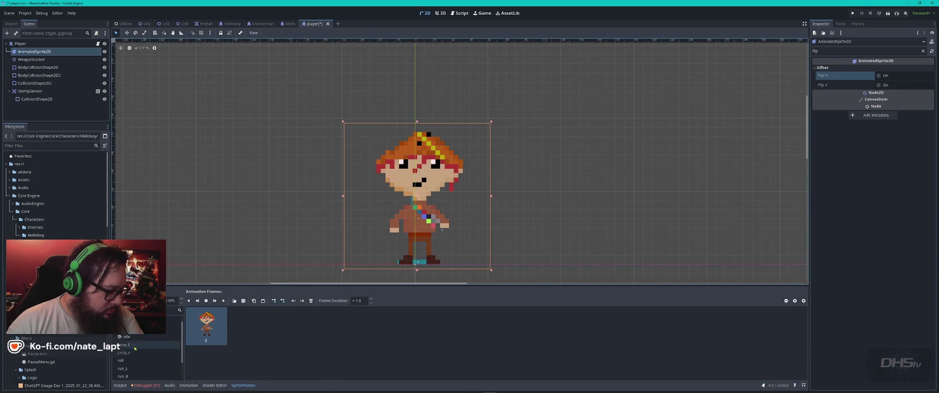
{"action": "left_click", "coordinate": [156, 347]}
{"action": "key", "text": "Delete"}
{"action": "left_click_drag", "start_coordinate": [54, 273], "coordinate": [271, 342]}
{"action": "left_click", "coordinate": [162, 353]}
{"action": "scroll", "coordinate": [147, 353], "scroll_direction": "down", "scroll_amount": 2}
{"action": "key", "text": "ctrl+s"}
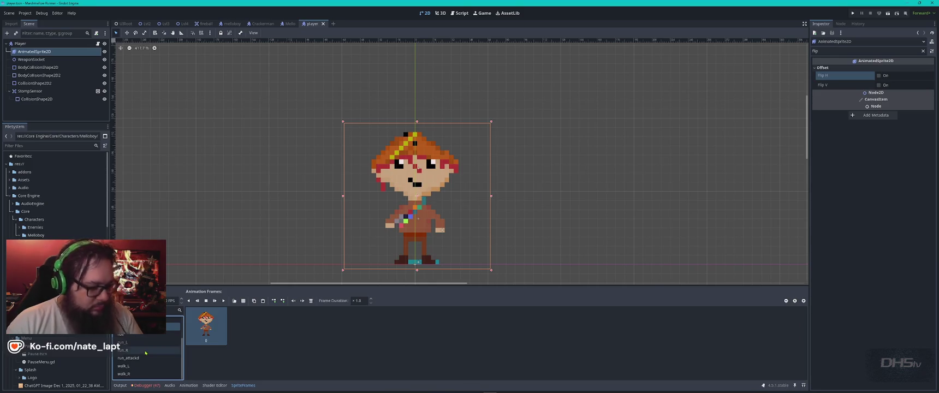
{"action": "key", "text": "F5"}
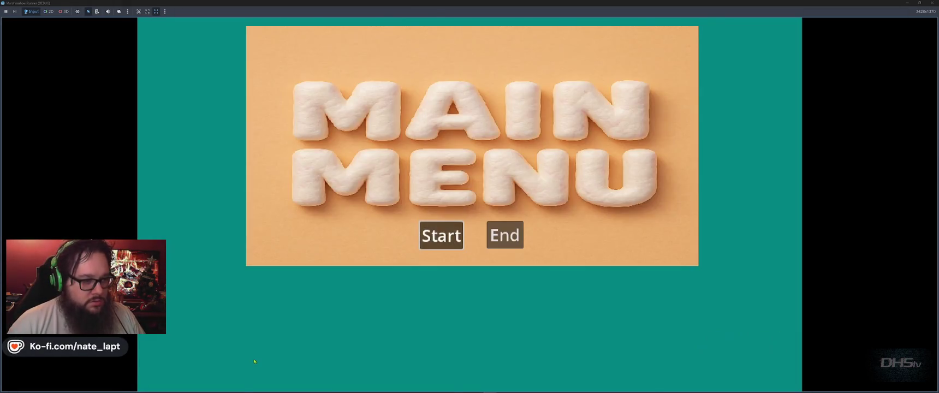
Start the level and play through it, grabbing the sword and slashing enemies.
{"action": "left_click", "coordinate": [440, 235]}
{"action": "key", "text": "Right"}
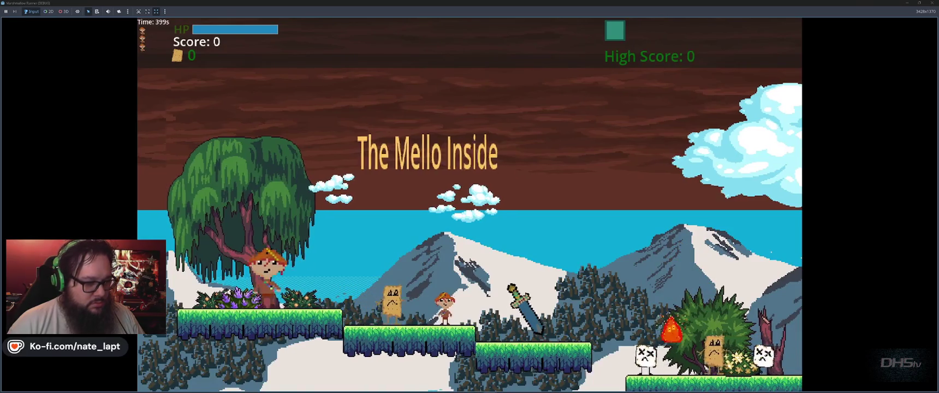
{"action": "key", "text": "space"}
{"action": "key", "text": "Left"}
{"action": "key", "text": "Right"}
{"action": "key", "text": "space"}
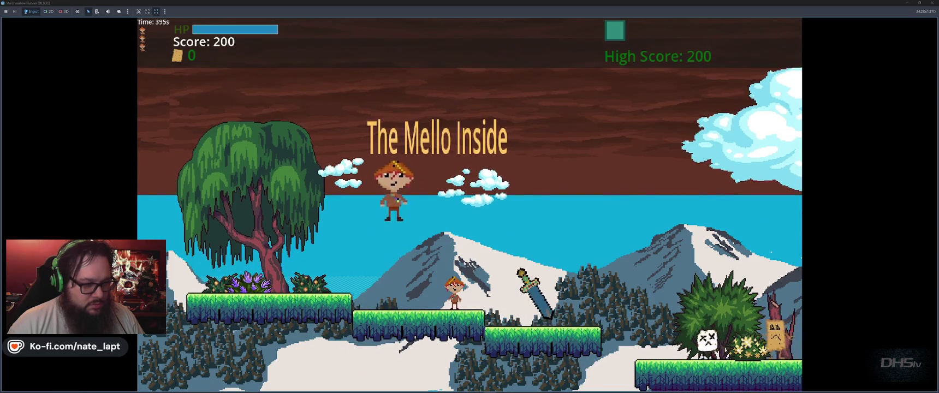
{"action": "key", "text": "Right"}
{"action": "key", "text": "space"}
{"action": "key", "text": "Right"}
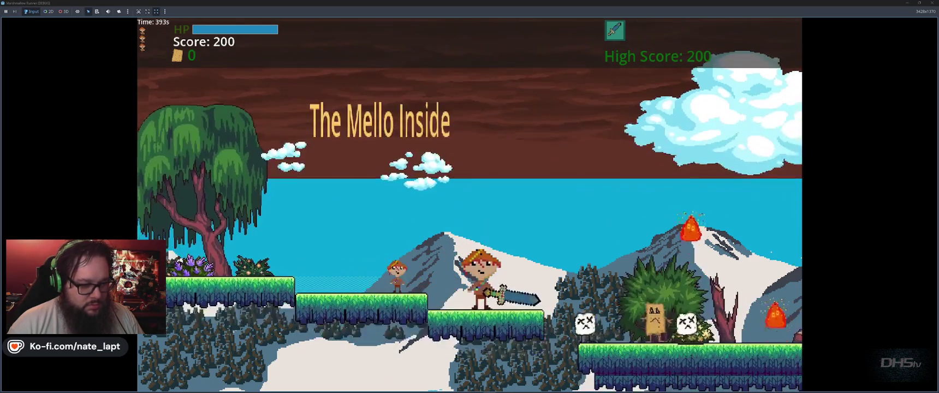
{"action": "key", "text": "Right"}
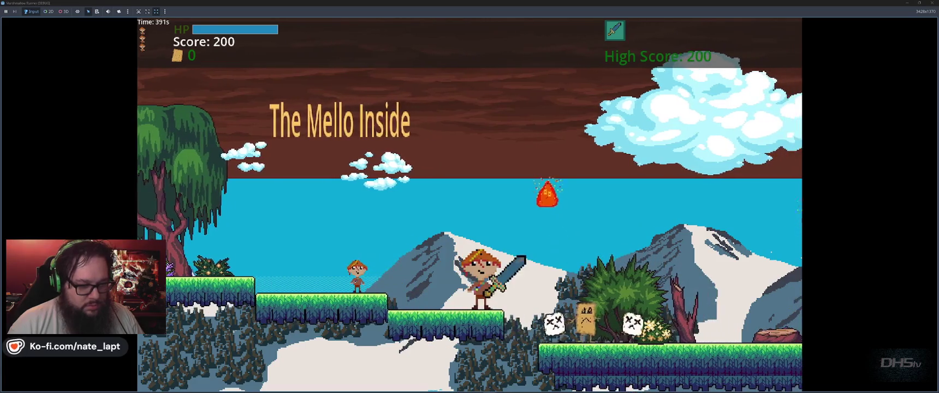
{"action": "key", "text": "space"}
{"action": "key", "text": "Right"}
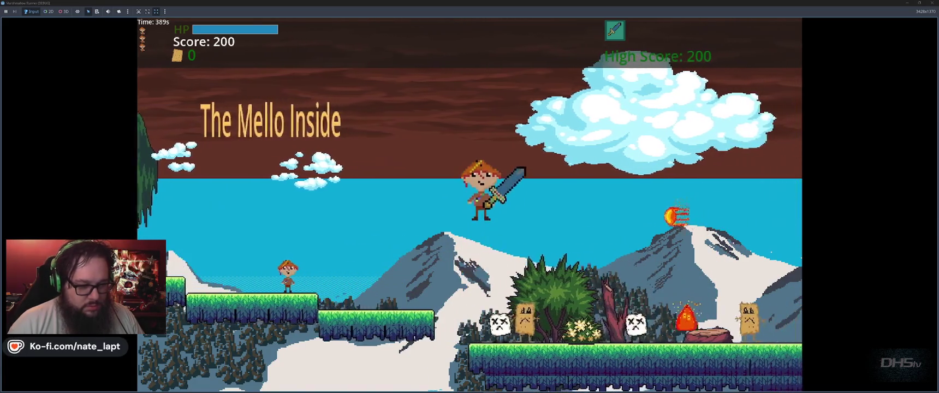
{"action": "key", "text": "Right"}
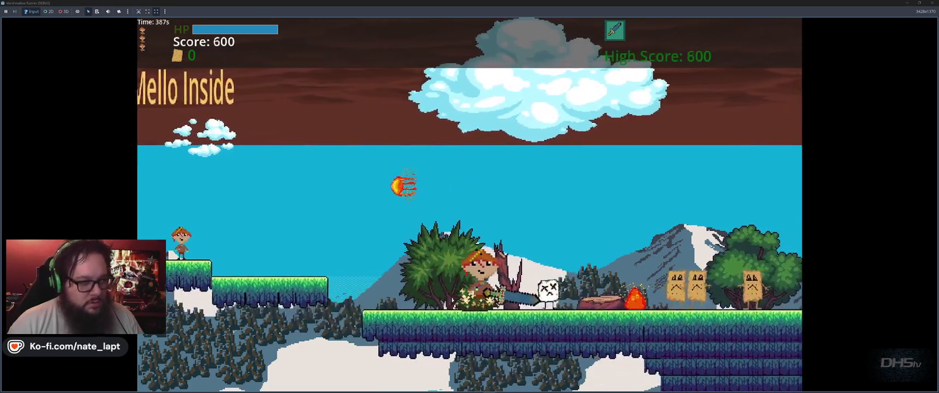
{"action": "key", "text": "space"}
{"action": "key", "text": "Left"}
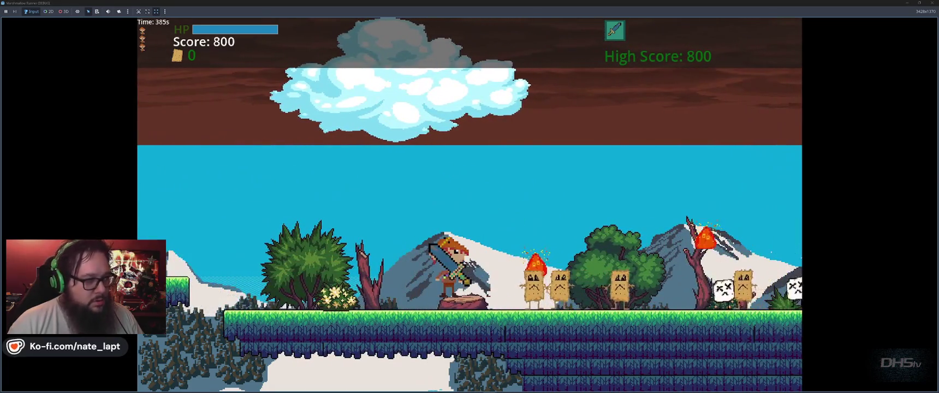
{"action": "key", "text": "Right"}
{"action": "key", "text": "space"}
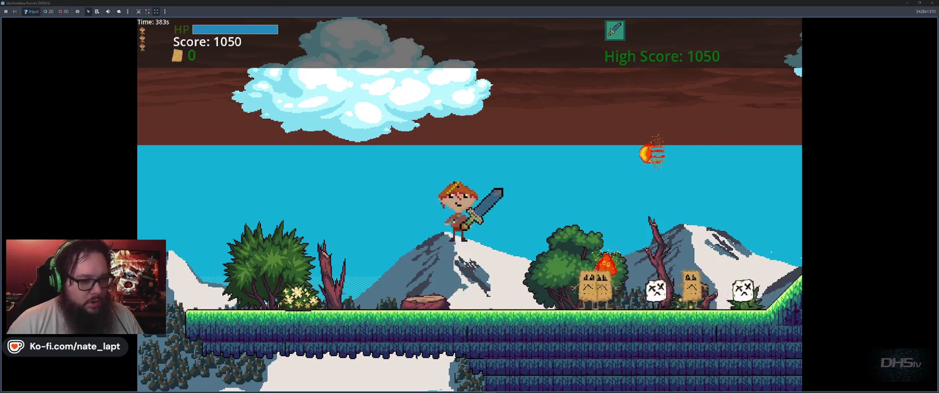
{"action": "key", "text": "Right"}
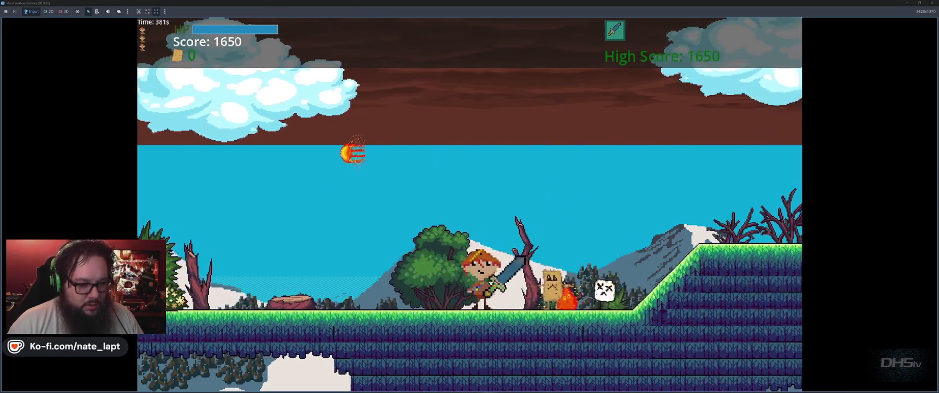
{"action": "key", "text": "Left"}
{"action": "key", "text": "Left"}
{"action": "key", "text": "Right"}
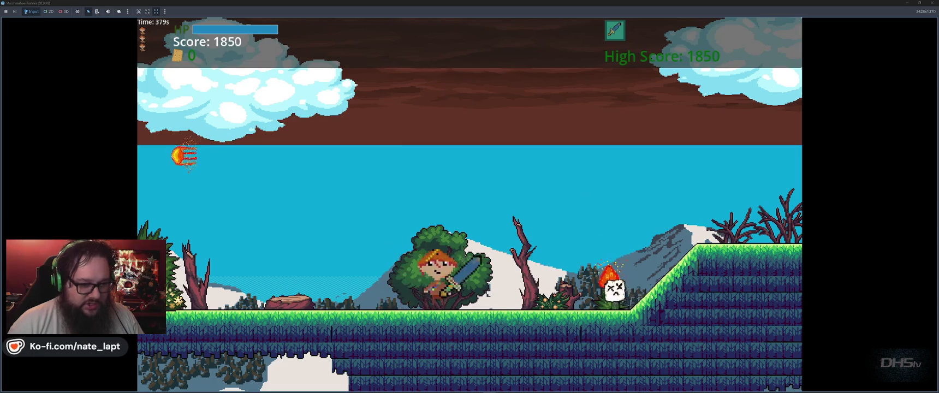
{"action": "key", "text": "Right"}
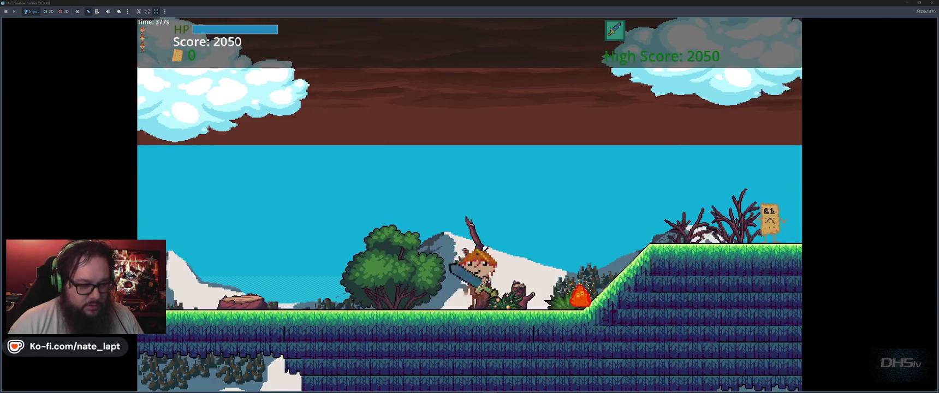
{"action": "key", "text": "Right"}
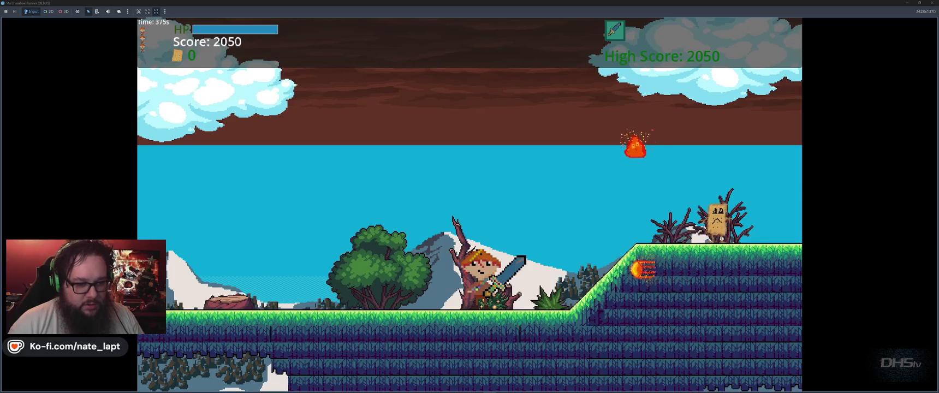
{"action": "key", "text": "Up"}
{"action": "key", "text": "Right"}
{"action": "key", "text": "Up"}
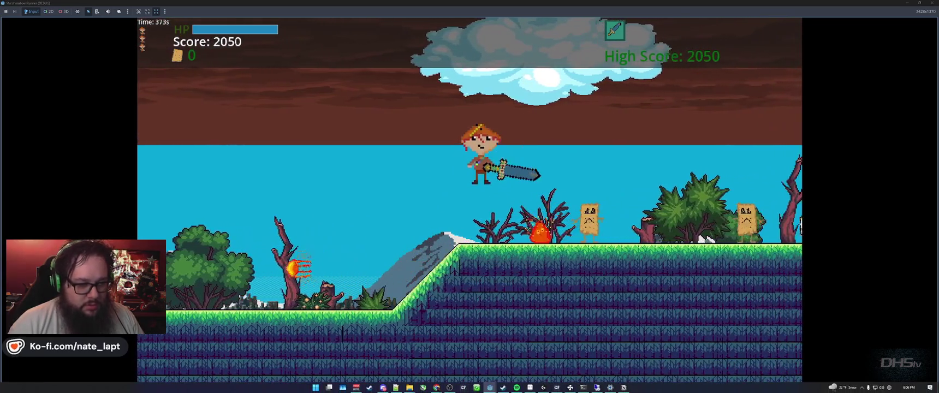
{"action": "key", "text": "Left"}
{"action": "key", "text": "Right"}
{"action": "key", "text": "Up"}
{"action": "key", "text": "space"}
{"action": "key", "text": "Left"}
{"action": "key", "text": "Right"}
{"action": "key", "text": "Right"}
{"action": "key", "text": "space"}
{"action": "key", "text": "Left"}
{"action": "key", "text": "space"}
{"action": "key", "text": "Right"}
{"action": "key", "text": "space"}
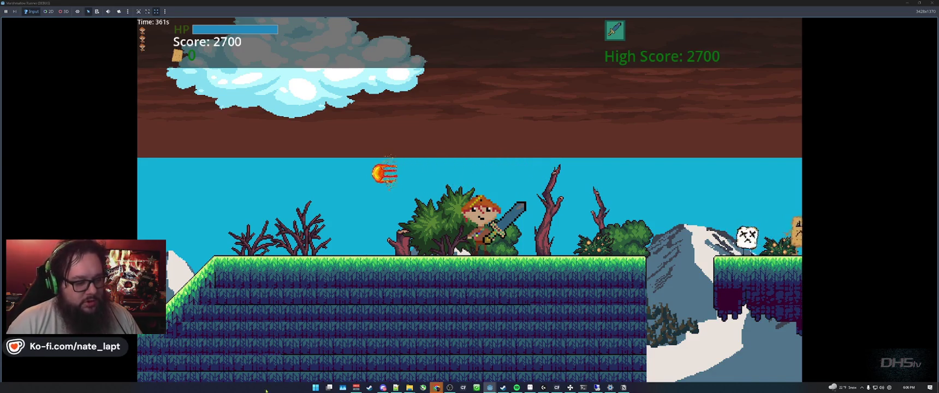
Close the ad-blocker browser tab and return to the running game.
{"action": "mouse_move", "coordinate": [439, 389]}
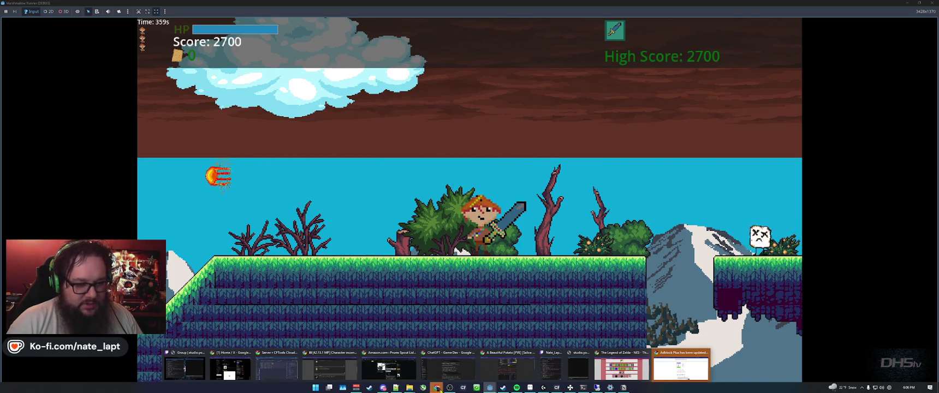
{"action": "left_click", "coordinate": [680, 370]}
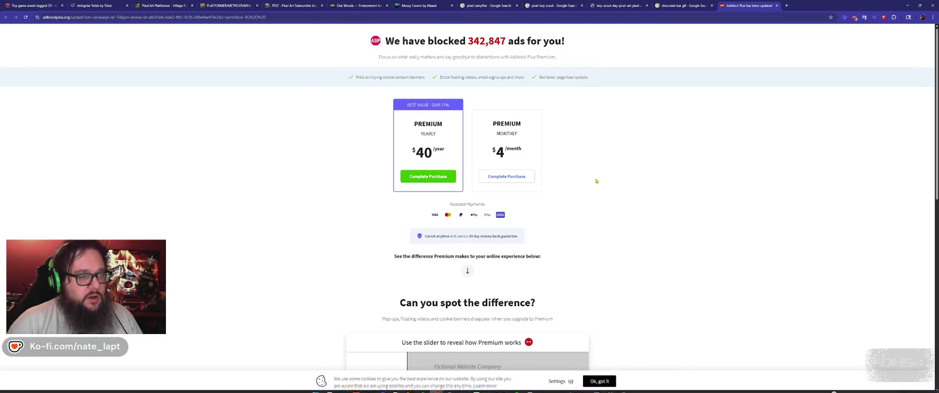
{"action": "key", "text": "ctrl+w"}
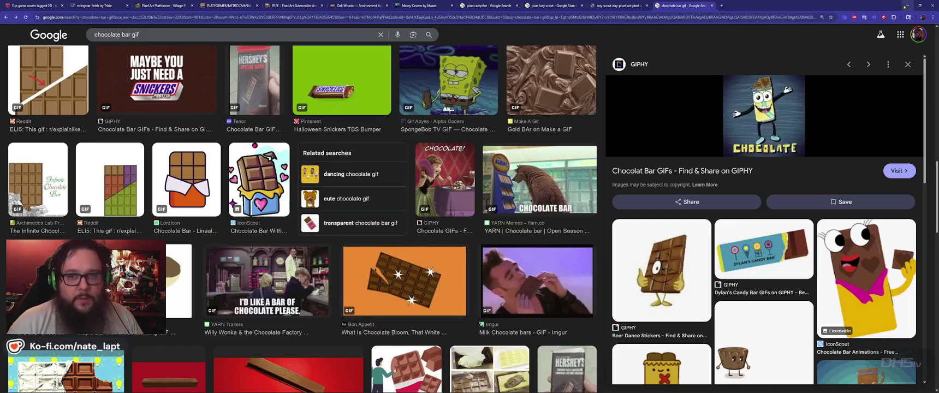
{"action": "key", "text": "alt+Tab"}
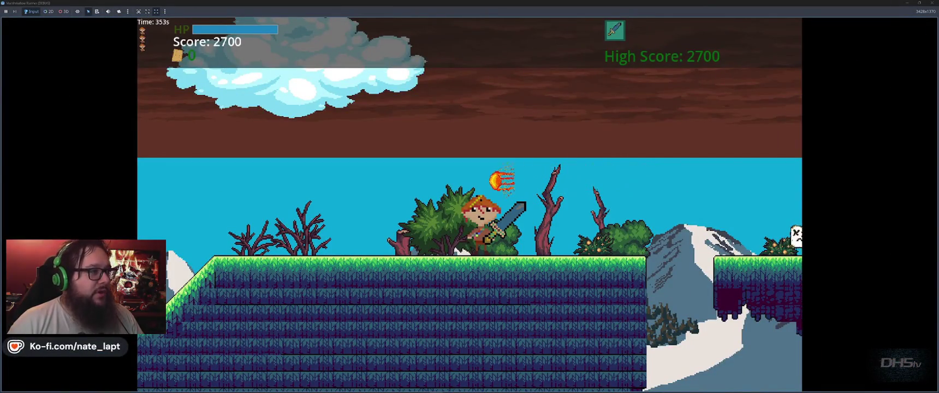
Keep playing to the floating platform and fire water bubbles with the bubble weapon.
{"action": "key", "text": "Right"}
{"action": "key", "text": "Left"}
{"action": "key", "text": "Up"}
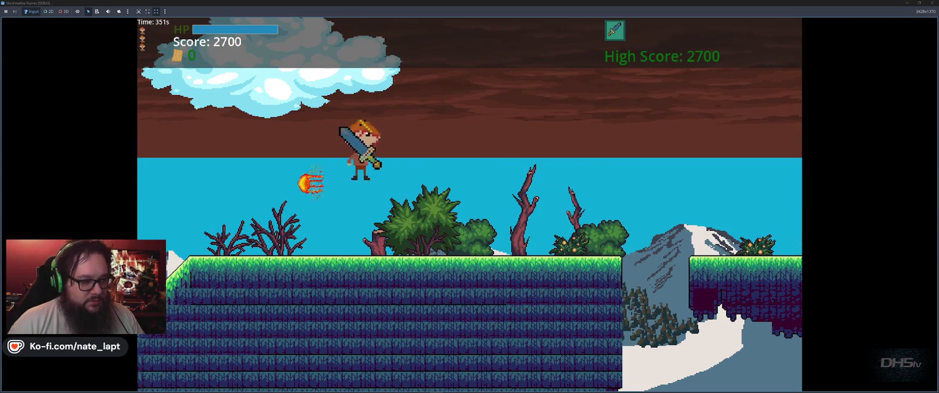
{"action": "key", "text": "Right"}
{"action": "key", "text": "Right"}
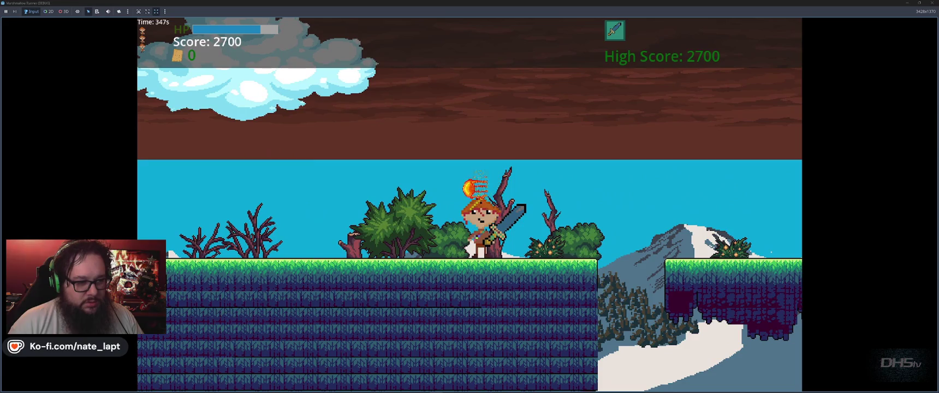
{"action": "key", "text": "Left"}
{"action": "key", "text": "Up"}
{"action": "key", "text": "Right"}
{"action": "key", "text": "Up"}
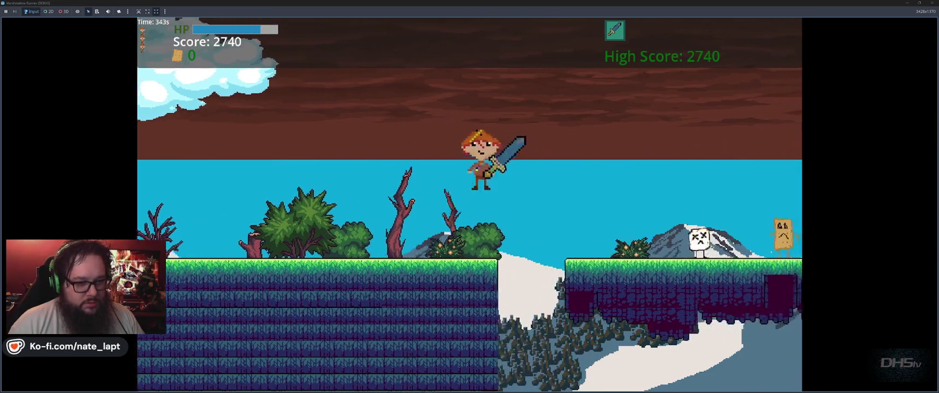
{"action": "key", "text": "Up"}
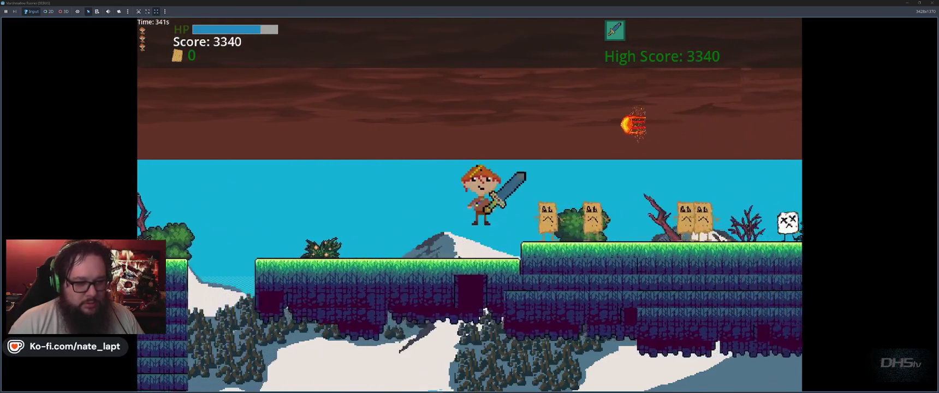
{"action": "key", "text": "Up"}
{"action": "key", "text": "Left"}
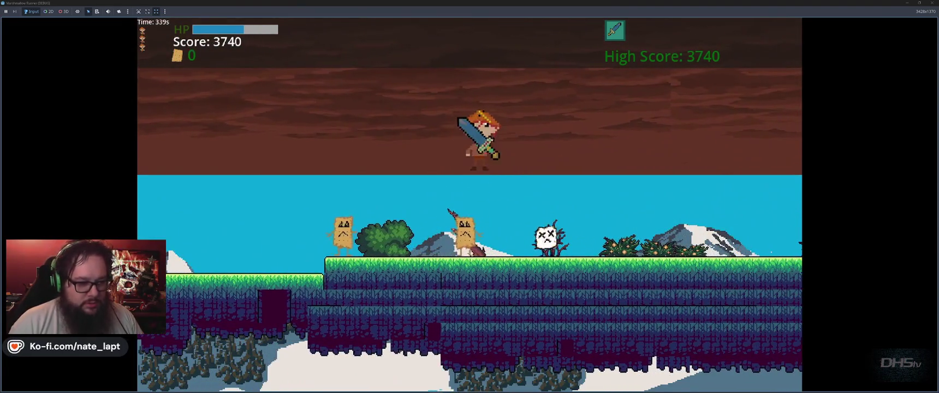
{"action": "key", "text": "Right"}
{"action": "key", "text": "Up"}
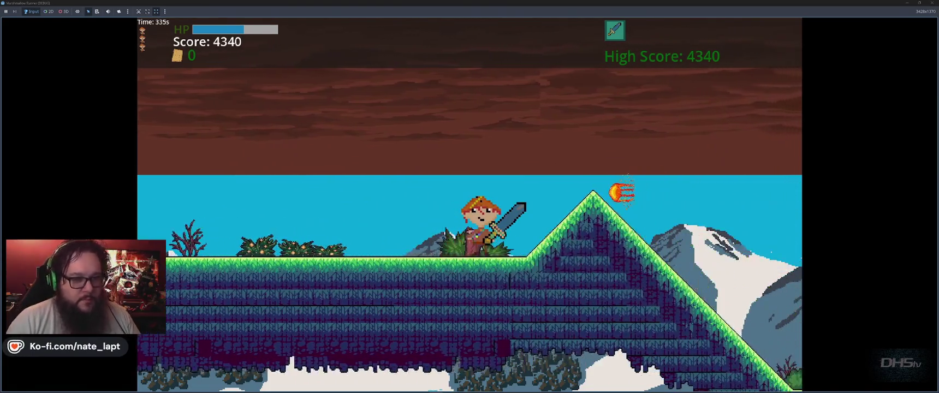
{"action": "key", "text": "Left"}
{"action": "key", "text": "Right"}
{"action": "key", "text": "Up"}
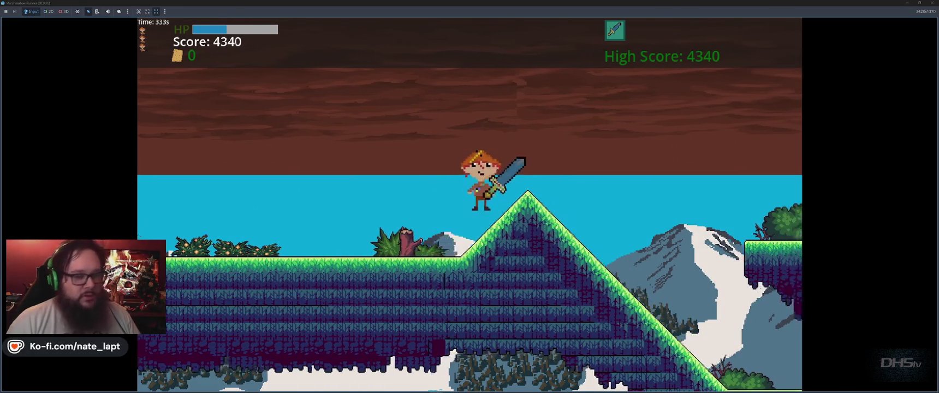
{"action": "key", "text": "Up"}
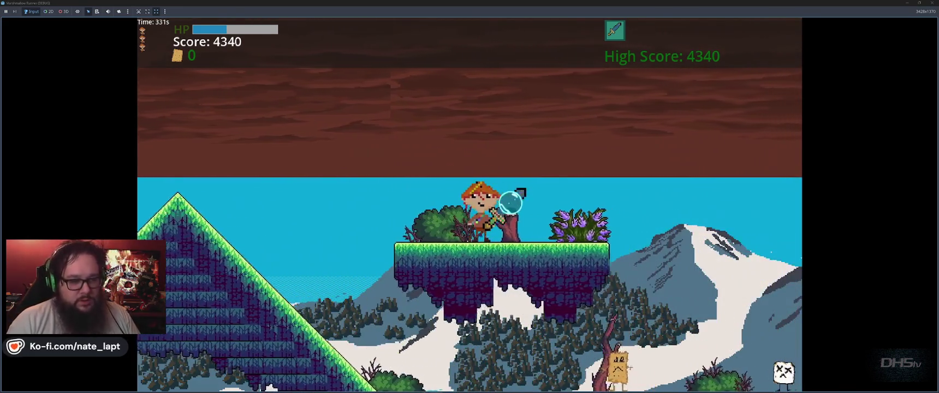
{"action": "key", "text": "Up"}
{"action": "key", "text": "space"}
{"action": "key", "text": "space"}
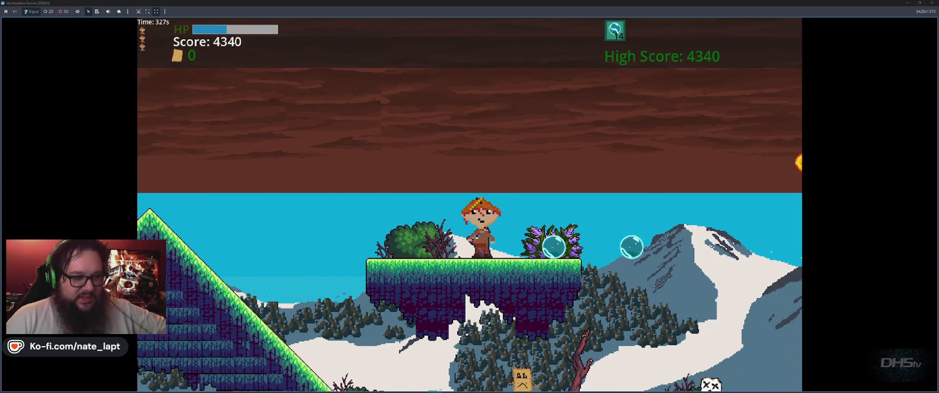
Stop the game and filter the FileSystem files by 'water'.
{"action": "key", "text": "F8"}
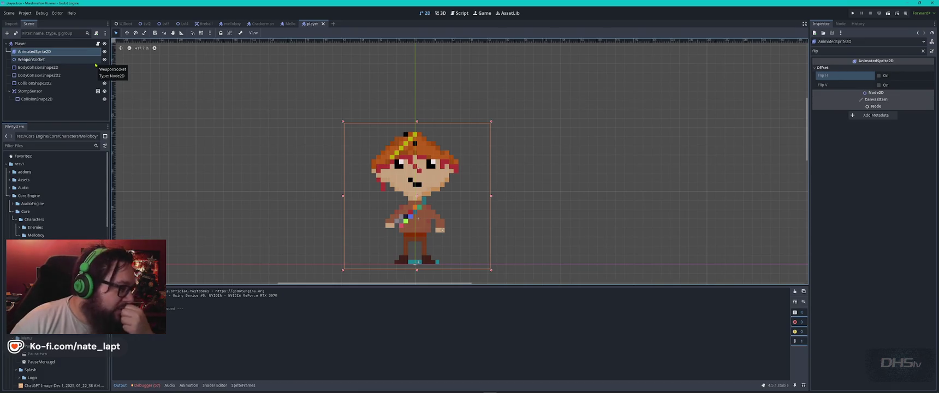
{"action": "left_click", "coordinate": [51, 146]}
{"action": "type", "text": "water"}
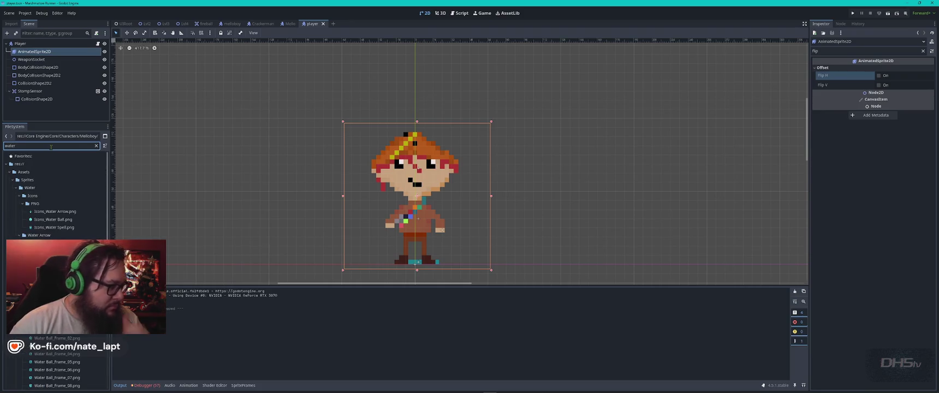
Open WaterOrb.tscn and move its collision shape slightly upward.
{"action": "scroll", "coordinate": [55, 196], "scroll_direction": "down", "scroll_amount": 10}
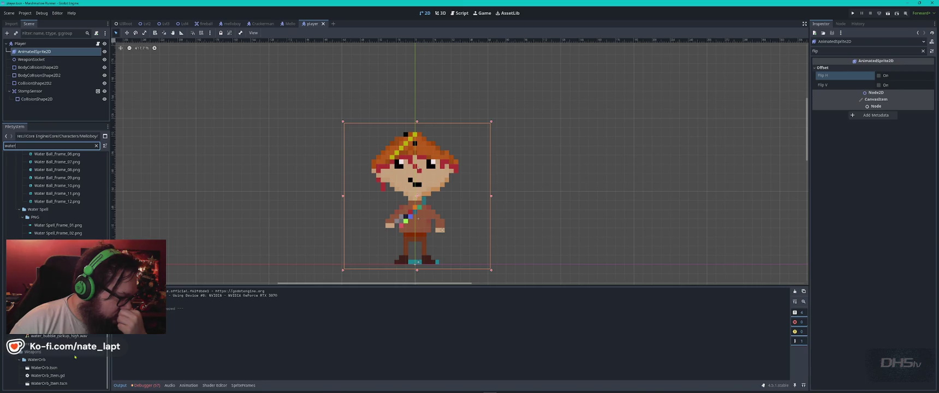
{"action": "double_click", "coordinate": [44, 367]}
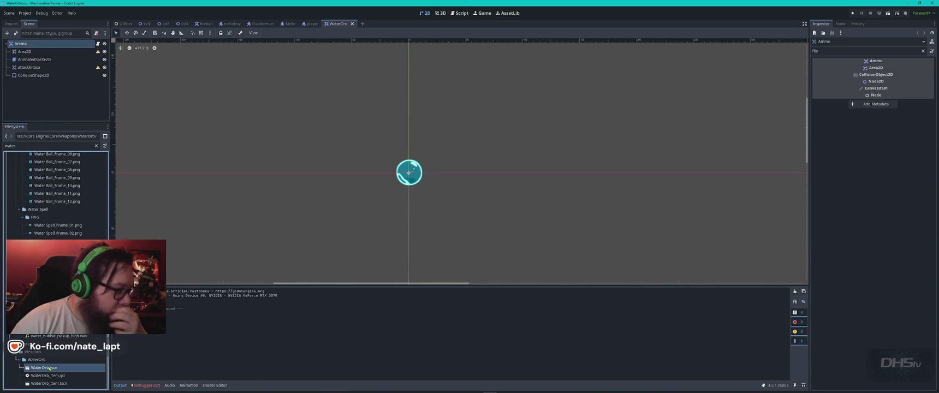
{"action": "left_click", "coordinate": [412, 180]}
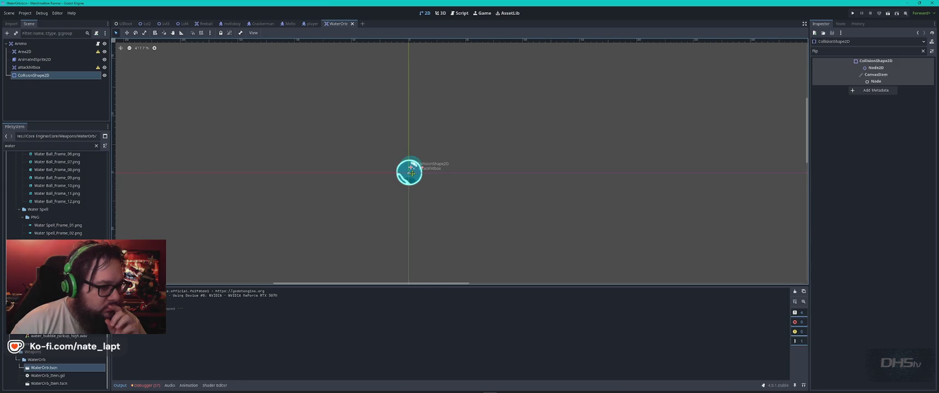
{"action": "left_click", "coordinate": [39, 59]}
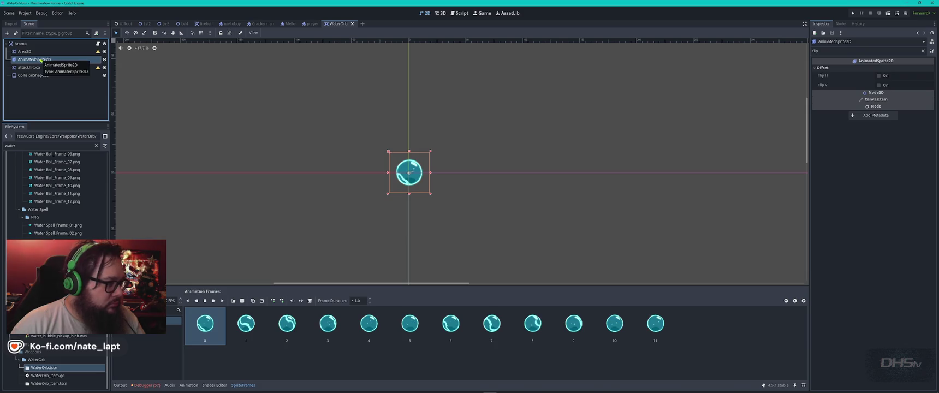
{"action": "left_click_drag", "start_coordinate": [414, 180], "coordinate": [411, 174]}
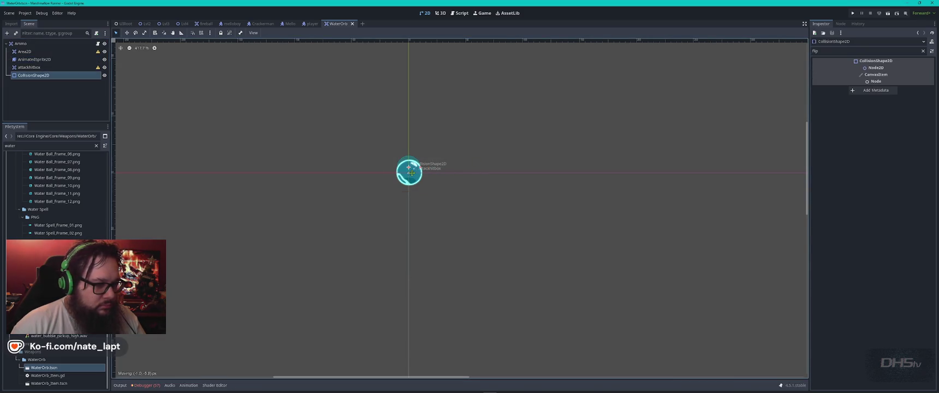
Nudge all five WaterOrb nodes up a few pixels and relaunch the game.
{"action": "left_click_drag", "start_coordinate": [455, 122], "coordinate": [360, 237]}
{"action": "key", "text": "Up"}
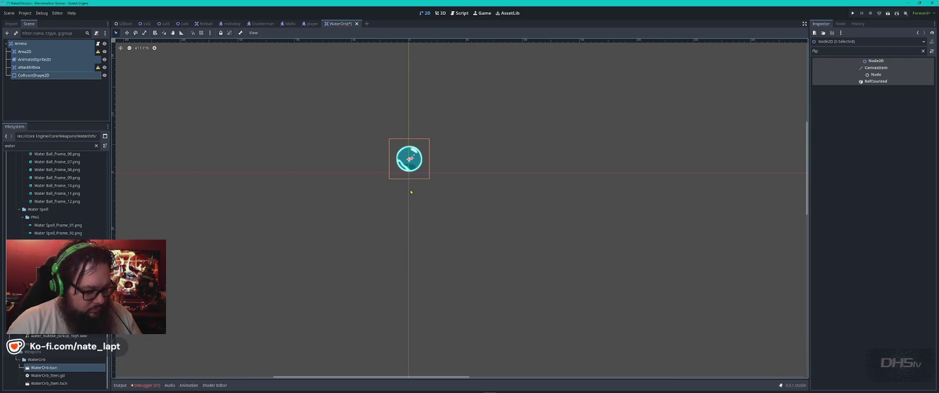
{"action": "key", "text": "F5"}
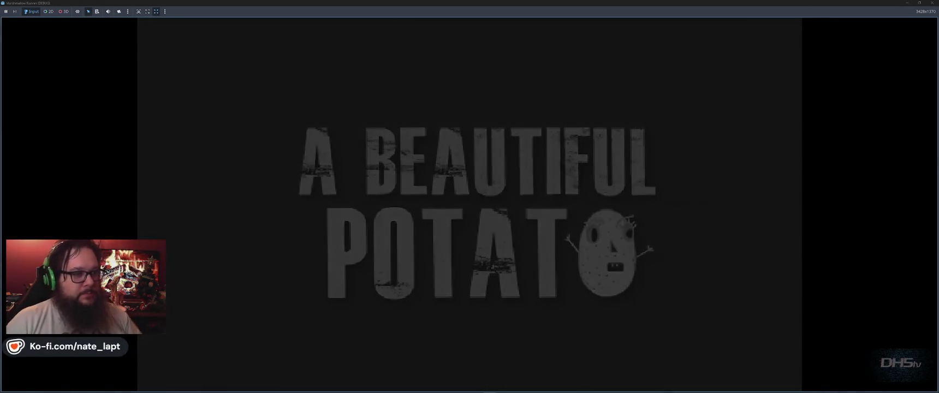
Start the level and jump over slopes and enemies onto the floating platform.
{"action": "key", "text": "Return"}
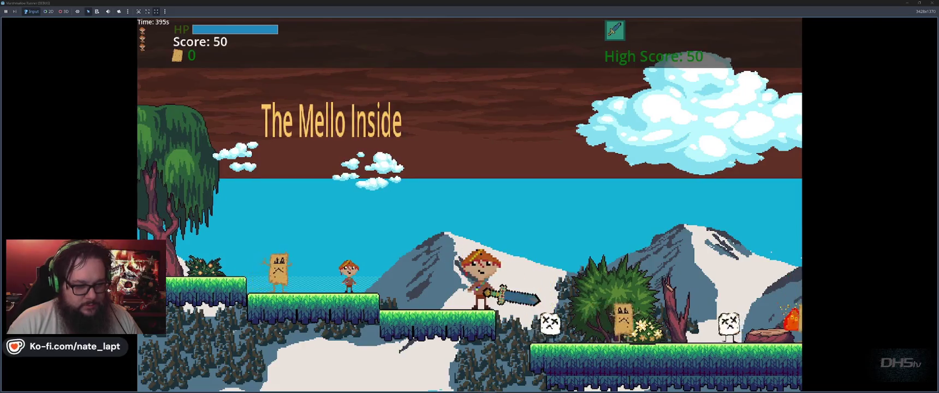
{"action": "key", "text": "space"}
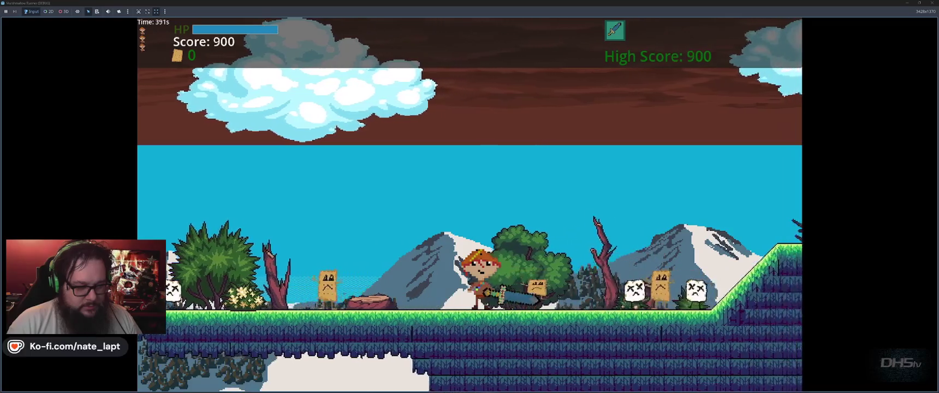
{"action": "key", "text": "space"}
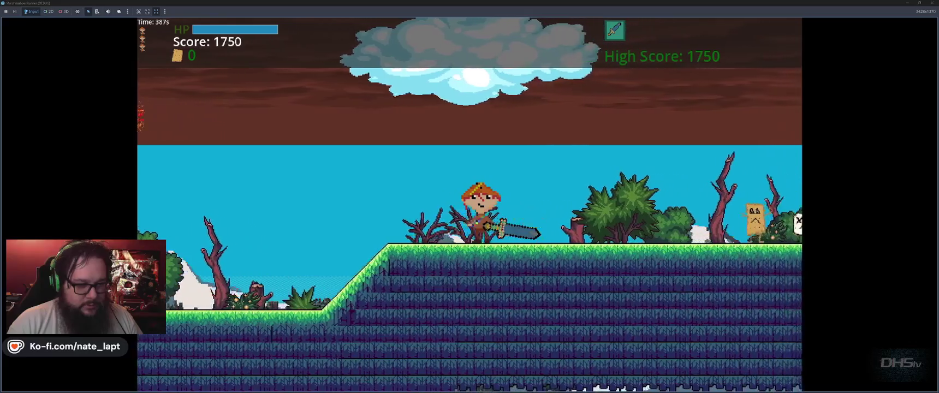
{"action": "key", "text": "space"}
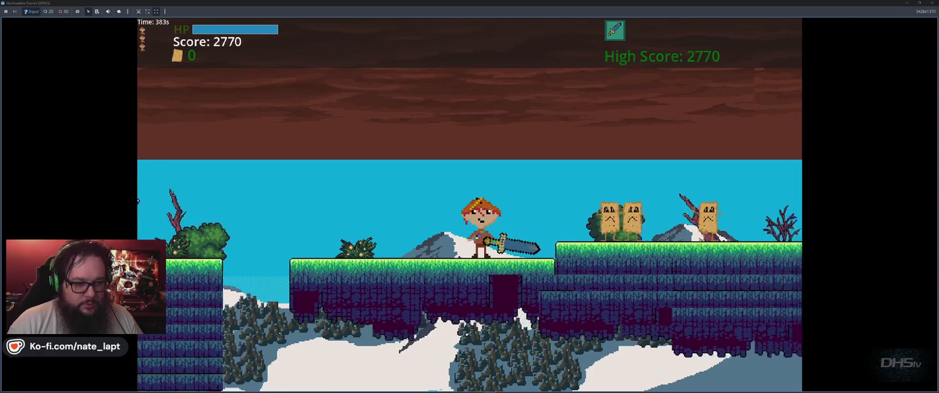
{"action": "key", "text": "space"}
{"action": "key", "text": "space"}
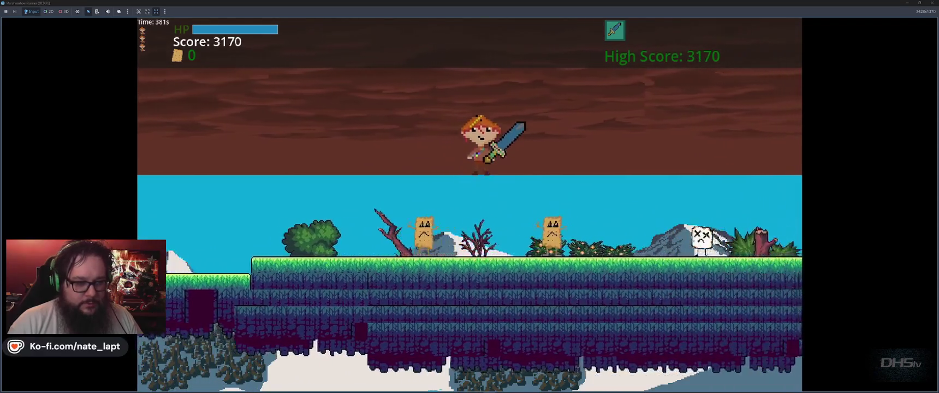
{"action": "key", "text": "space"}
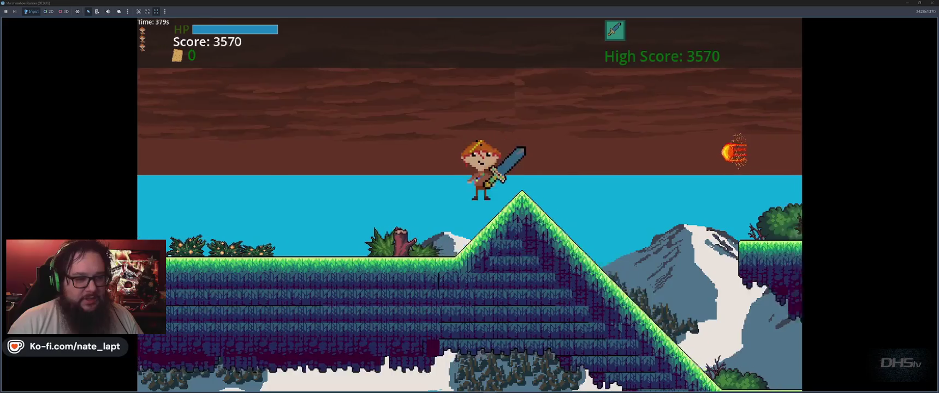
{"action": "key", "text": "space"}
{"action": "key", "text": "space"}
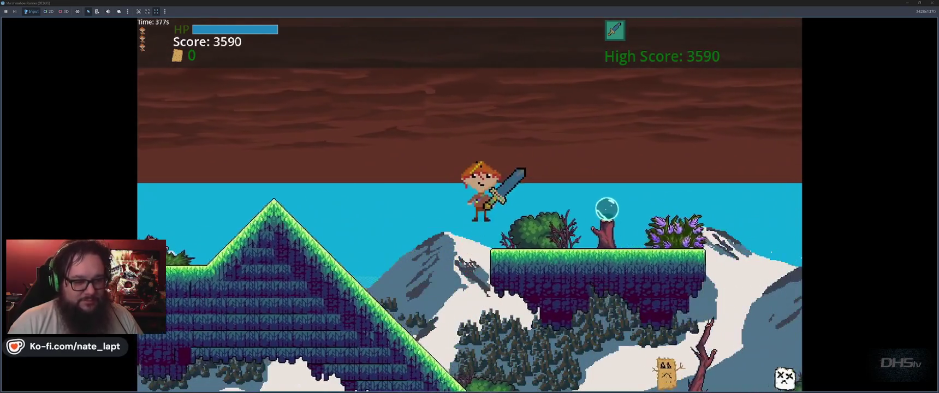
{"action": "key", "text": "space"}
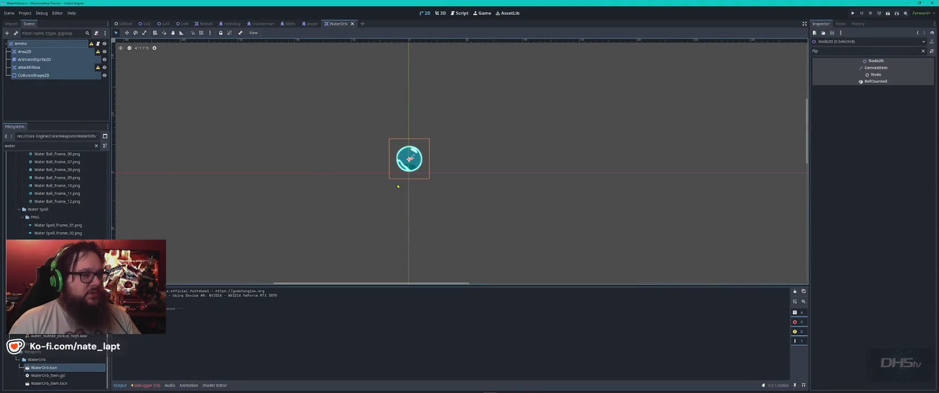
Select WeaponSocket in the player scene to view its position.
{"action": "left_click", "coordinate": [309, 23]}
{"action": "left_click", "coordinate": [44, 59]}
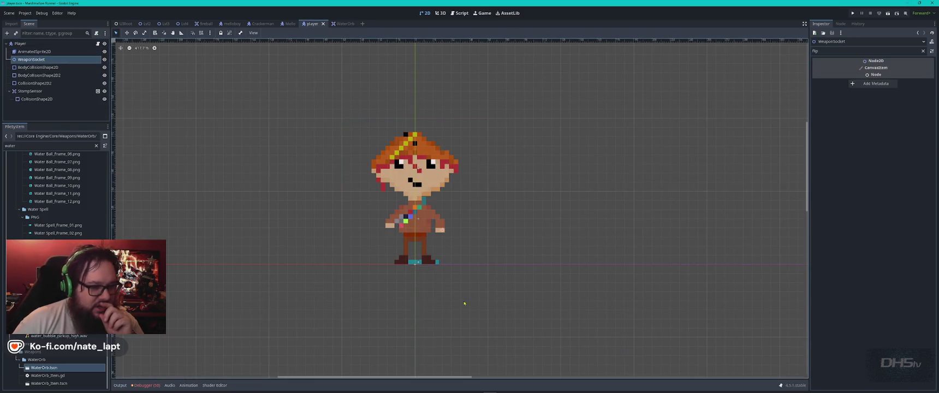
{"action": "scroll", "coordinate": [452, 224], "scroll_direction": "up", "scroll_amount": 6}
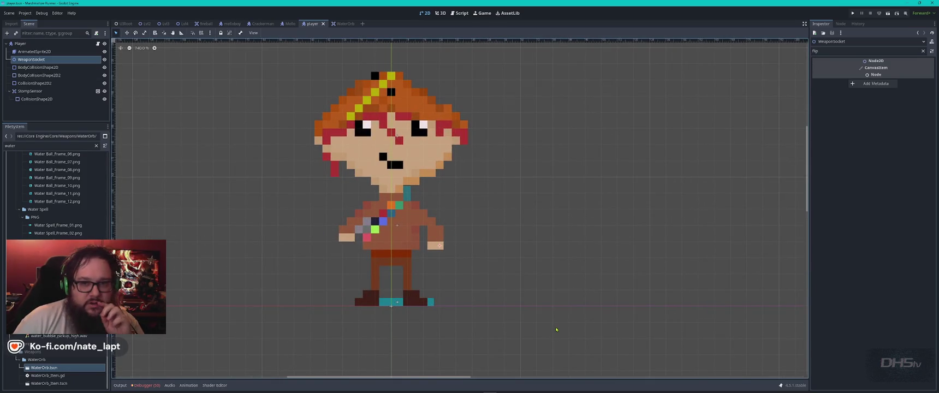
Inspect the WaterOrb root's warning and its nodes' Transform values, then return to the player scene.
{"action": "left_click", "coordinate": [340, 24]}
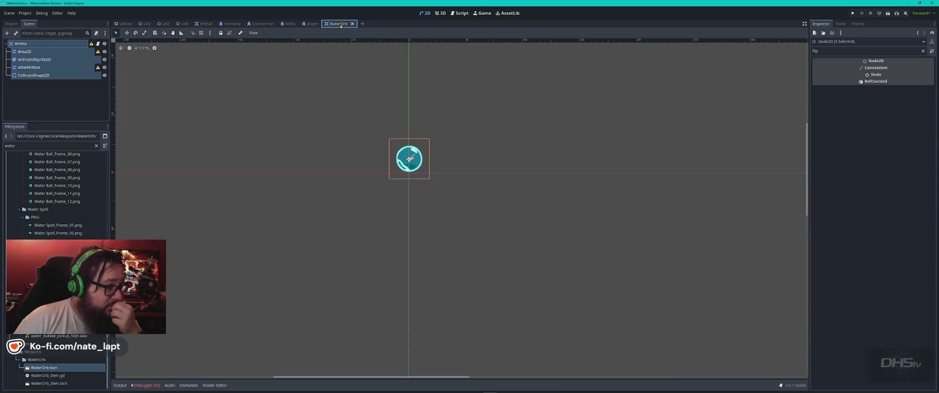
{"action": "left_click", "coordinate": [91, 44]}
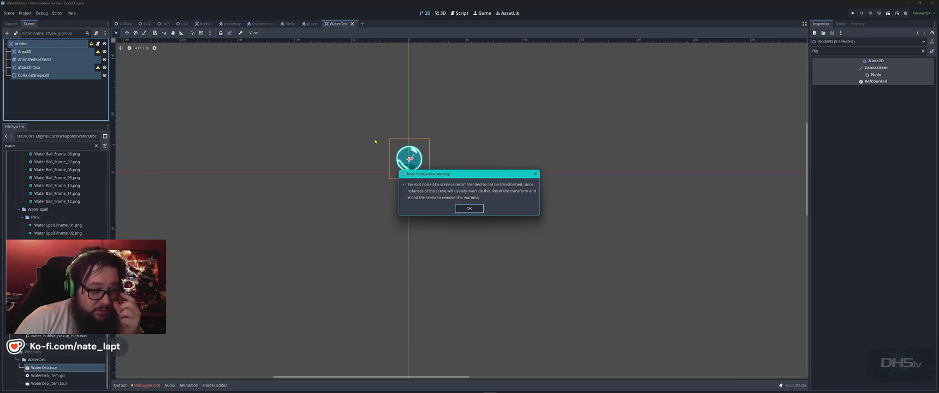
{"action": "left_click", "coordinate": [469, 209]}
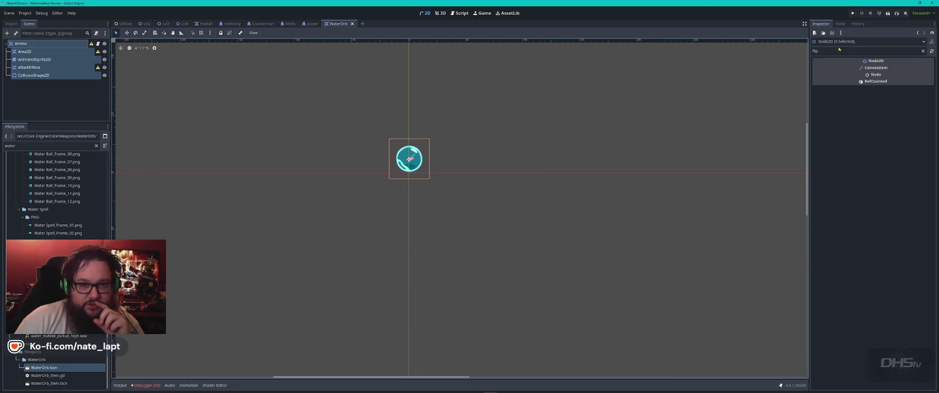
{"action": "left_click", "coordinate": [923, 51]}
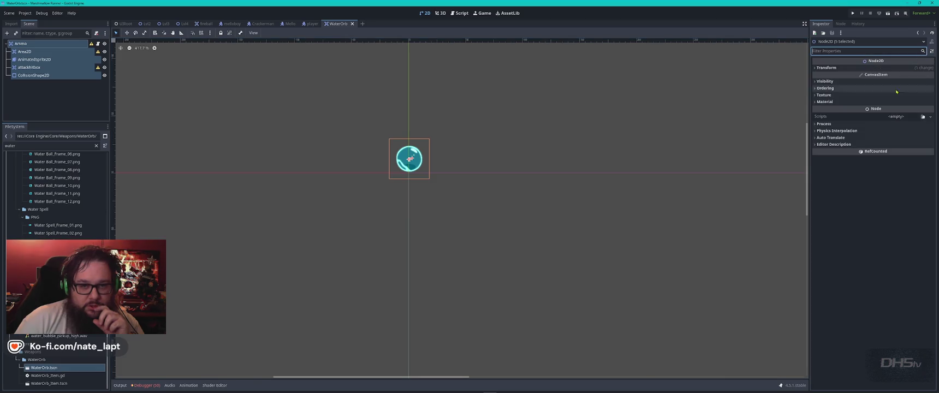
{"action": "left_click", "coordinate": [825, 67]}
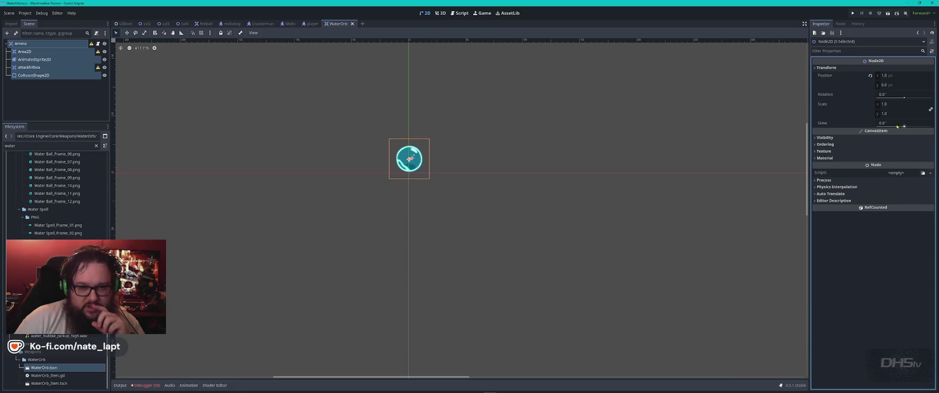
{"action": "left_click", "coordinate": [25, 51]}
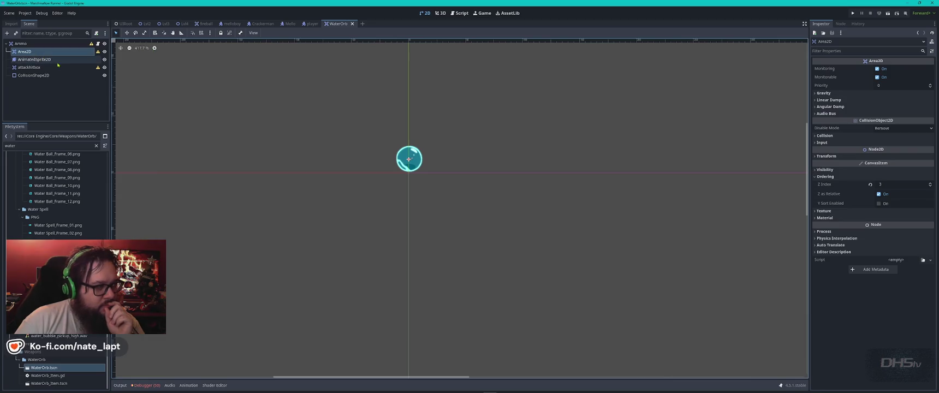
{"action": "left_click", "coordinate": [33, 59]}
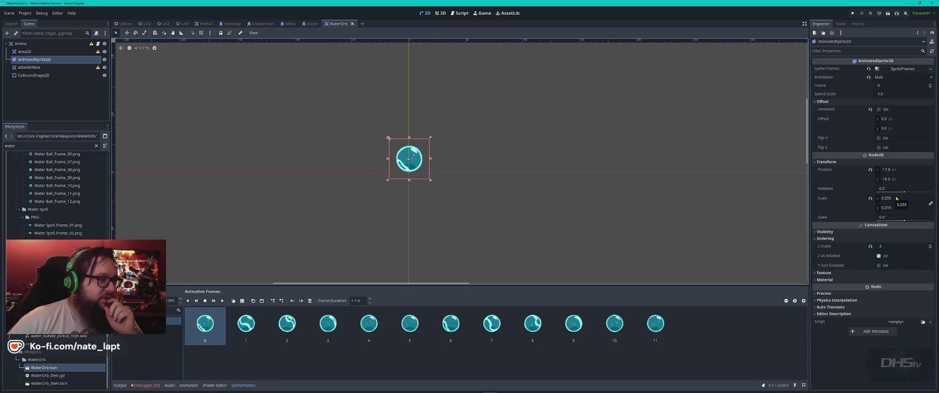
{"action": "left_click", "coordinate": [310, 23]}
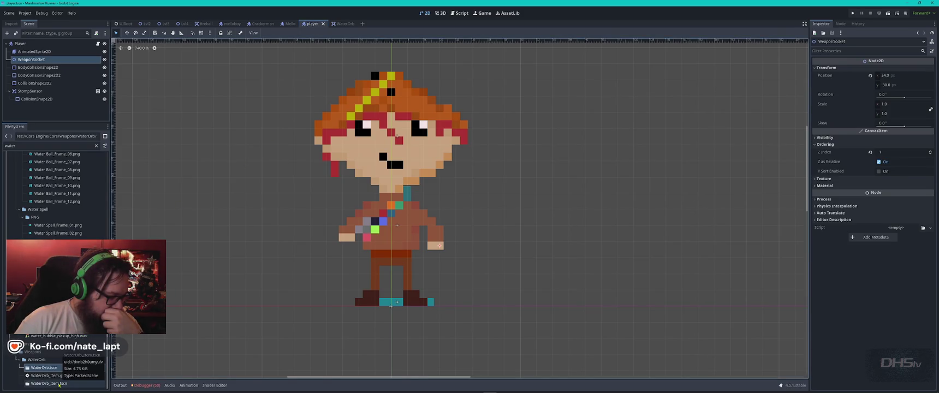
Open WaterOrb_Item.tscn, then click through each WaterOrb node up to the Ammo root.
{"action": "double_click", "coordinate": [58, 384]}
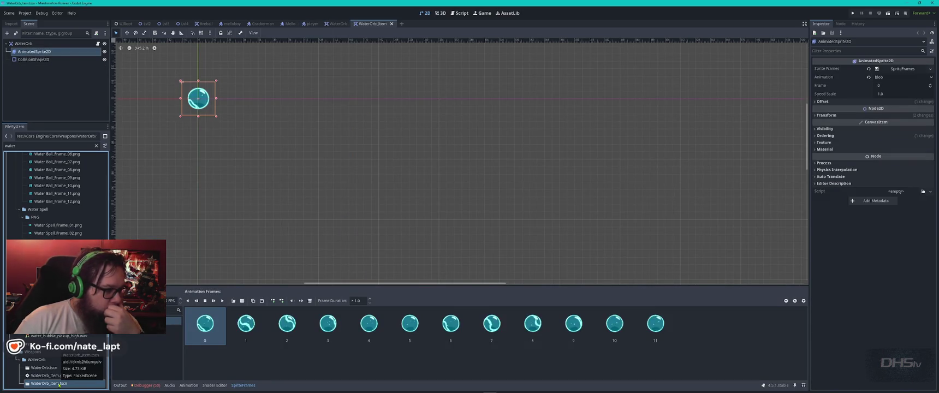
{"action": "left_click", "coordinate": [336, 24]}
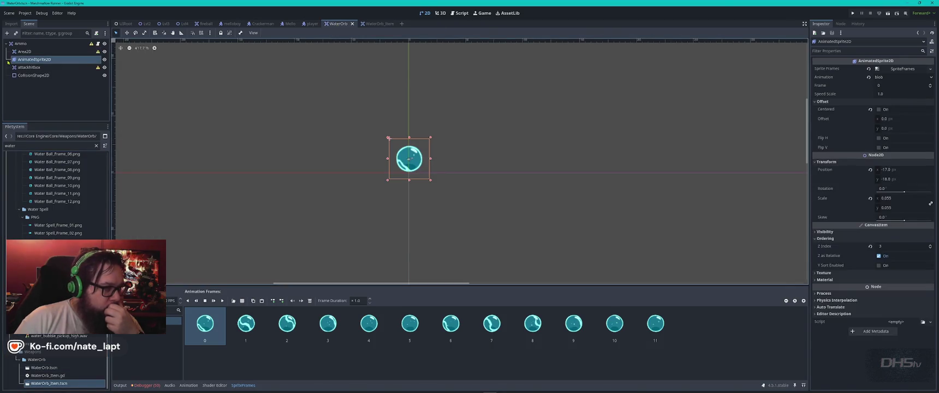
{"action": "left_click", "coordinate": [28, 67]}
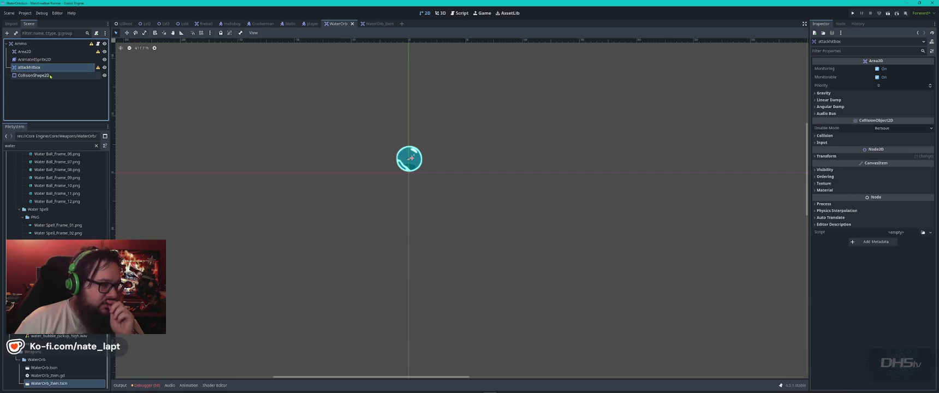
{"action": "left_click", "coordinate": [30, 76]}
{"action": "left_click", "coordinate": [45, 60]}
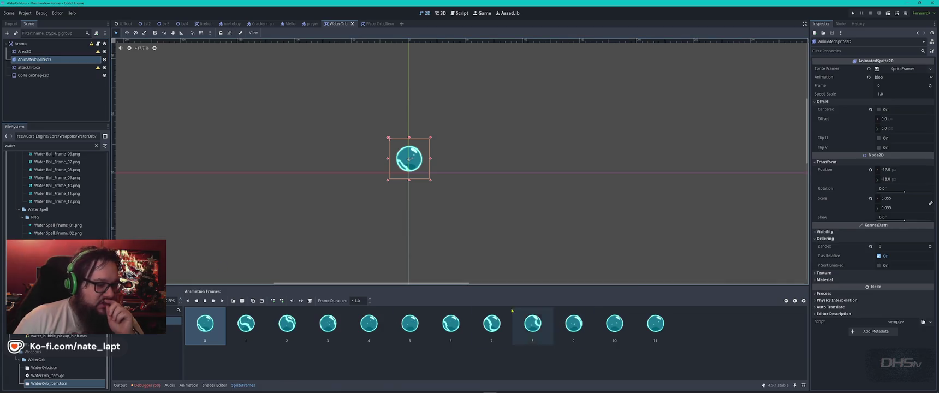
{"action": "left_click", "coordinate": [44, 52]}
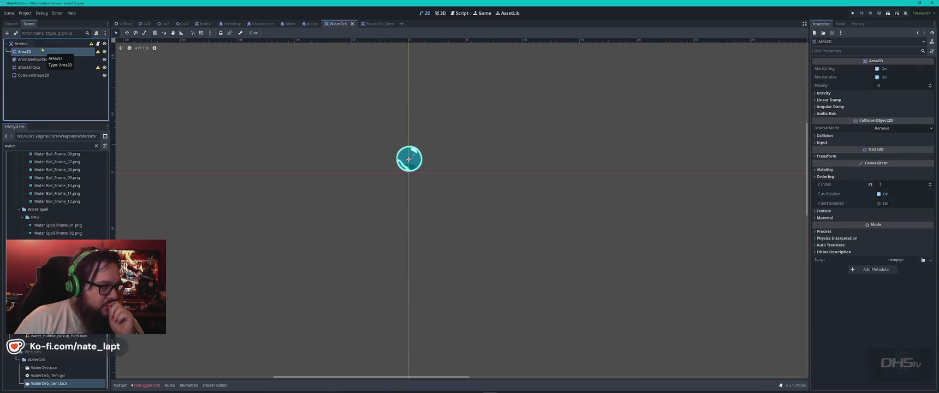
{"action": "left_click", "coordinate": [41, 44]}
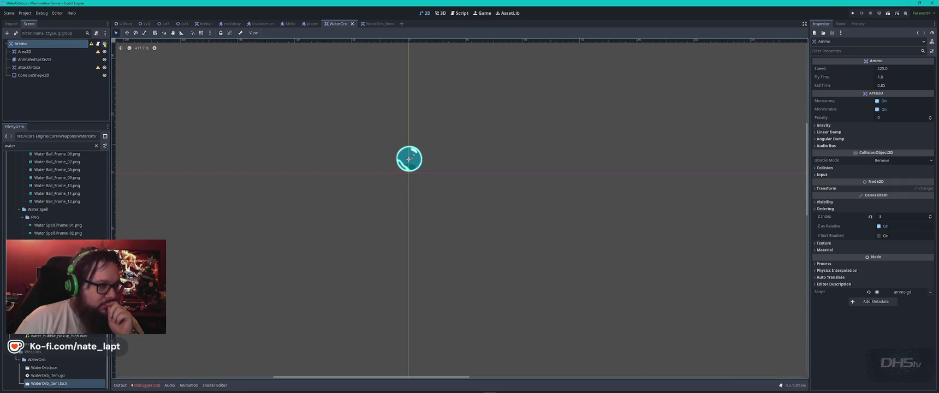
Review the ammo.gd script, then box-select all WaterOrb nodes in the 2D view.
{"action": "left_click", "coordinate": [98, 43]}
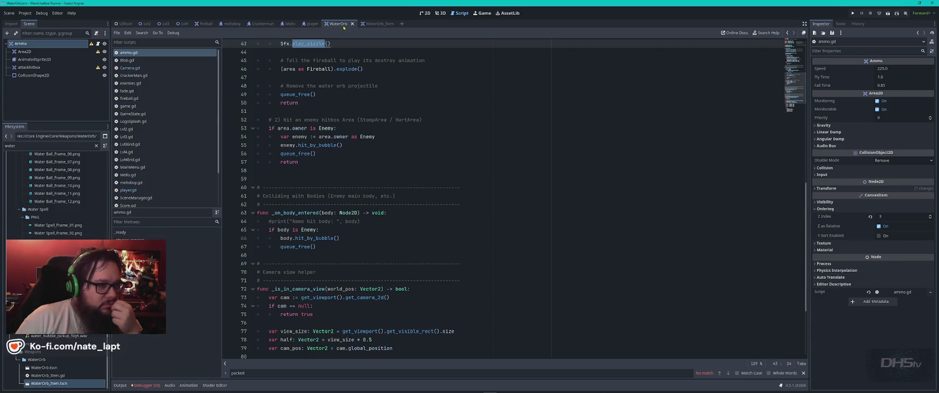
{"action": "left_click", "coordinate": [425, 12]}
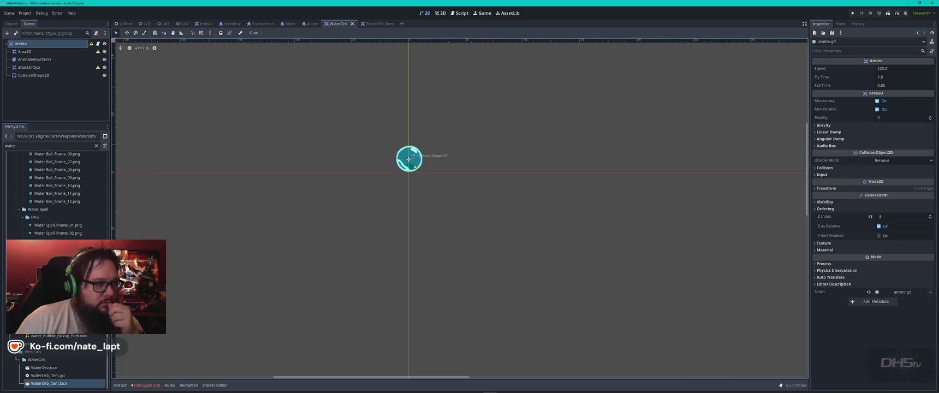
{"action": "left_click_drag", "start_coordinate": [476, 102], "coordinate": [350, 246]}
Drag the selected WaterOrb nodes up above the origin, save the scene, and relaunch the game.
{"action": "left_click_drag", "start_coordinate": [415, 168], "coordinate": [416, 129]}
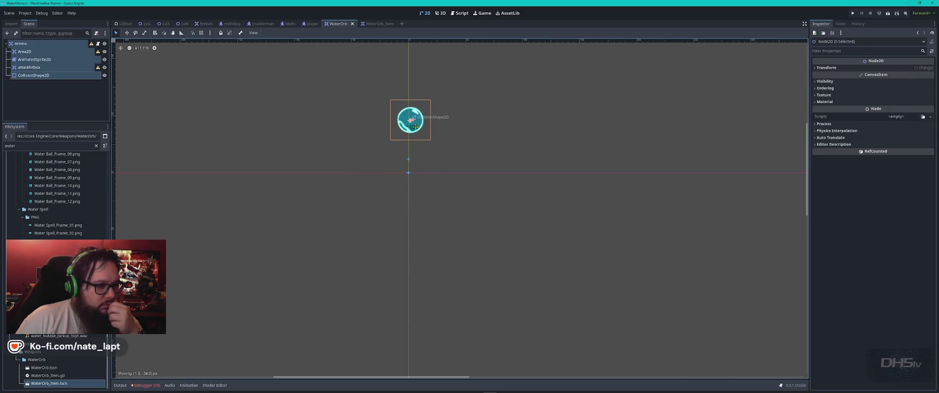
{"action": "key", "text": "ctrl+s"}
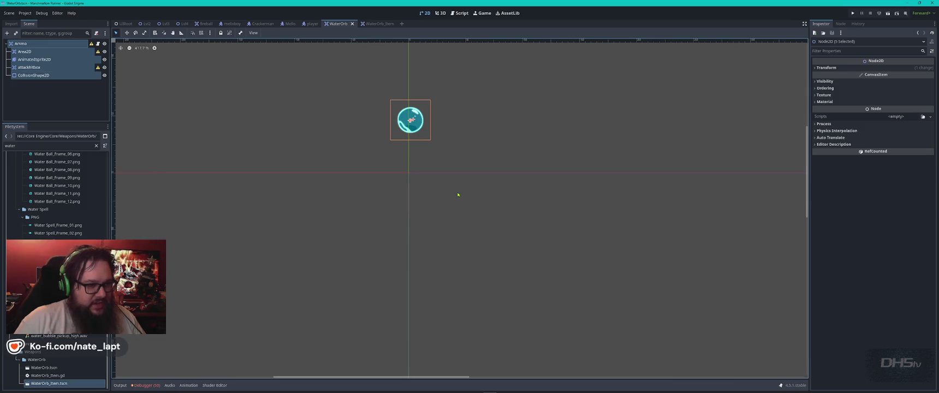
{"action": "key", "text": "F5"}
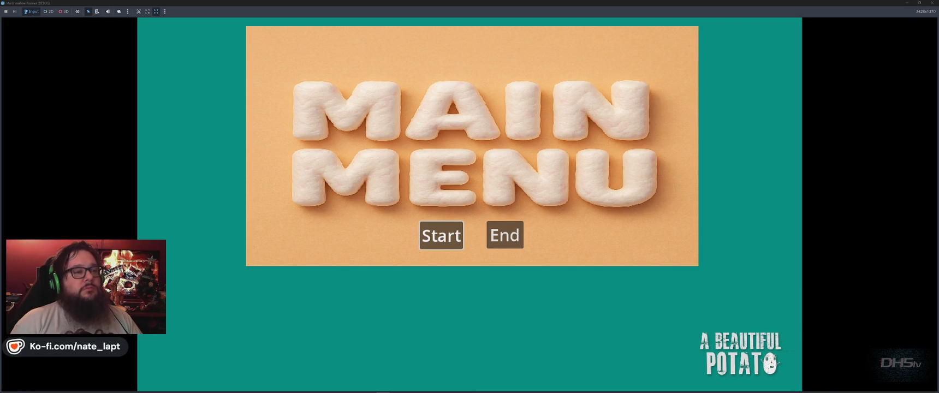
Start the game, play until the death screen, then stop the run with F8.
{"action": "left_click", "coordinate": [458, 225]}
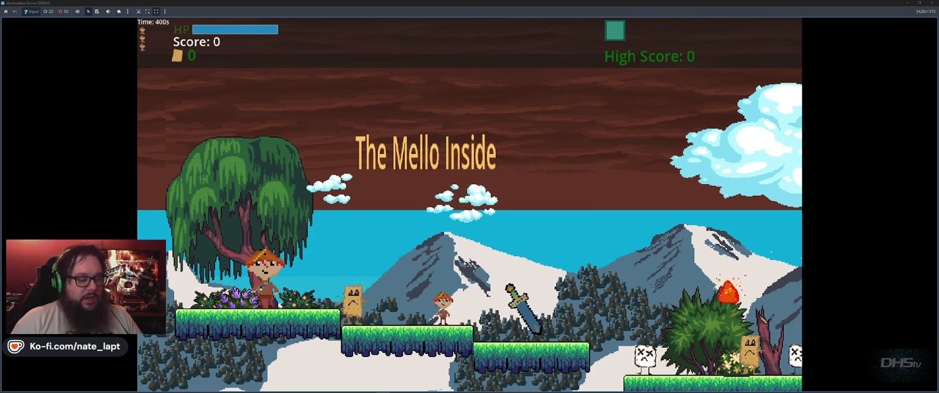
{"action": "key", "text": "space"}
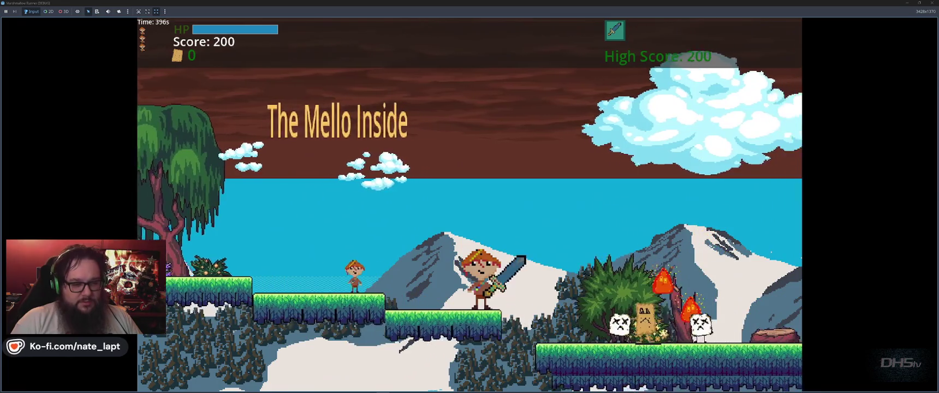
{"action": "key", "text": "space"}
{"action": "key", "text": "space"}
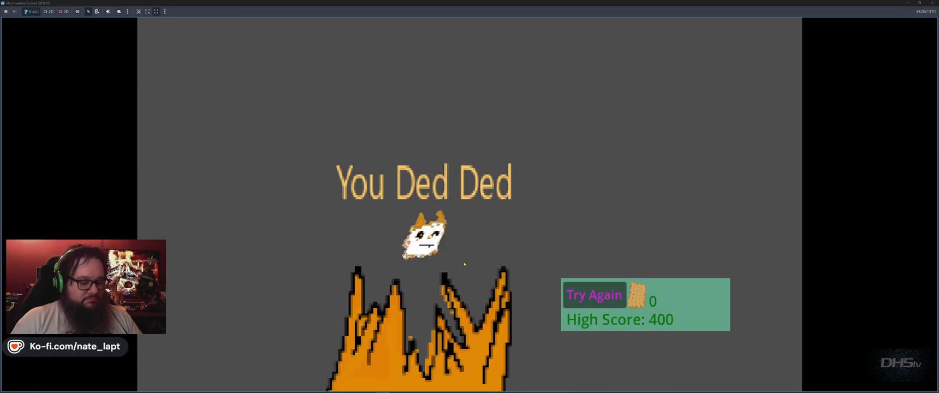
{"action": "key", "text": "F8"}
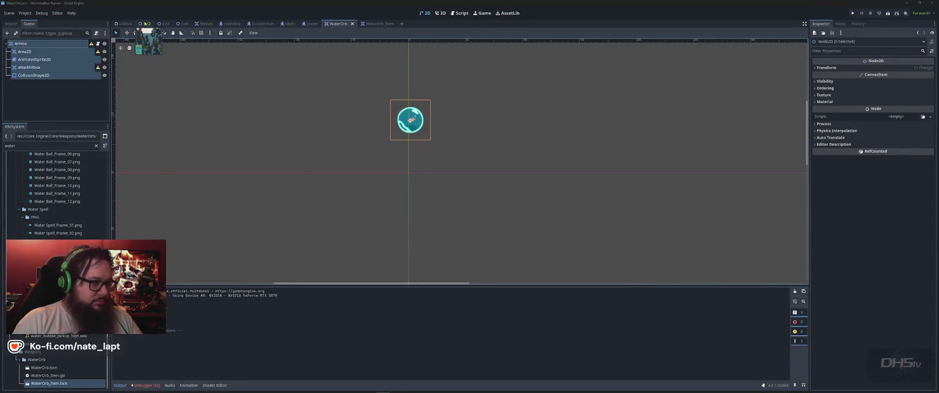
Switch to Lvl2 and inspect the existing WaterOrb node in the level.
{"action": "left_click", "coordinate": [145, 24]}
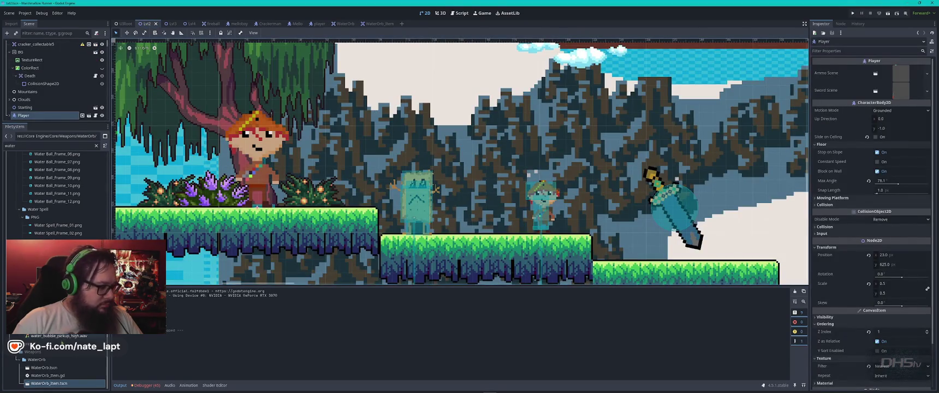
{"action": "left_click", "coordinate": [49, 367]}
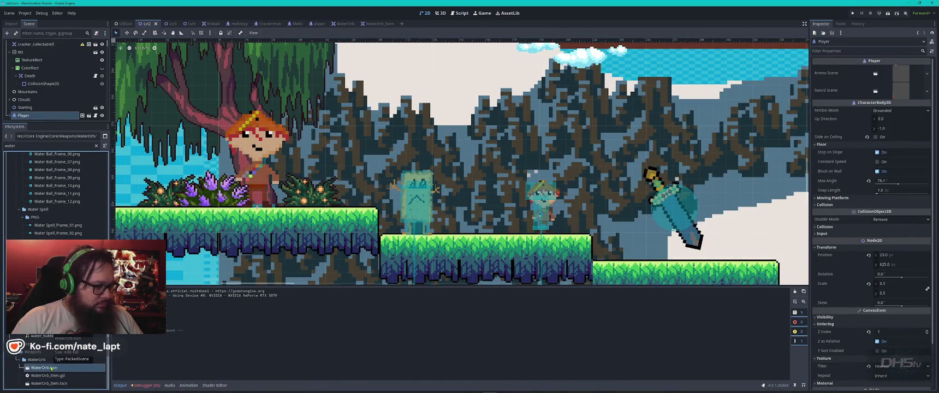
{"action": "scroll", "coordinate": [393, 190], "scroll_direction": "down", "scroll_amount": 5}
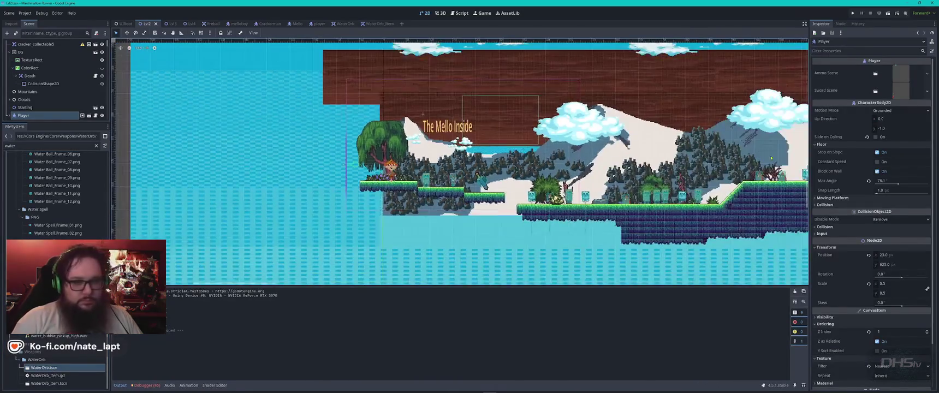
{"action": "scroll", "coordinate": [392, 190], "scroll_direction": "up", "scroll_amount": 3}
{"action": "scroll", "coordinate": [392, 191], "scroll_direction": "right", "scroll_amount": 5}
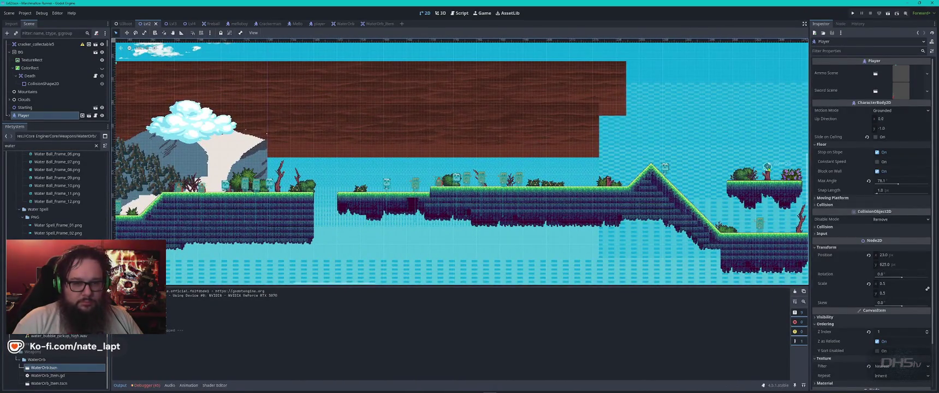
{"action": "left_click", "coordinate": [767, 166]}
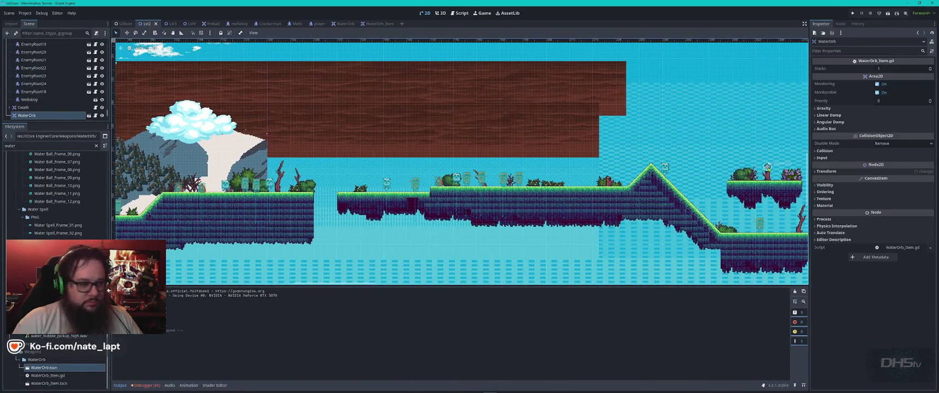
{"action": "right_click", "coordinate": [43, 117]}
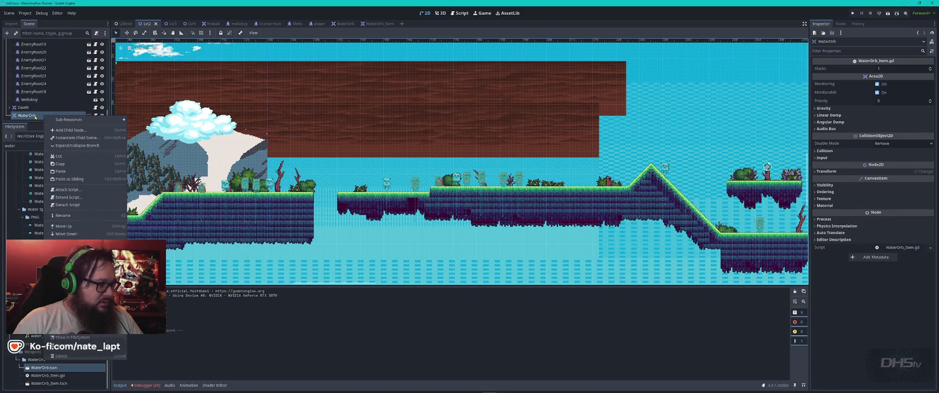
{"action": "key", "text": "Escape"}
{"action": "right_click", "coordinate": [60, 117]}
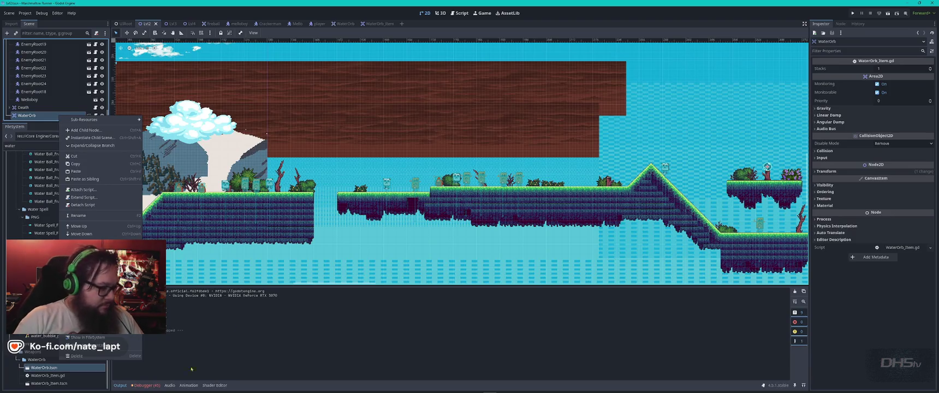
{"action": "key", "text": "Escape"}
Drop a WaterOrb_Item.tscn instance beside the player, then save and relaunch the game.
{"action": "left_click", "coordinate": [49, 384]}
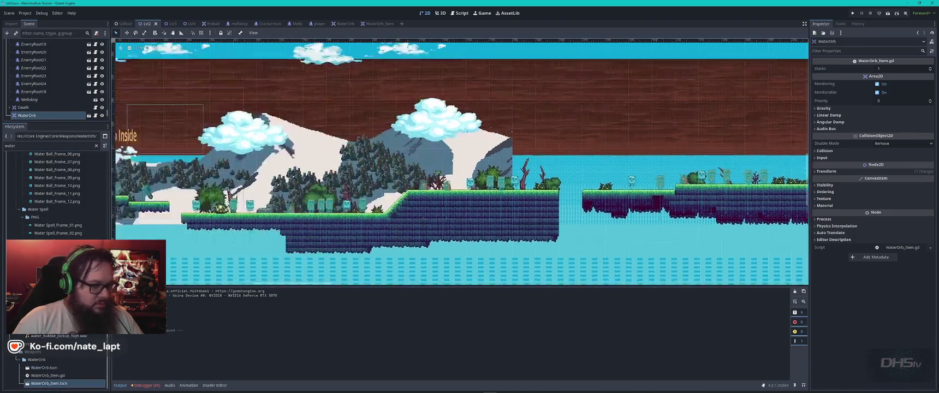
{"action": "scroll", "coordinate": [247, 67], "scroll_direction": "up", "scroll_amount": 5}
{"action": "scroll", "coordinate": [237, 200], "scroll_direction": "up", "scroll_amount": 1}
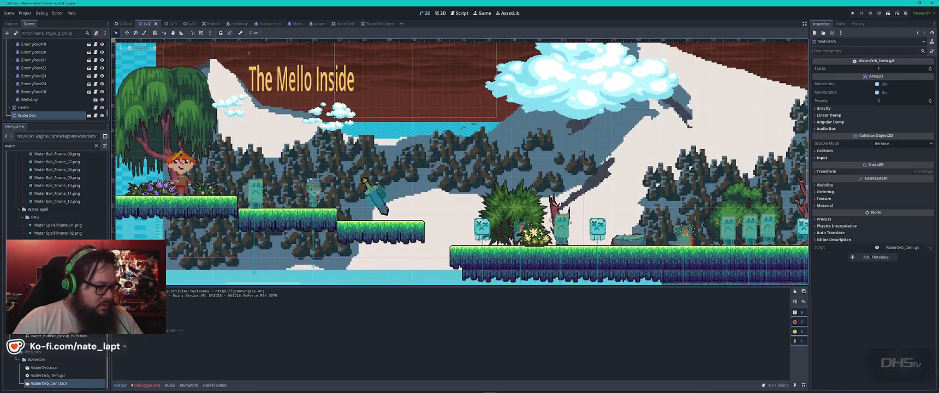
{"action": "mouse_move", "coordinate": [49, 384]}
{"action": "left_mouse_down"}
{"action": "mouse_move", "coordinate": [192, 192]}
{"action": "mouse_move", "coordinate": [214, 176]}
{"action": "left_mouse_up"}
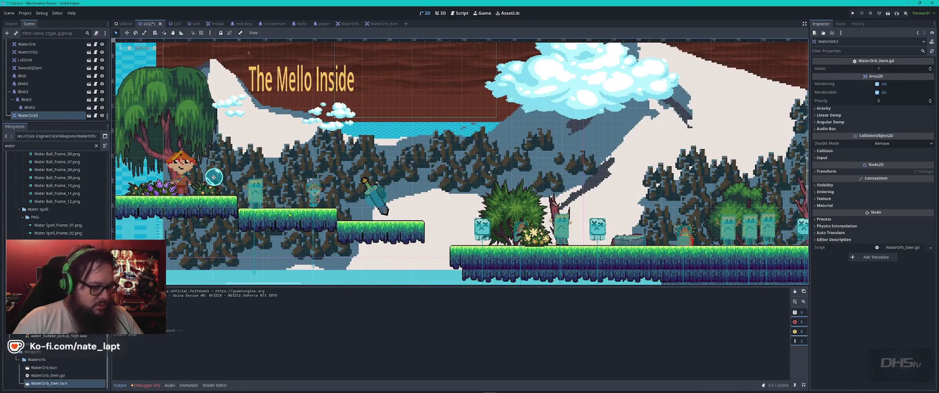
{"action": "key", "text": "F5"}
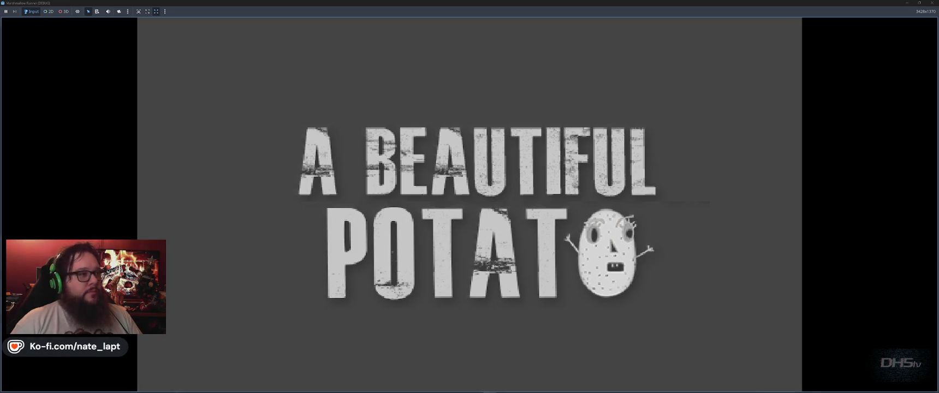
Start the game from the main menu, pick up the new orb, then close the game.
{"action": "key", "text": "Return"}
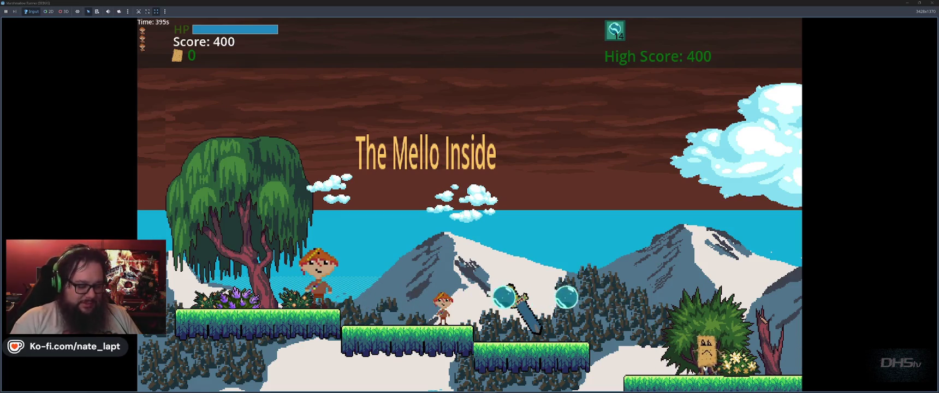
{"action": "key", "text": "F8"}
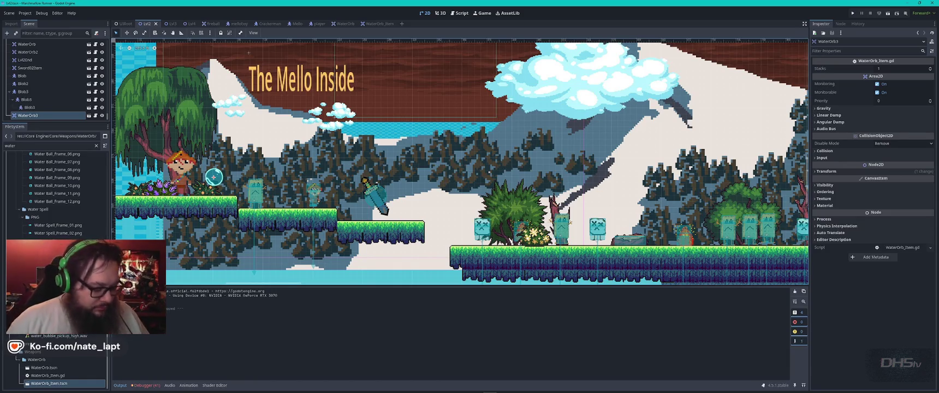
Back in the editor, lower the left and right enemies slightly.
{"action": "key", "text": "alt+Tab"}
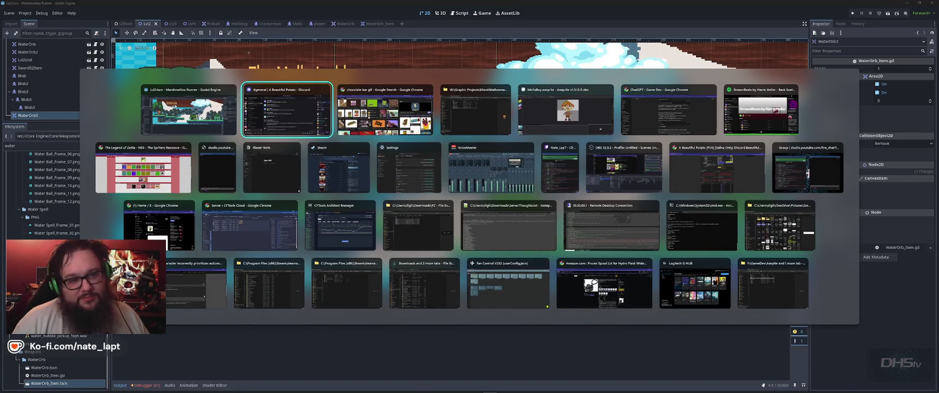
{"action": "key", "text": "alt+shift+Tab"}
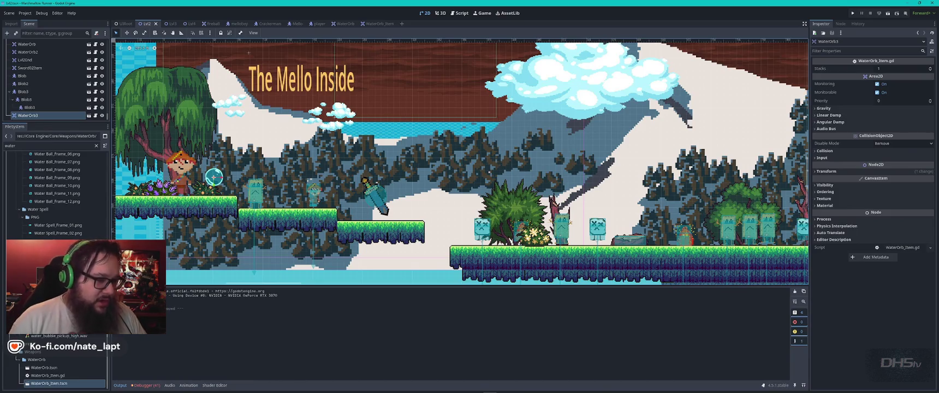
{"action": "scroll", "coordinate": [481, 232], "scroll_direction": "up", "scroll_amount": 3}
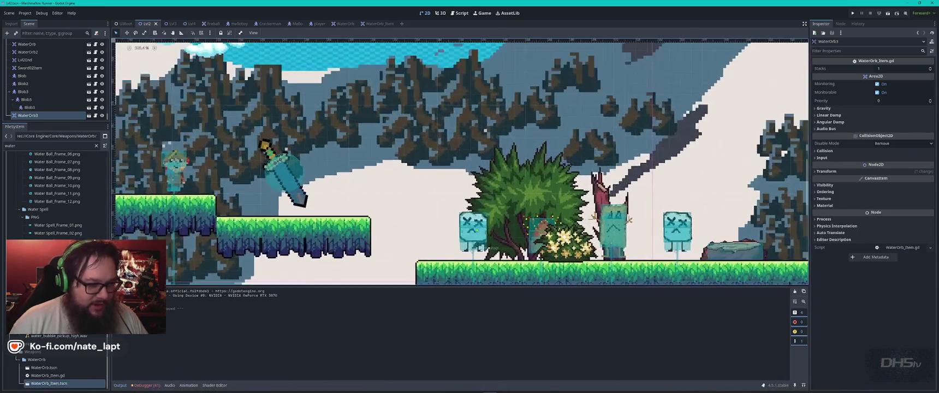
{"action": "left_click", "coordinate": [480, 234]}
{"action": "left_click_drag", "start_coordinate": [481, 233], "coordinate": [483, 239]}
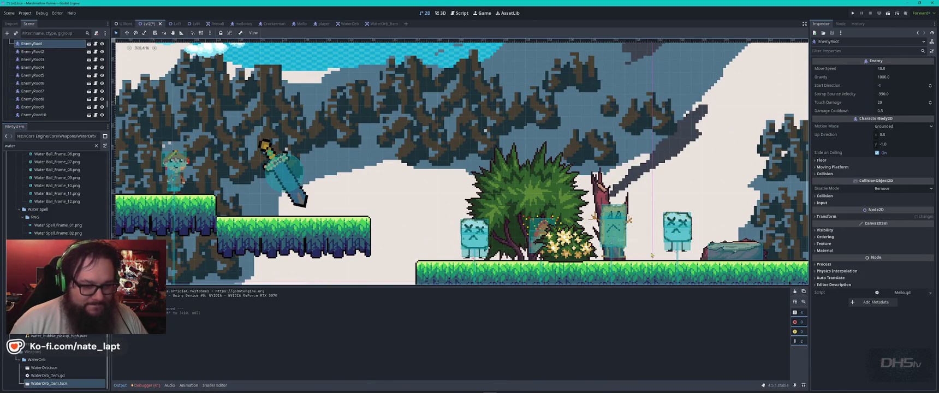
{"action": "left_click", "coordinate": [679, 242]}
{"action": "left_click_drag", "start_coordinate": [679, 242], "coordinate": [678, 249]}
Nudge the new water orb a little left, then open the WaterOrb scene.
{"action": "left_click", "coordinate": [628, 239]}
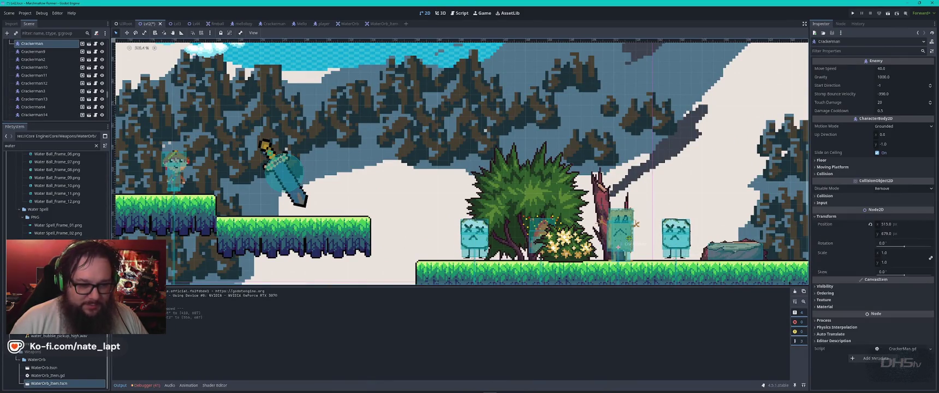
{"action": "scroll", "coordinate": [629, 240], "scroll_direction": "down", "scroll_amount": 5}
{"action": "scroll", "coordinate": [443, 213], "scroll_direction": "up", "scroll_amount": 3}
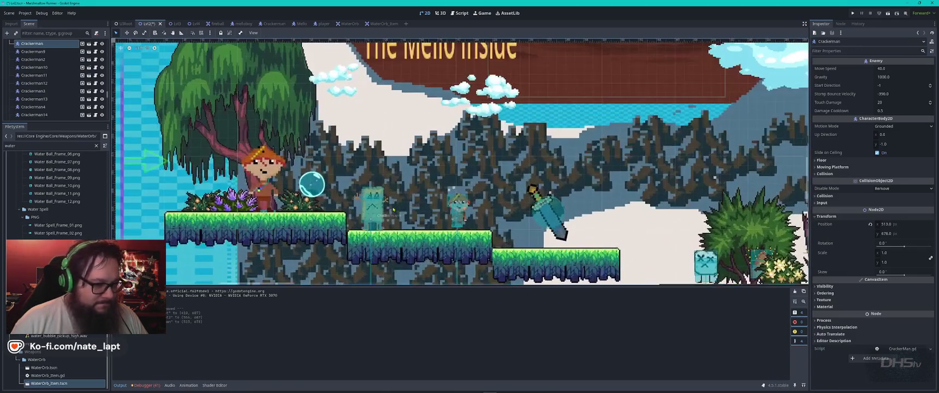
{"action": "left_click", "coordinate": [459, 208]}
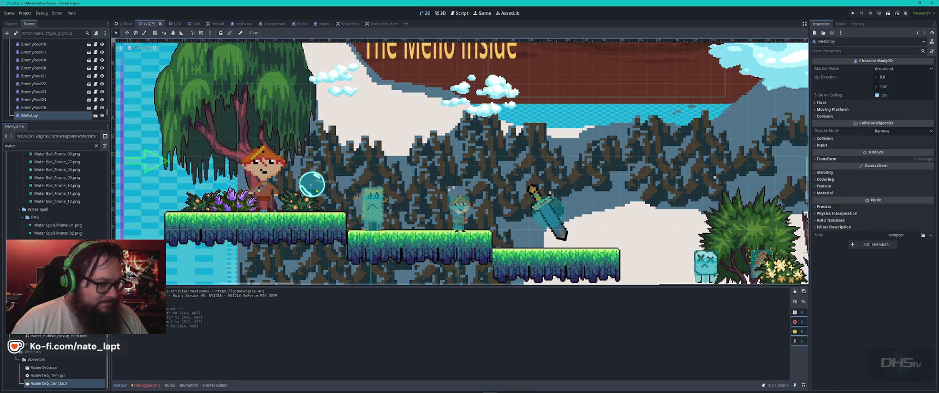
{"action": "left_click", "coordinate": [312, 185]}
{"action": "left_click_drag", "start_coordinate": [311, 185], "coordinate": [304, 184]}
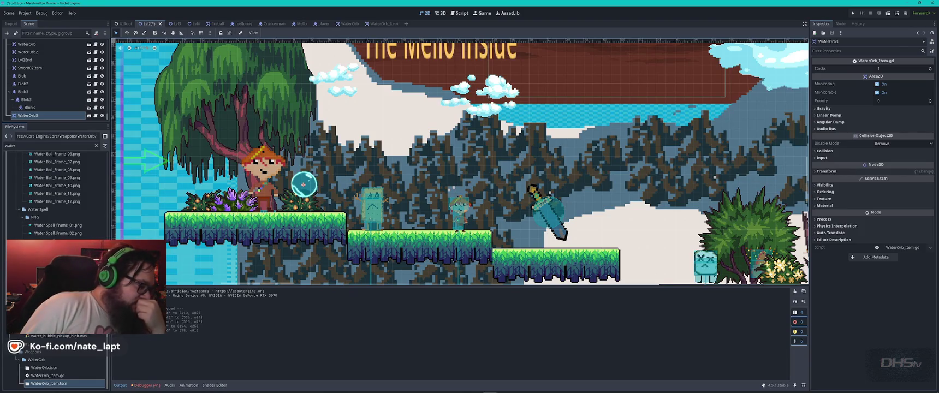
{"action": "double_click", "coordinate": [64, 367]}
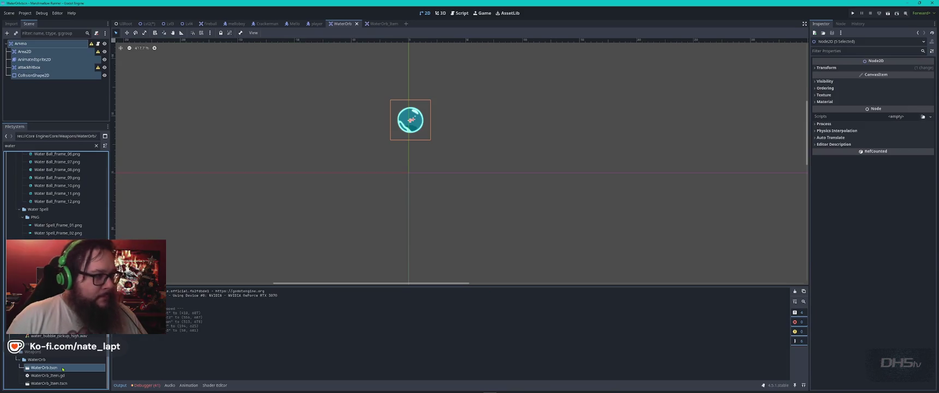
Set Transform Position X to 0 for all five WaterOrb nodes, then select CollisionShape2D.
{"action": "scroll", "coordinate": [391, 141], "scroll_direction": "down", "scroll_amount": 4}
{"action": "scroll", "coordinate": [410, 121], "scroll_direction": "up", "scroll_amount": 2}
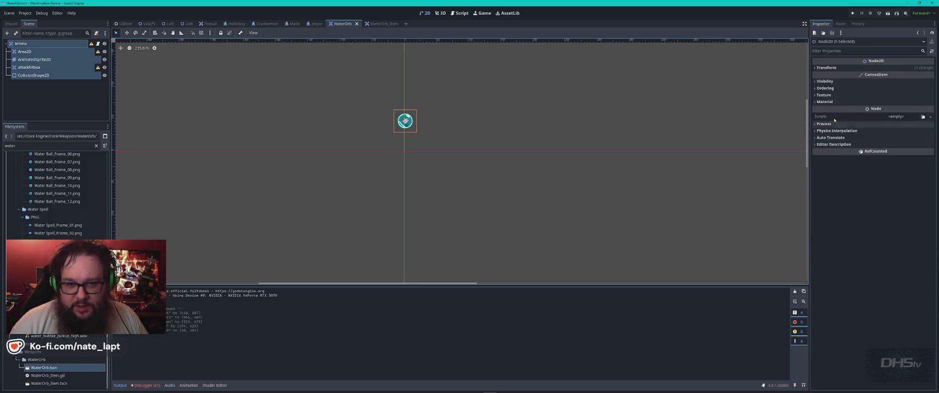
{"action": "left_click", "coordinate": [816, 82]}
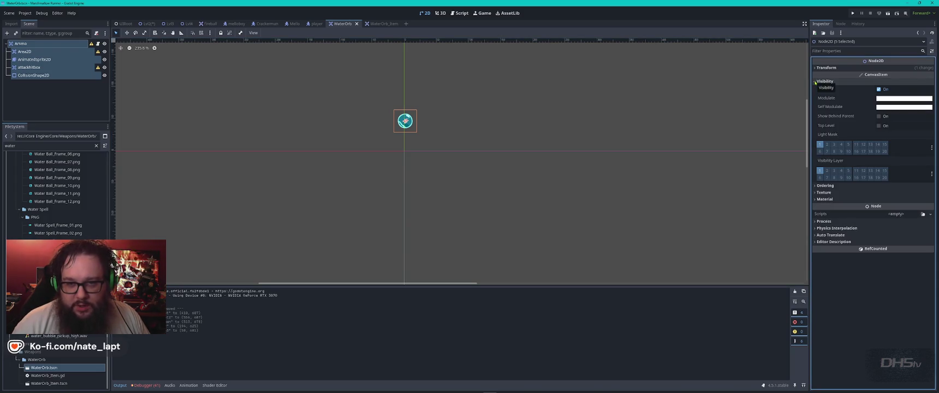
{"action": "left_click", "coordinate": [816, 68]}
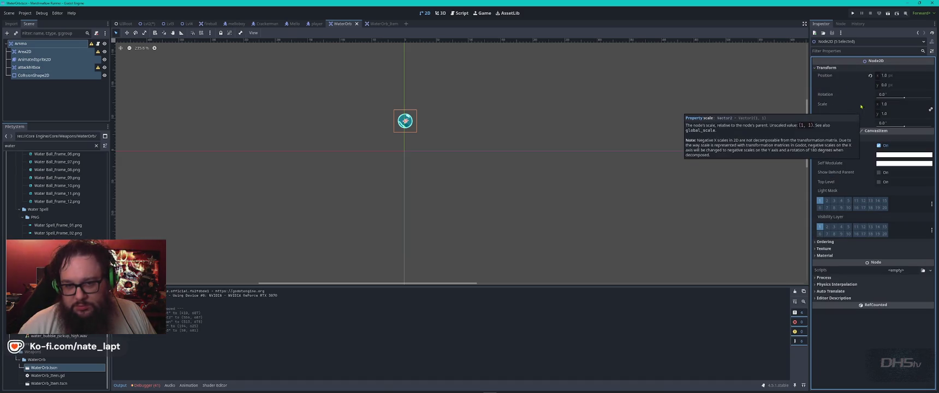
{"action": "mouse_move", "coordinate": [901, 77]}
{"action": "left_mouse_down"}
{"action": "mouse_move", "coordinate": [887, 77]}
{"action": "mouse_move", "coordinate": [906, 77]}
{"action": "left_mouse_up"}
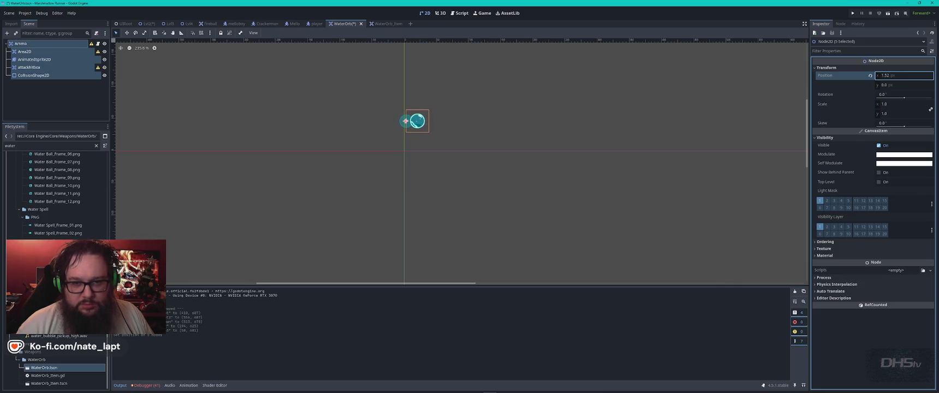
{"action": "left_click", "coordinate": [908, 77]}
{"action": "key", "text": "BackSpace"}
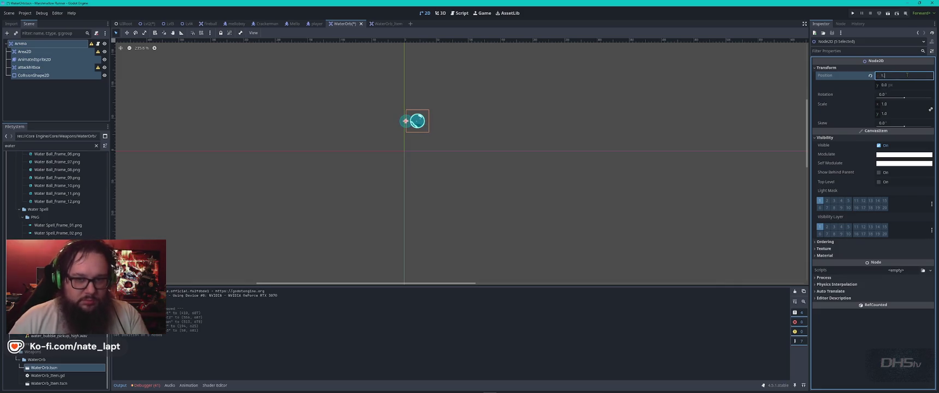
{"action": "type", "text": "0"}
{"action": "key", "text": "Return"}
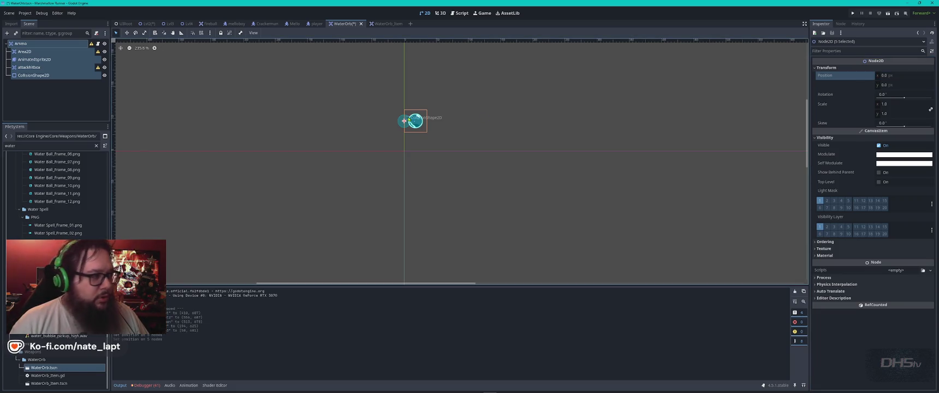
{"action": "left_click", "coordinate": [38, 44]}
{"action": "left_click", "coordinate": [48, 76]}
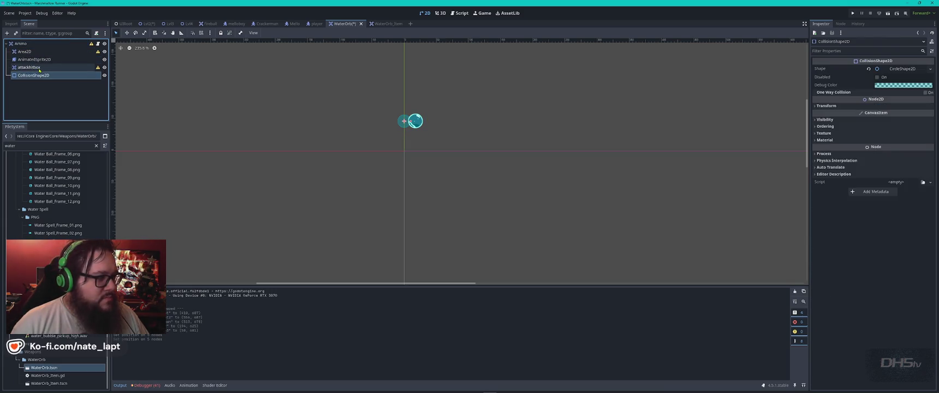
Inspect the attackhitbox, AnimatedSprite2D and Area2D nodes' transform, visibility and gravity settings.
{"action": "left_click", "coordinate": [39, 67]}
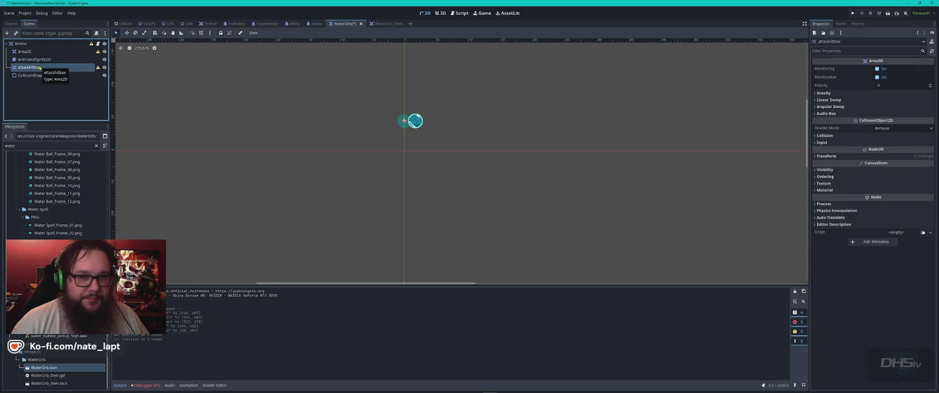
{"action": "left_click", "coordinate": [34, 59]}
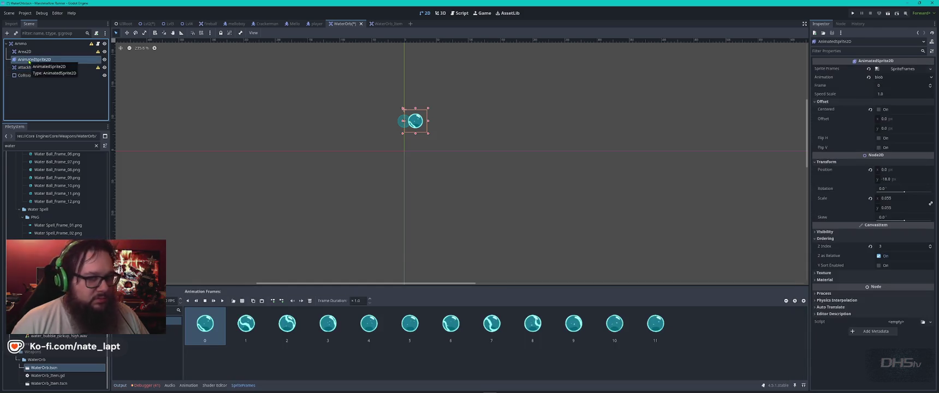
{"action": "left_click", "coordinate": [893, 93]}
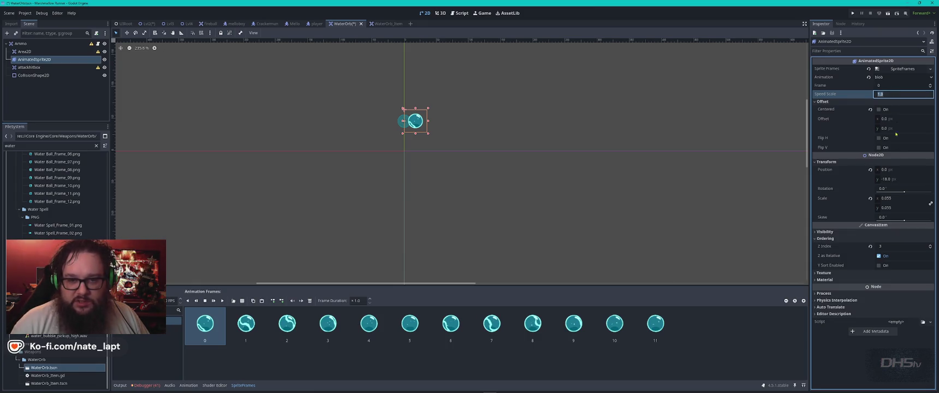
{"action": "left_click", "coordinate": [54, 51]}
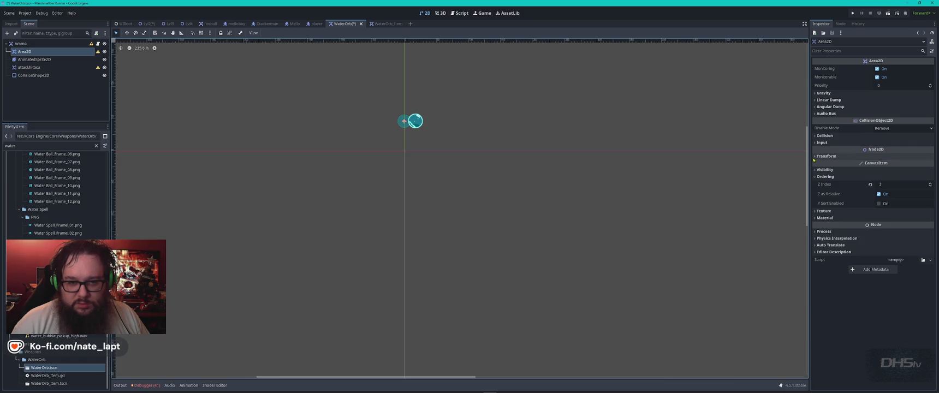
{"action": "left_click", "coordinate": [826, 157]}
{"action": "left_click", "coordinate": [894, 202]}
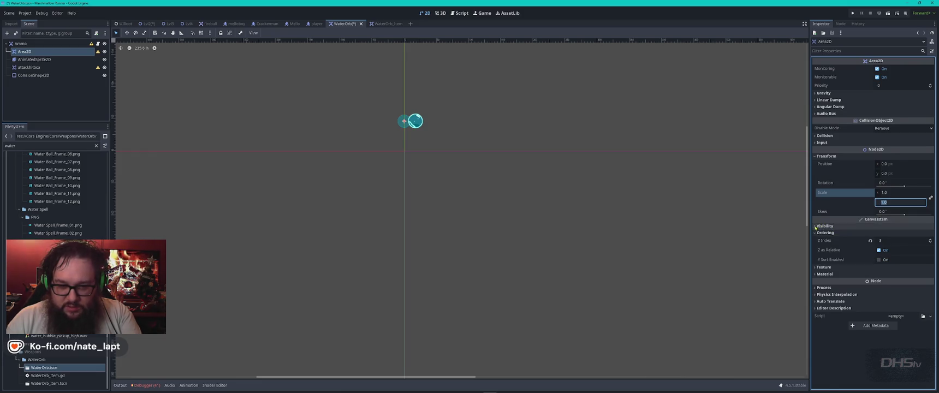
{"action": "left_click", "coordinate": [816, 227]}
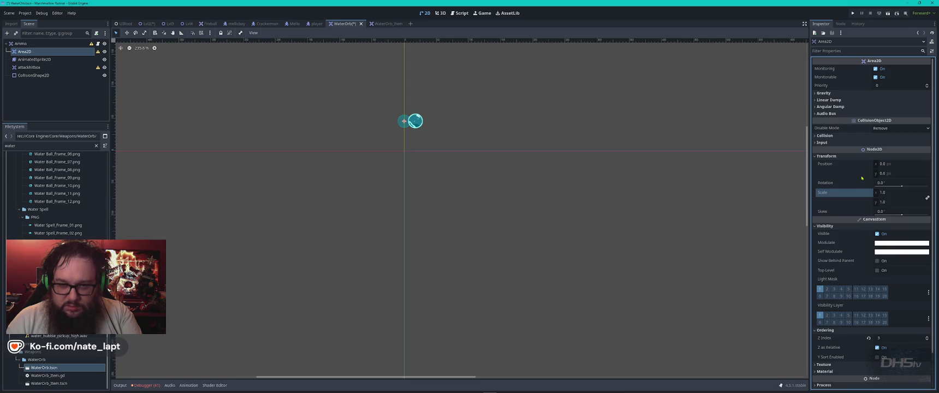
{"action": "left_click", "coordinate": [815, 94]}
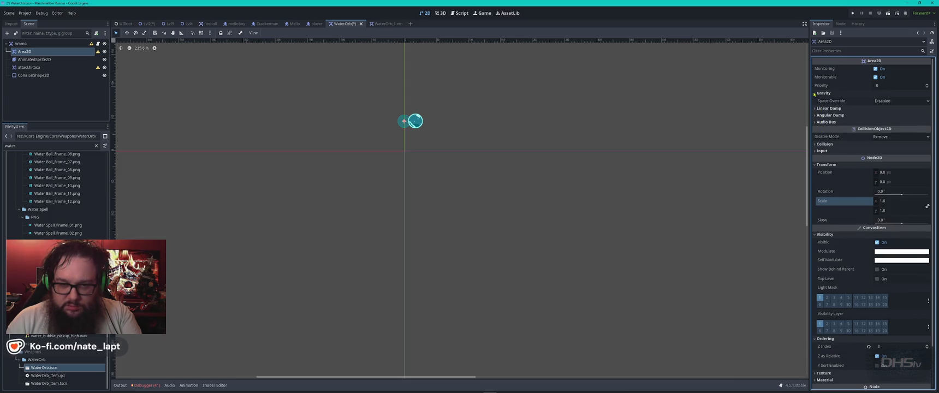
{"action": "left_click", "coordinate": [815, 93]}
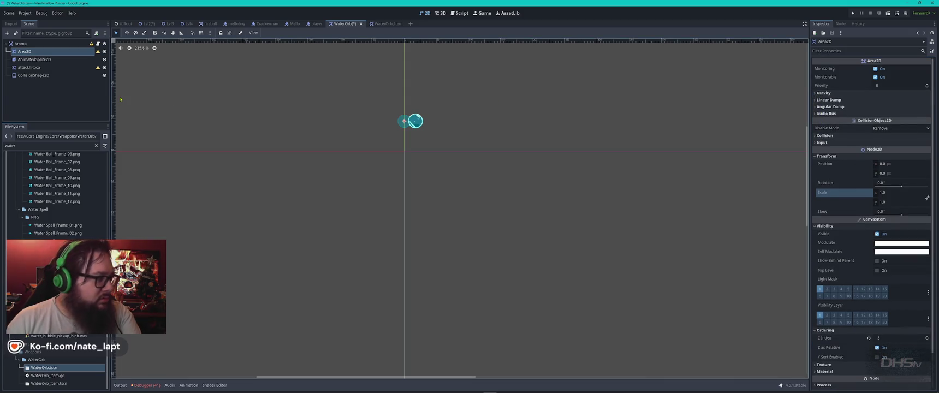
Set the root Ammo node's Y position to 0.
{"action": "left_click", "coordinate": [22, 43]}
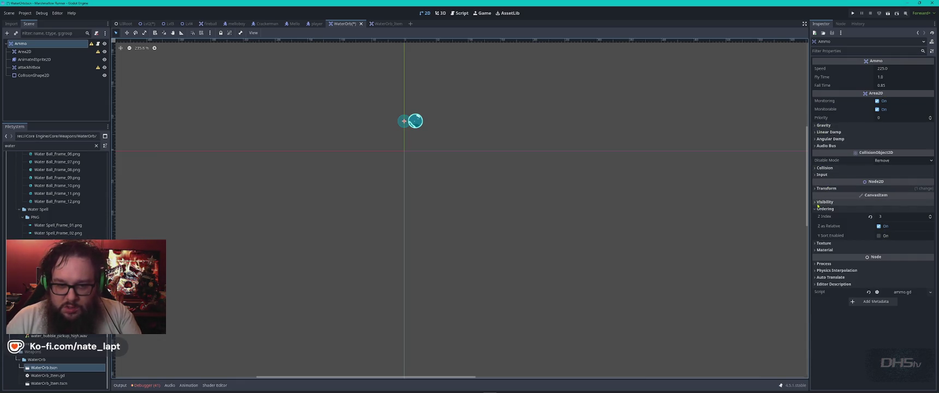
{"action": "left_click", "coordinate": [826, 188]}
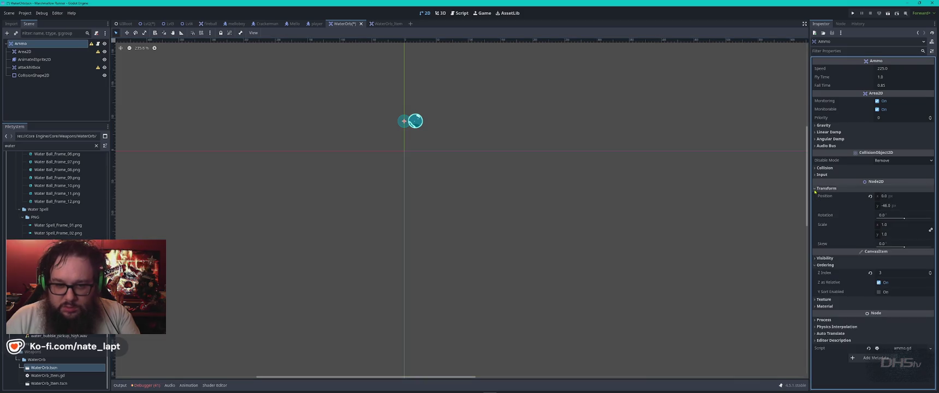
{"action": "left_click", "coordinate": [900, 205]}
{"action": "type", "text": "0"}
{"action": "key", "text": "Return"}
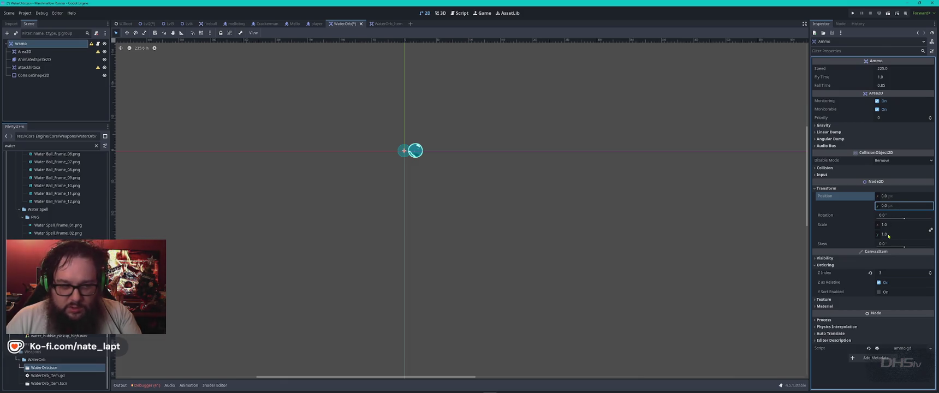
{"action": "left_click", "coordinate": [405, 155]}
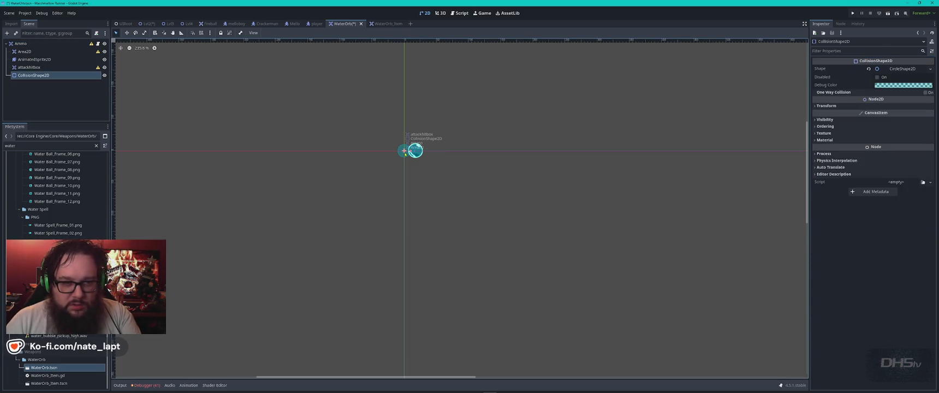
Set the AnimatedSprite2D's Y position to 0, undoing a trial scale of 1 to keep 0.055.
{"action": "left_click", "coordinate": [421, 156]}
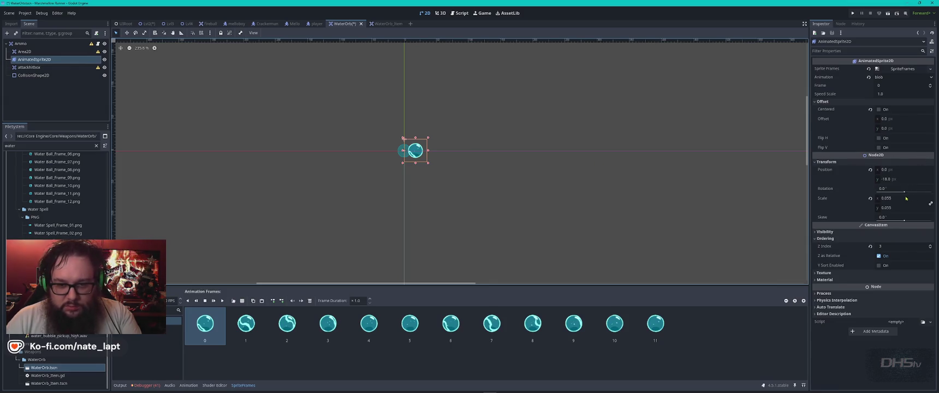
{"action": "left_click", "coordinate": [907, 179]}
{"action": "type", "text": "0"}
{"action": "key", "text": "Return"}
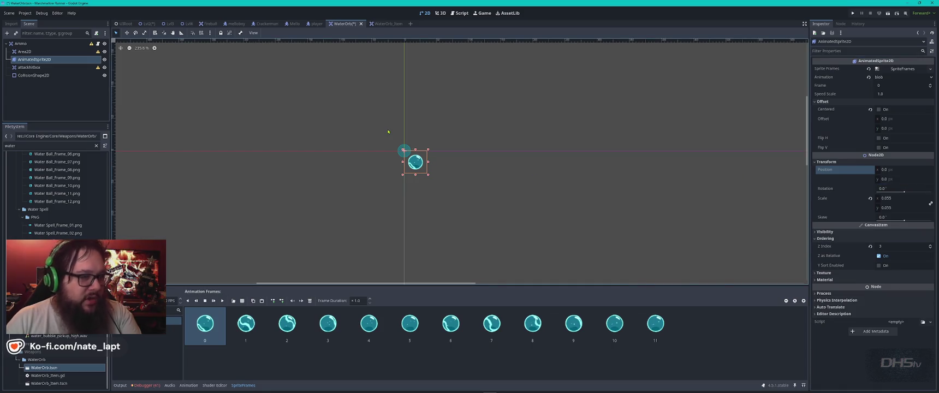
{"action": "left_click", "coordinate": [902, 198]}
{"action": "type", "text": "1"}
{"action": "key", "text": "Return"}
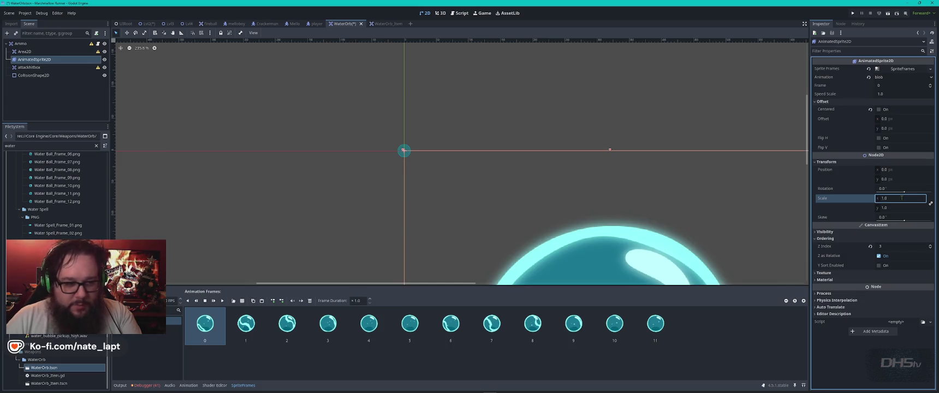
{"action": "key", "text": "ctrl+z"}
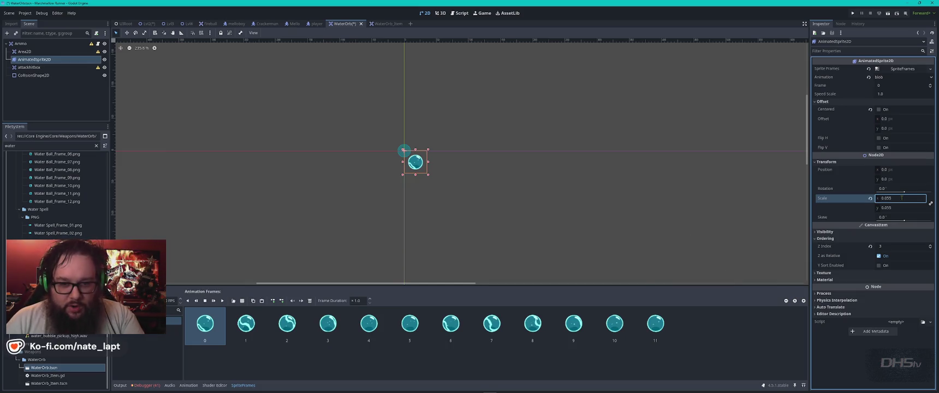
{"action": "left_click", "coordinate": [412, 164]}
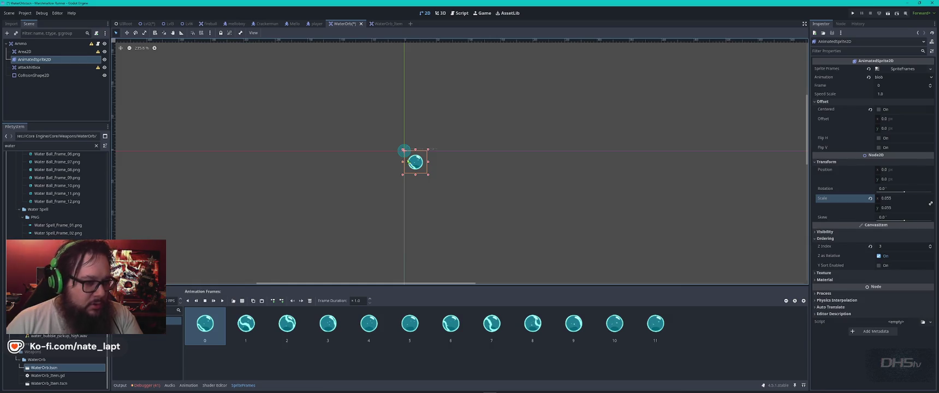
{"action": "scroll", "coordinate": [407, 156], "scroll_direction": "up", "scroll_amount": 5}
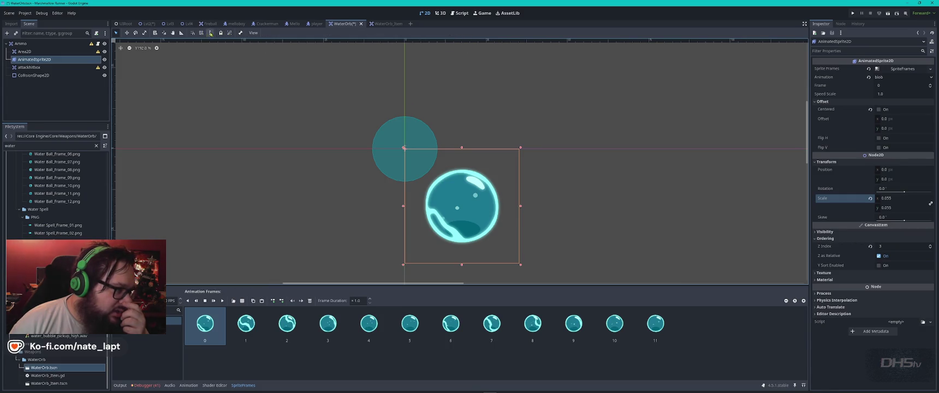
{"action": "left_click", "coordinate": [254, 32]}
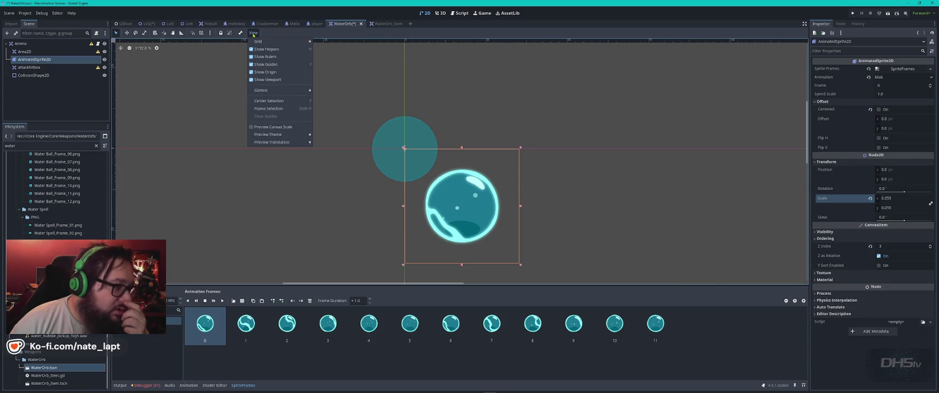
{"action": "left_click", "coordinate": [253, 34]}
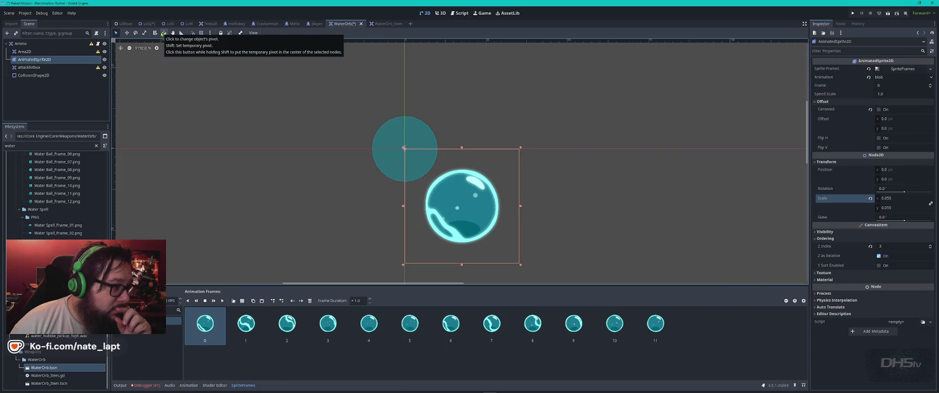
{"action": "left_click", "coordinate": [209, 33]}
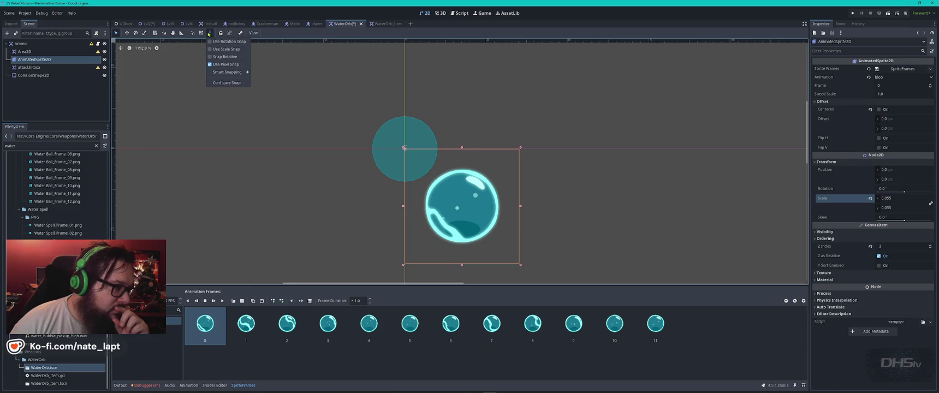
{"action": "left_click", "coordinate": [123, 67]}
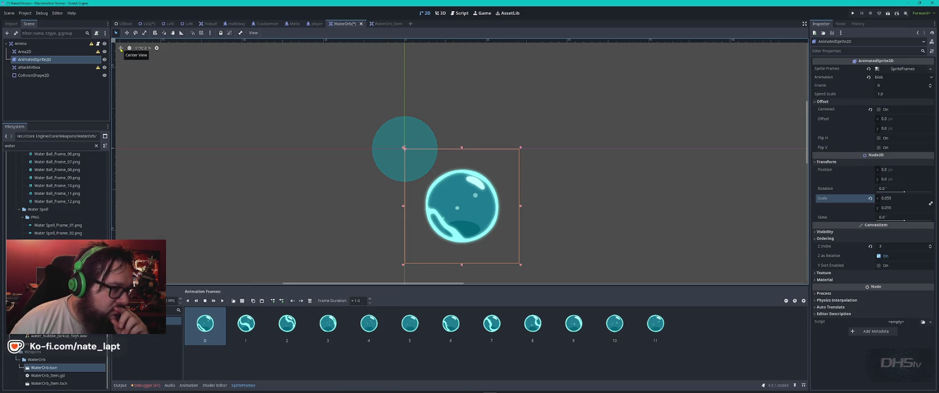
{"action": "left_click", "coordinate": [121, 48]}
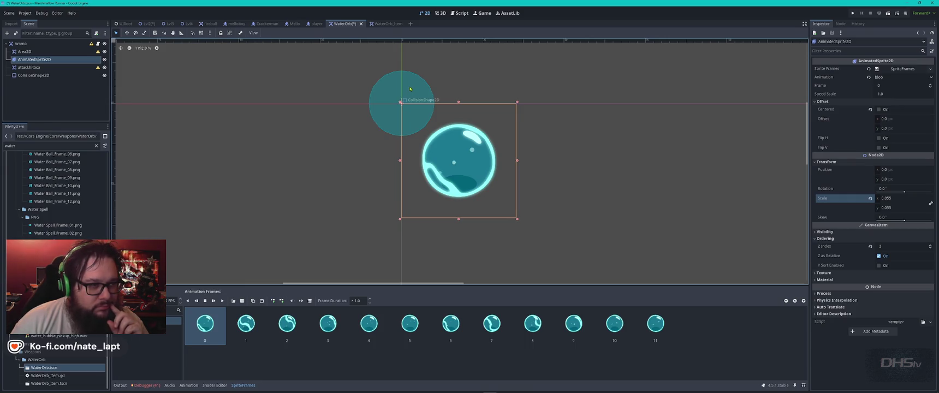
{"action": "left_click", "coordinate": [407, 87]}
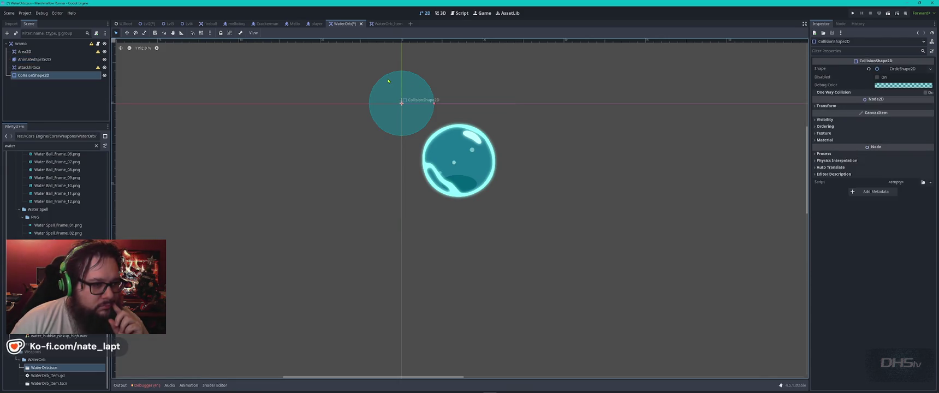
Reselect the orb sprite and check its visibility settings.
{"action": "left_click", "coordinate": [492, 174]}
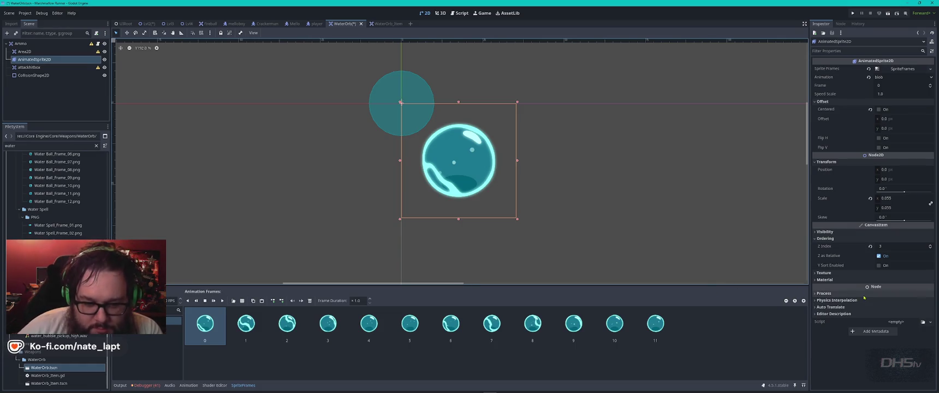
{"action": "left_click", "coordinate": [817, 231]}
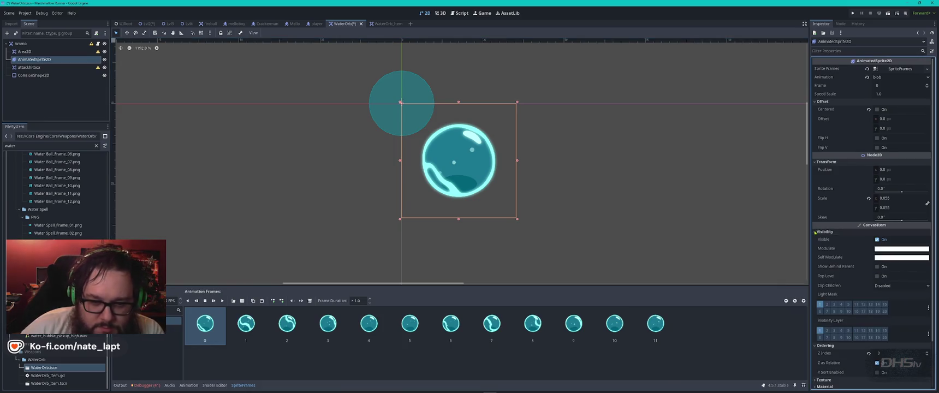
{"action": "left_click", "coordinate": [816, 232]}
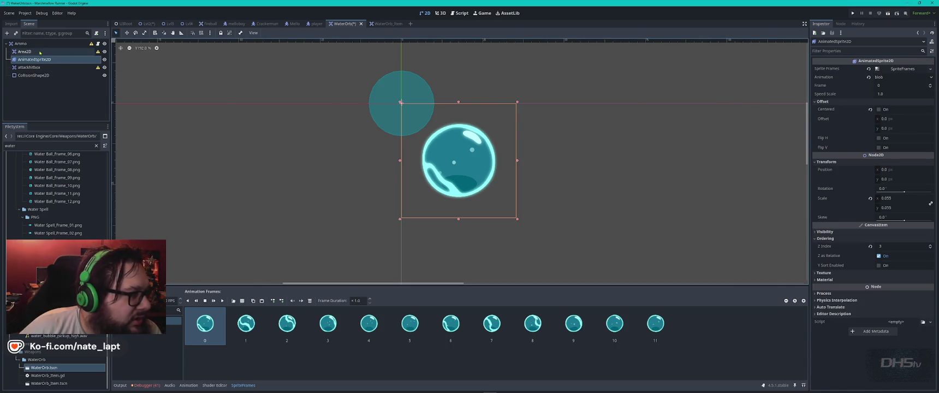
{"action": "left_click", "coordinate": [22, 44]}
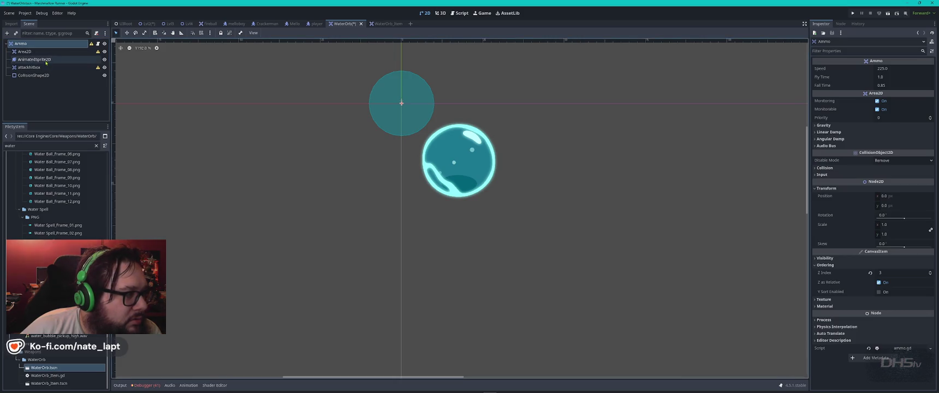
{"action": "left_click", "coordinate": [44, 61]}
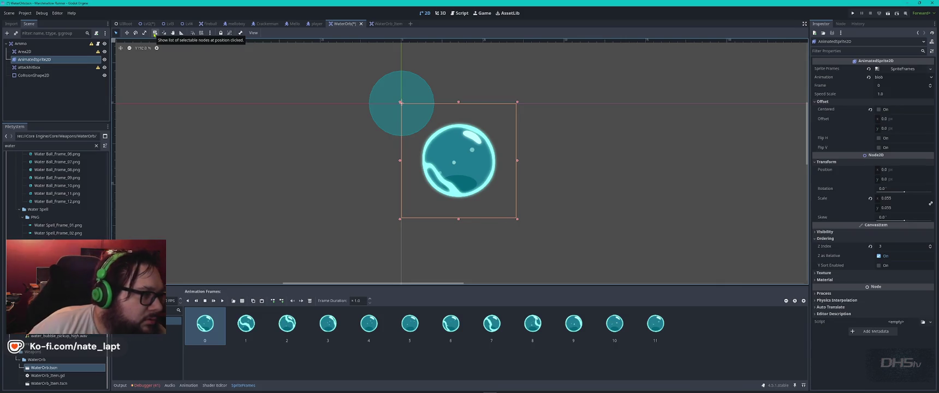
Try the list-select, group and skeleton toolbar options, then select the Ammo root node.
{"action": "left_click", "coordinate": [154, 34]}
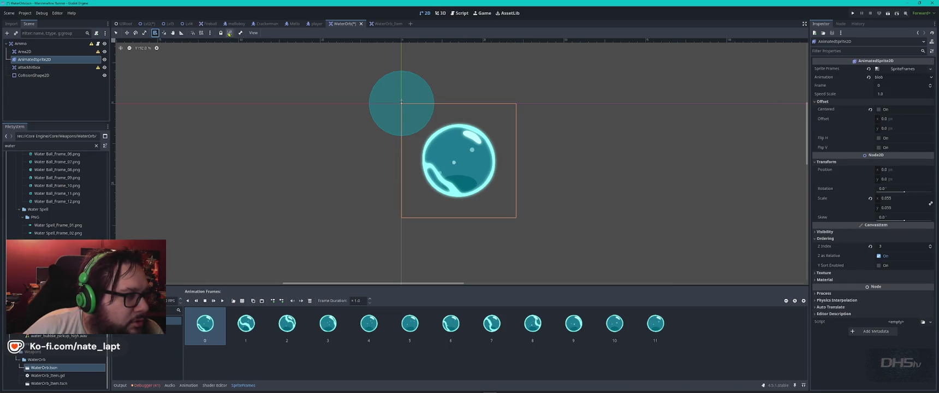
{"action": "left_click", "coordinate": [229, 34]}
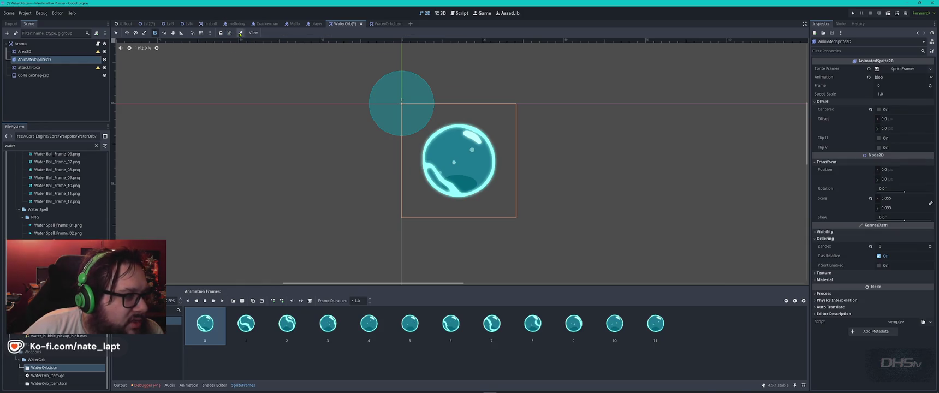
{"action": "left_click", "coordinate": [239, 34]}
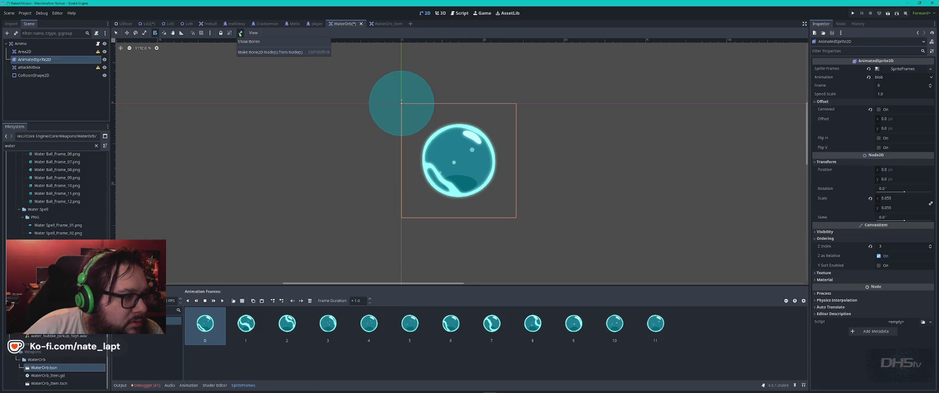
{"action": "left_click", "coordinate": [283, 37]}
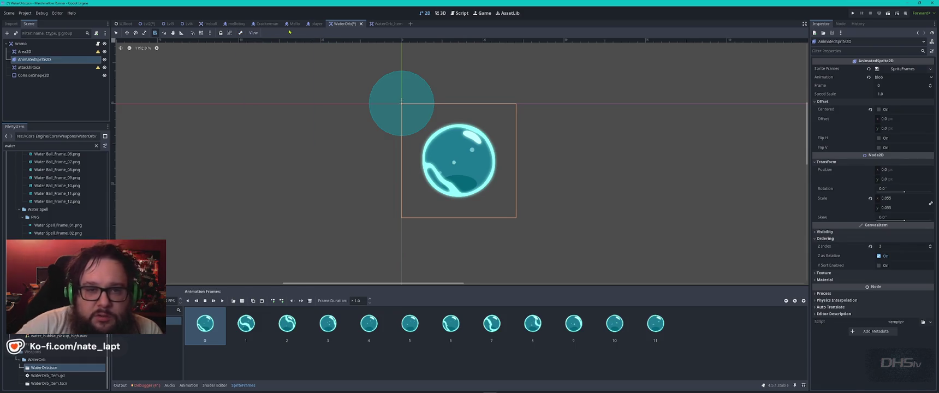
{"action": "left_click", "coordinate": [21, 43]}
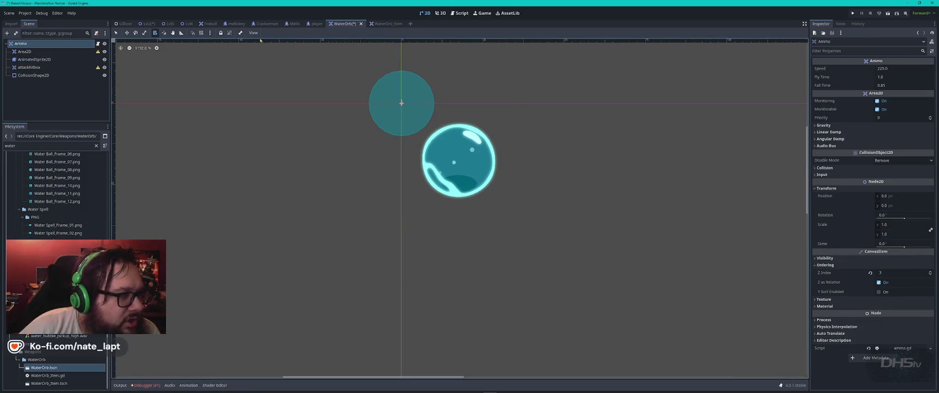
{"action": "left_click", "coordinate": [210, 33]}
Toggle the grid and turn Z as Relative off, then back on.
{"action": "left_click", "coordinate": [222, 34]}
{"action": "left_click", "coordinate": [221, 33]}
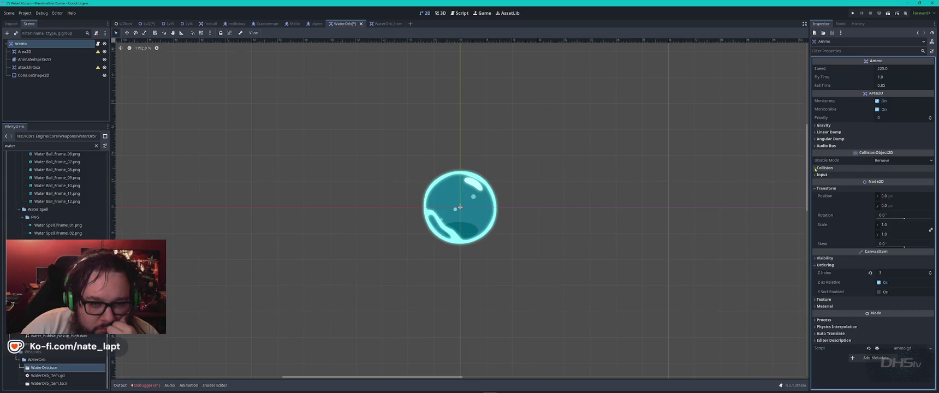
{"action": "left_click", "coordinate": [816, 175]}
{"action": "left_click", "coordinate": [816, 174]}
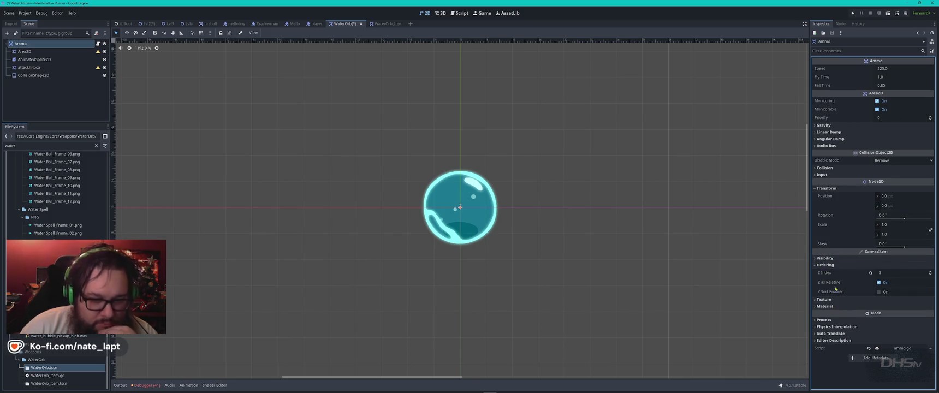
{"action": "mouse_move", "coordinate": [829, 283]}
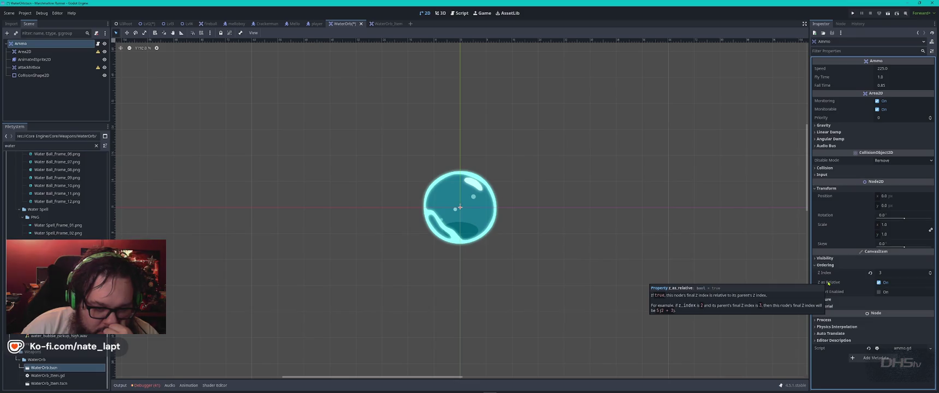
{"action": "left_click", "coordinate": [829, 283]}
{"action": "left_click", "coordinate": [878, 283]}
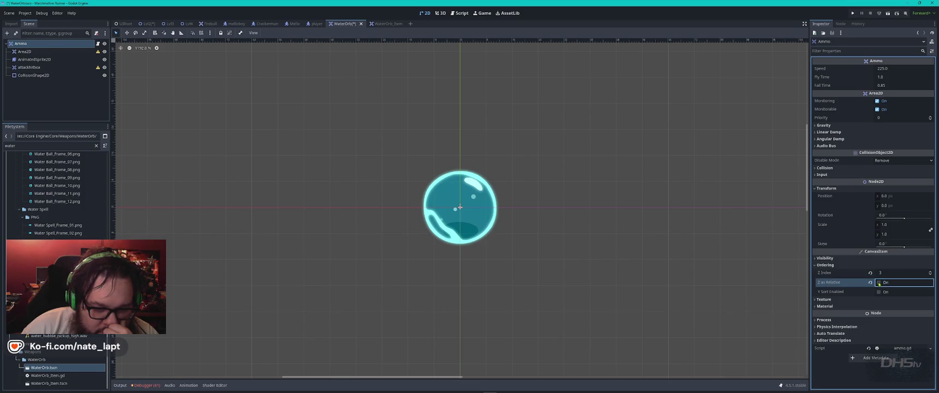
{"action": "left_click", "coordinate": [879, 283]}
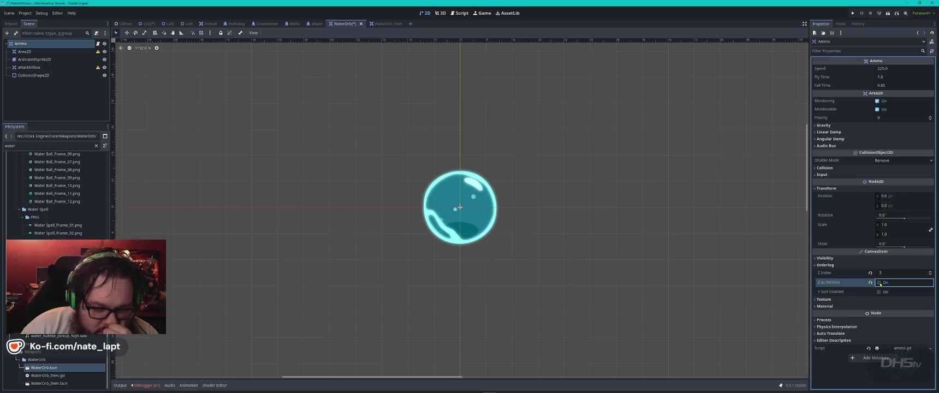
Check the Y Sort, Texture and Process settings, select Area2D, and open WaterOrb_Item.
{"action": "left_click", "coordinate": [819, 293]}
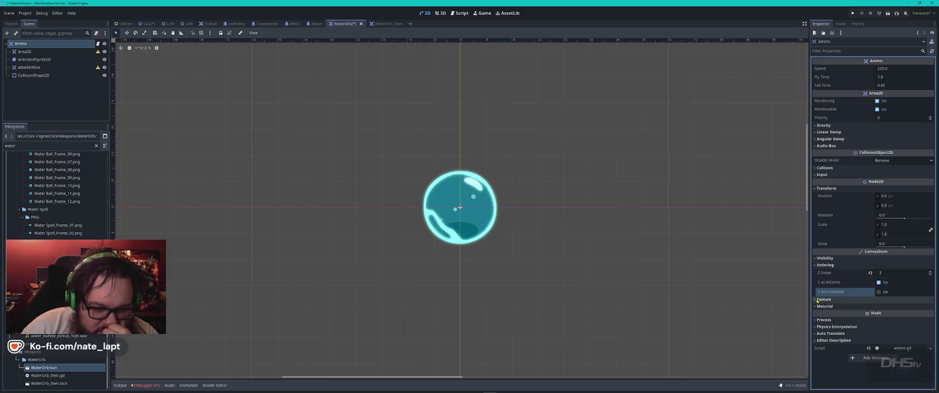
{"action": "left_click", "coordinate": [819, 300]}
{"action": "left_click", "coordinate": [819, 299]}
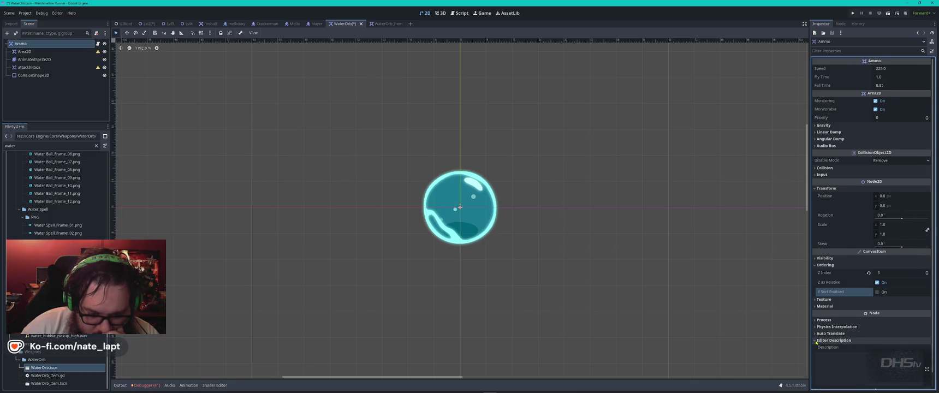
{"action": "left_click", "coordinate": [816, 321]}
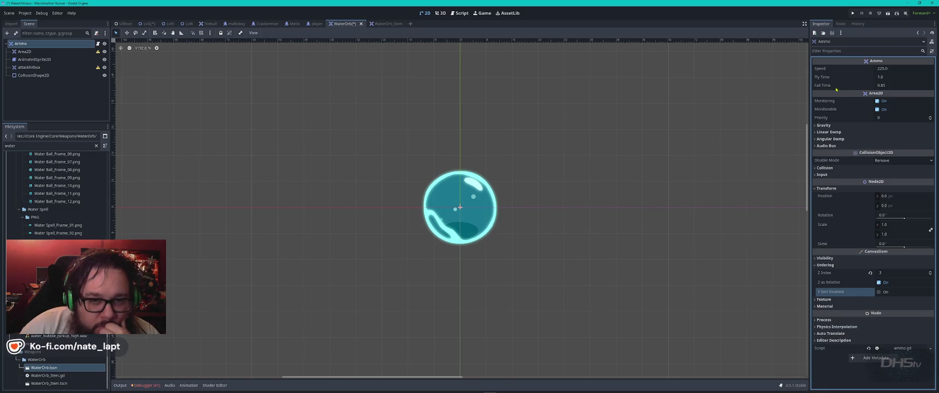
{"action": "left_click", "coordinate": [30, 52]}
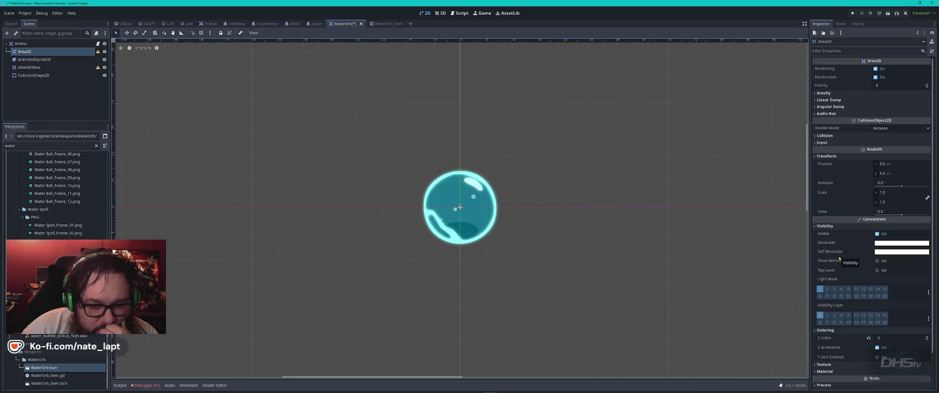
{"action": "mouse_move", "coordinate": [840, 261]}
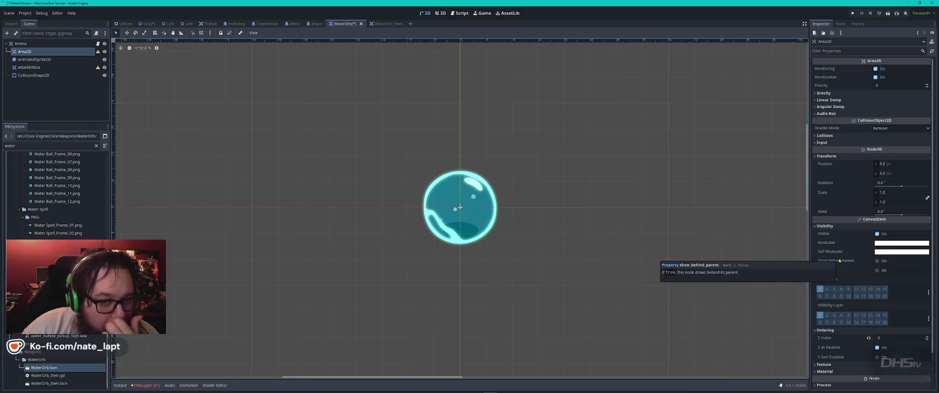
{"action": "left_click", "coordinate": [380, 23]}
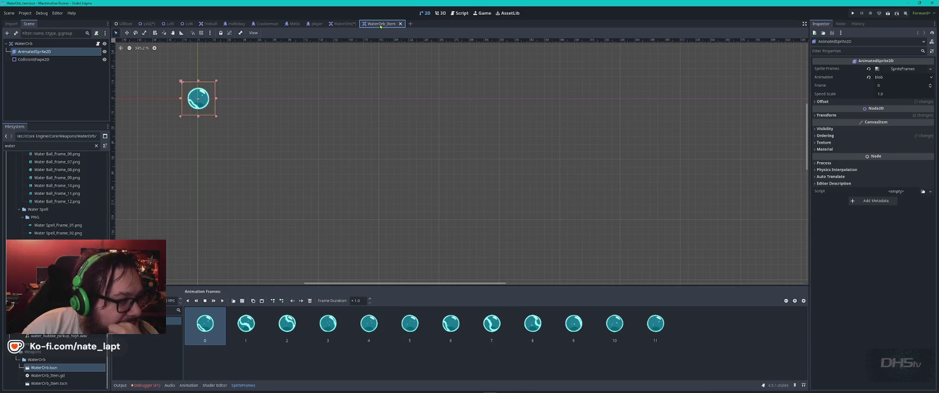
Cycle through the player, Crackerman, fireball and UIRoot tabs, then save Lvl2 with Ctrl+S.
{"action": "left_click", "coordinate": [317, 23]}
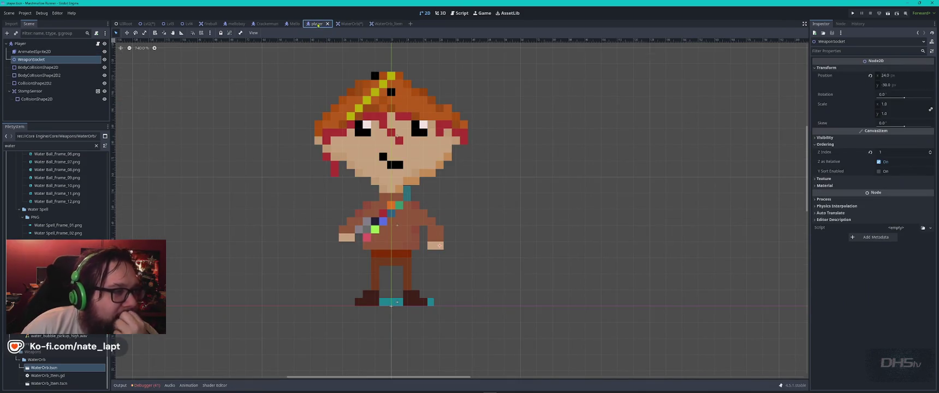
{"action": "left_click", "coordinate": [295, 23]}
{"action": "left_click", "coordinate": [268, 24]}
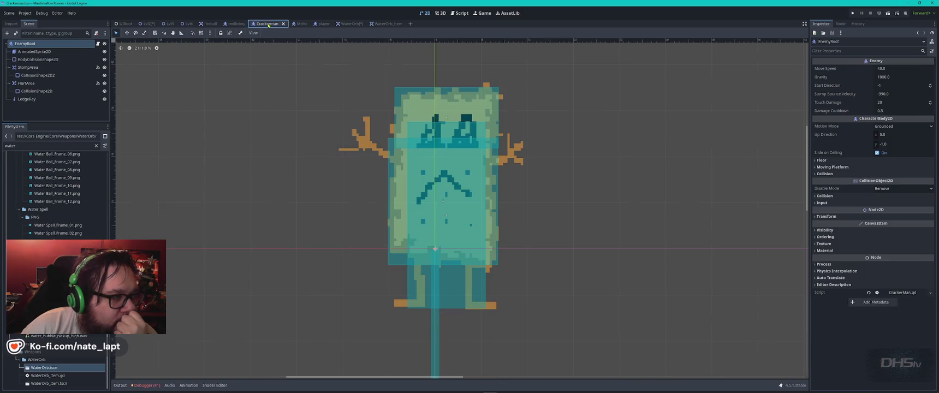
{"action": "left_click", "coordinate": [236, 23]}
{"action": "left_click", "coordinate": [212, 24]}
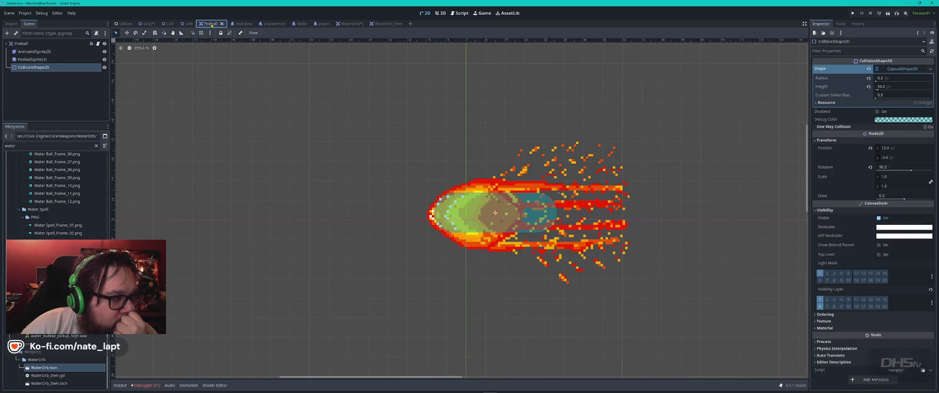
{"action": "left_click", "coordinate": [124, 23]}
{"action": "left_click", "coordinate": [150, 24]}
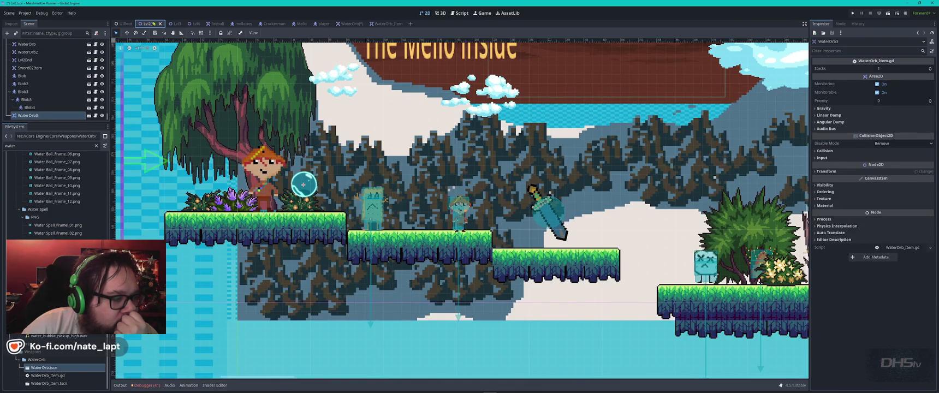
{"action": "key", "text": "ctrl+s"}
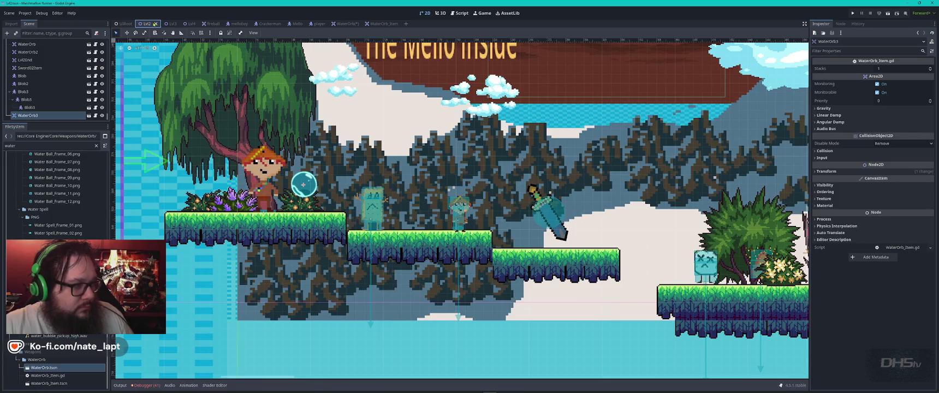
{"action": "left_click", "coordinate": [344, 23]}
Save the WaterOrb scene and play-test briefly, moving right and jumping, then stop the game.
{"action": "key", "text": "ctrl+s"}
{"action": "key", "text": "F5"}
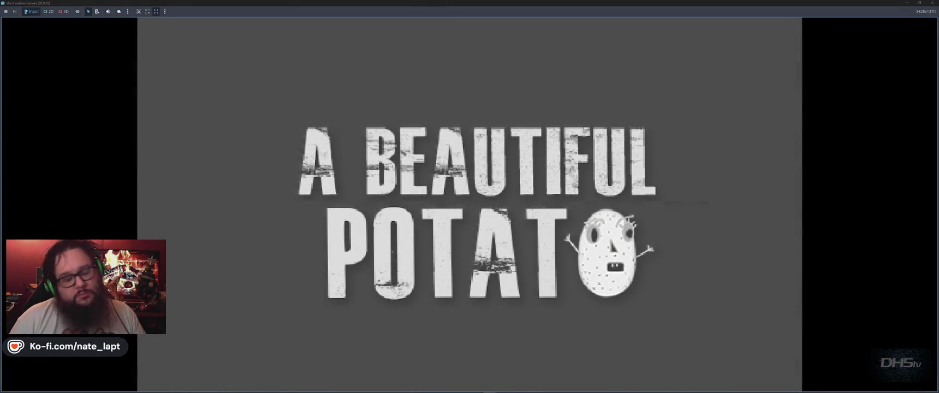
{"action": "key", "text": "Return"}
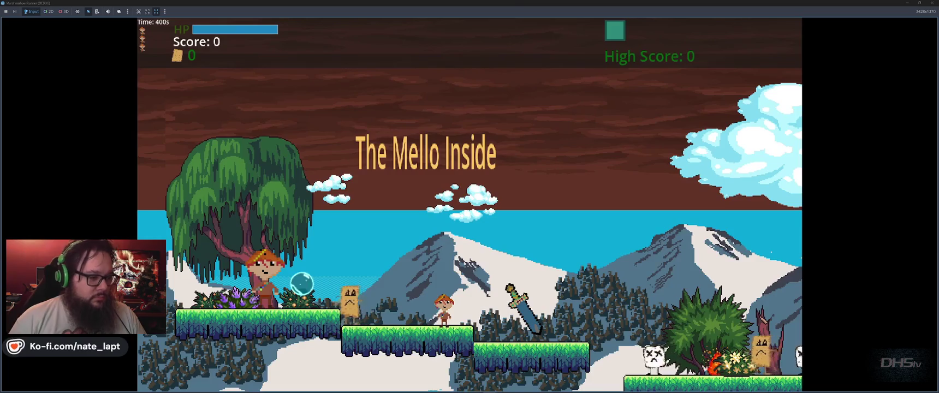
{"action": "key", "text": "Right"}
{"action": "key", "text": "space"}
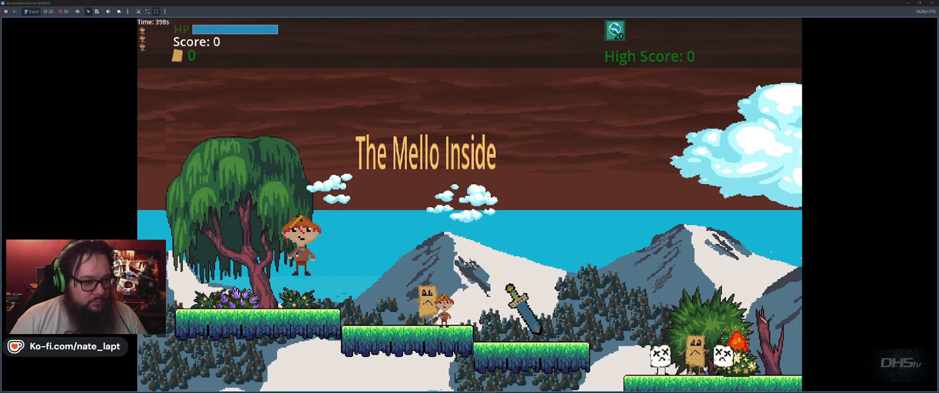
{"action": "key", "text": "F8"}
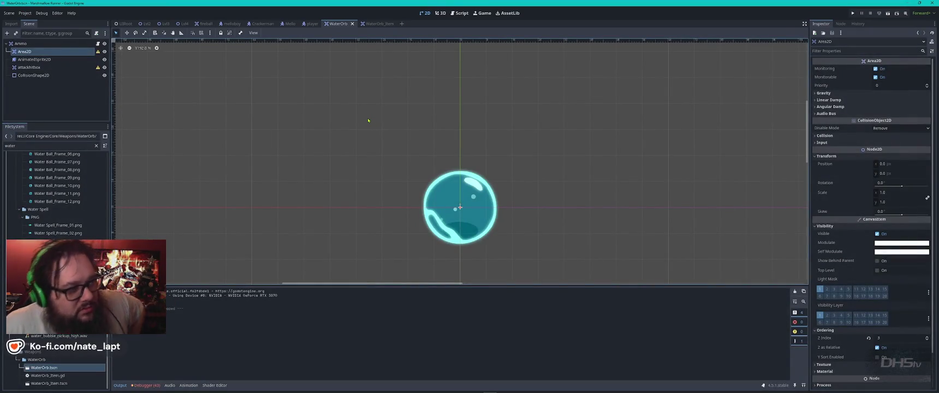
{"action": "scroll", "coordinate": [393, 134], "scroll_direction": "down", "scroll_amount": 6}
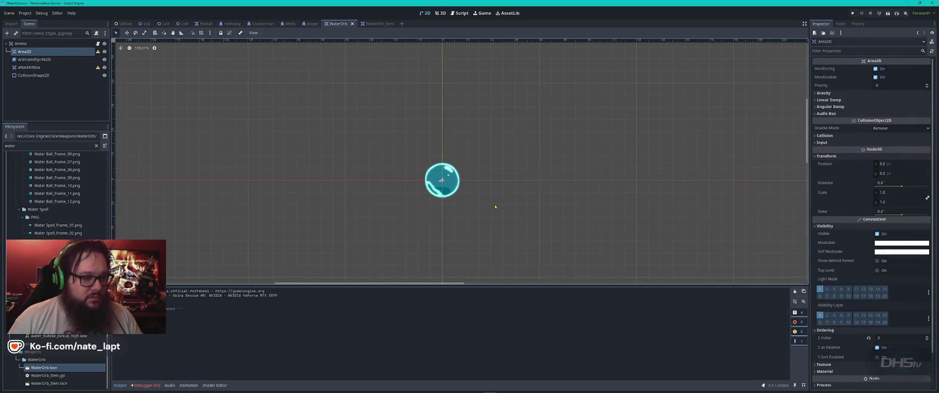
Launch Snipping Tool from the Start menu and bring the ChatGPT chat forward.
{"action": "key", "text": "alt+Tab"}
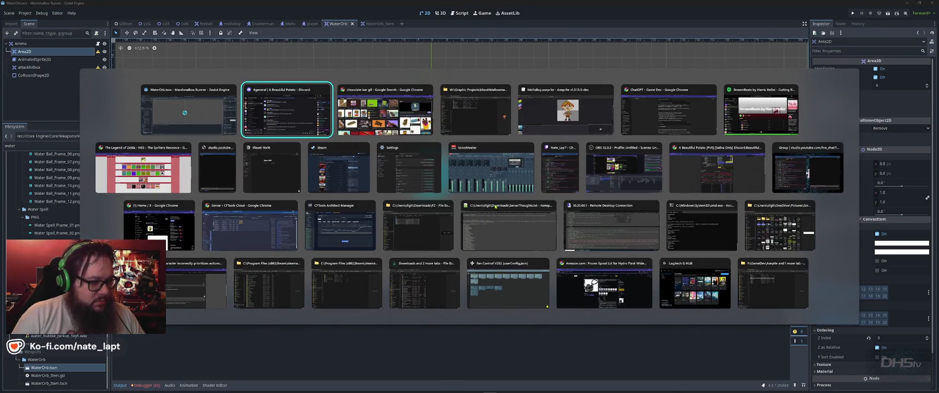
{"action": "key", "text": "Escape"}
{"action": "key", "text": "super"}
{"action": "type", "text": "sn"}
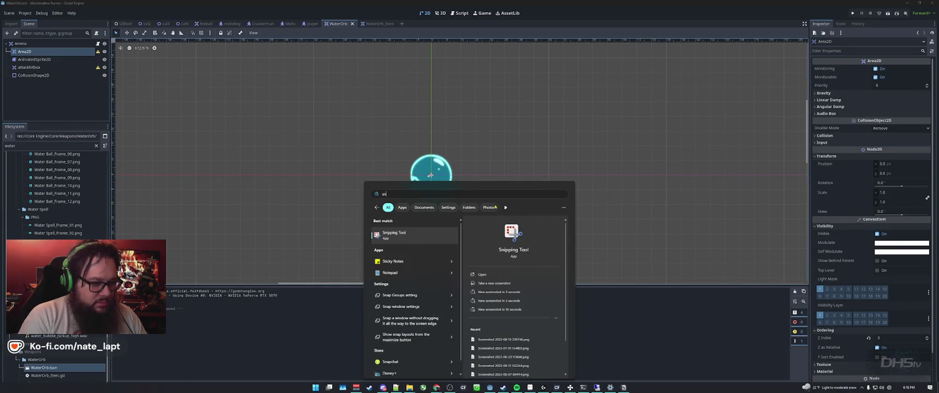
{"action": "key", "text": "Return"}
{"action": "key", "text": "alt+Tab"}
{"action": "key", "text": "Tab"}
{"action": "key", "text": "Tab"}
{"action": "key", "text": "Tab"}
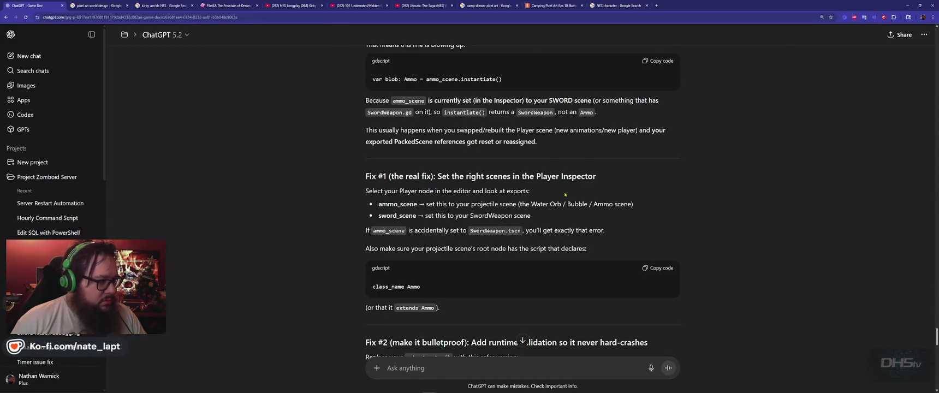
Draft a note in the Project Zomboid Server project about ammo shooting below the weapon slot, then clear it.
{"action": "scroll", "coordinate": [551, 211], "scroll_direction": "down", "scroll_amount": 15}
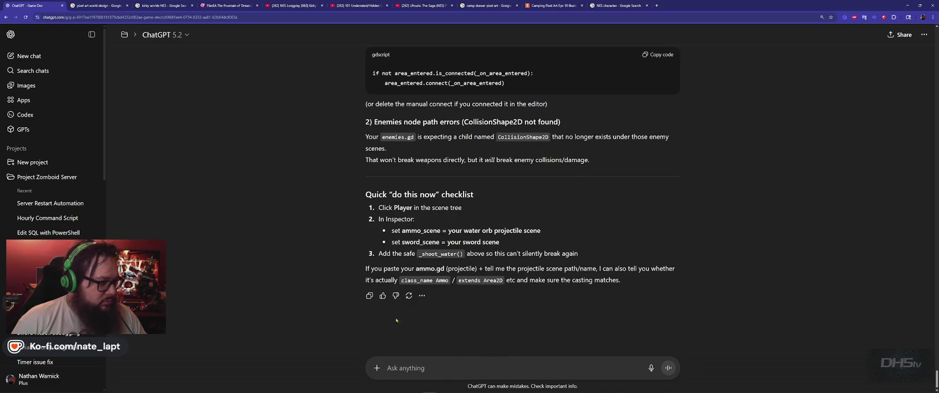
{"action": "left_click", "coordinate": [46, 177]}
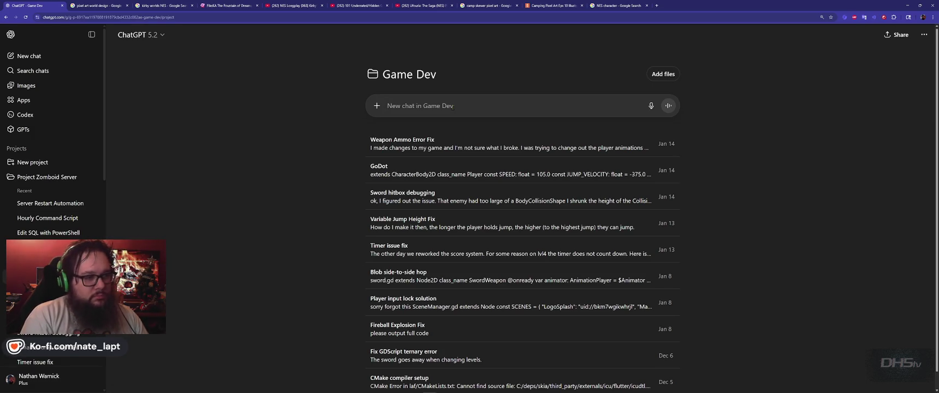
{"action": "type", "text": "ok, based on other chats."}
{"action": "key", "text": "shift+Return"}
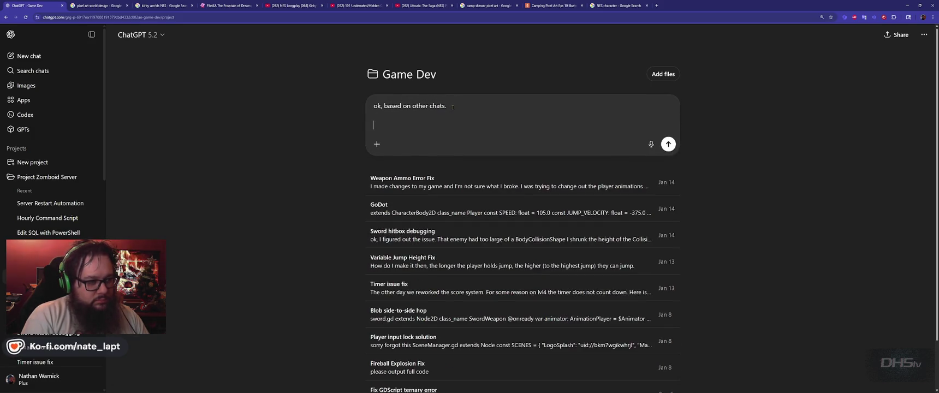
{"action": "type", "text": "My a"}
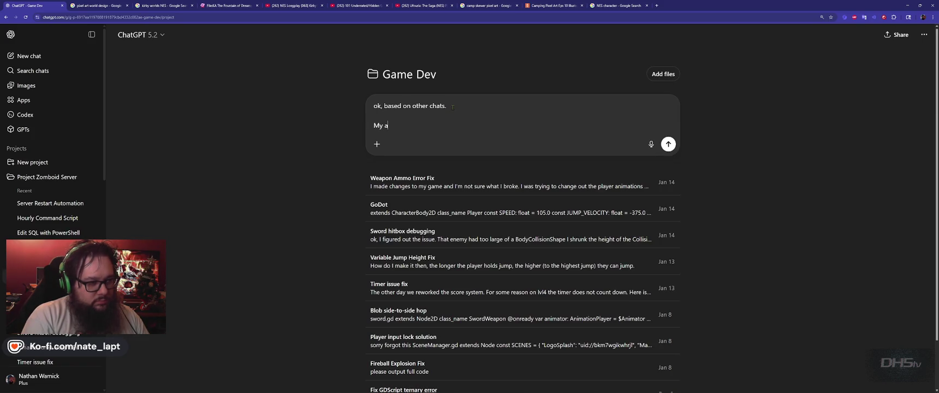
{"action": "type", "text": "mmo is sh"}
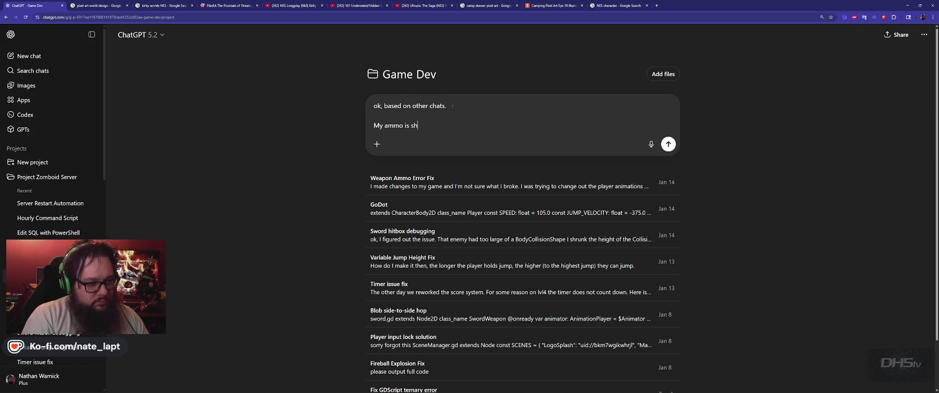
{"action": "type", "text": "ooting out below where the weapon slot is."}
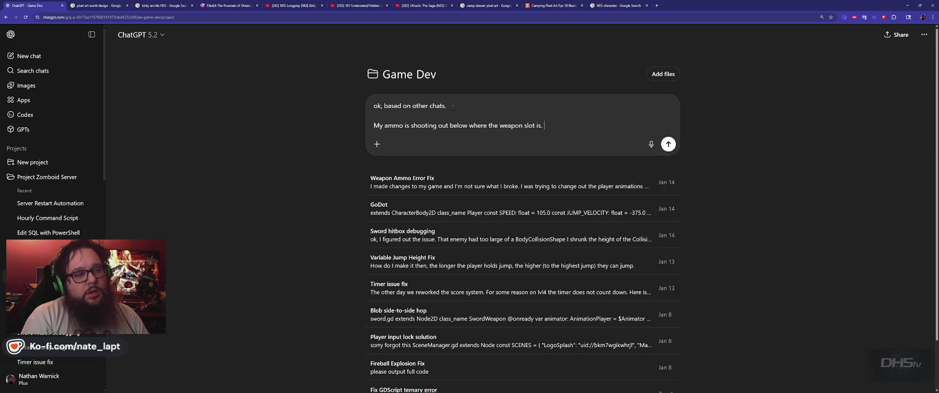
{"action": "key", "text": "ctrl+a"}
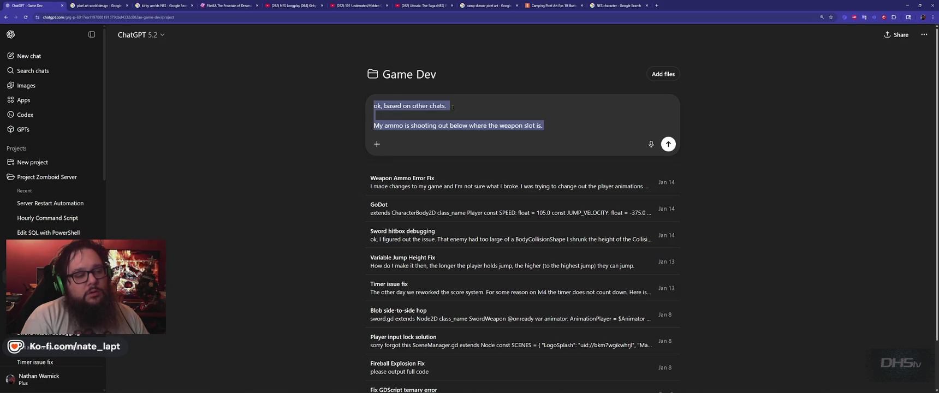
{"action": "key", "text": "BackSpace"}
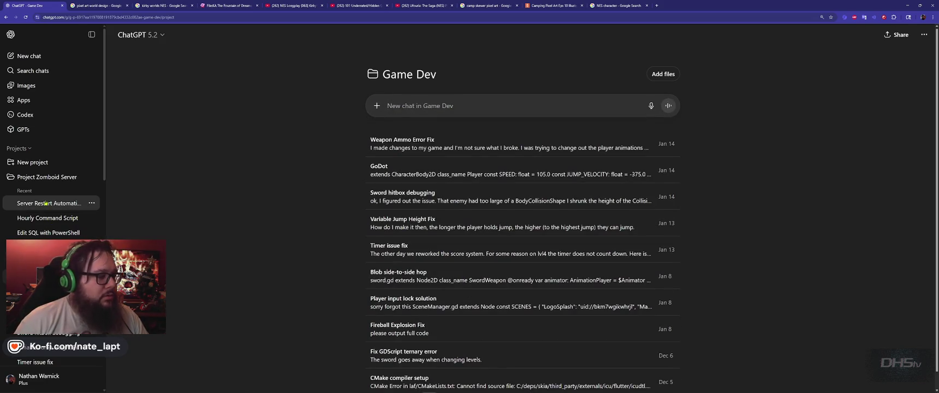
In the earlier weapon/ammo chat, ask whether the WaterOrb shoots from the weapon slot and how to fix it.
{"action": "left_click", "coordinate": [38, 303]}
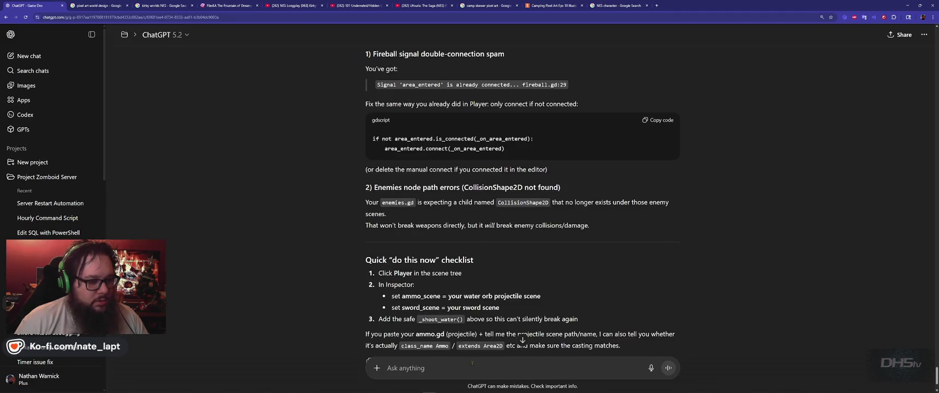
{"action": "type", "text": "Do"}
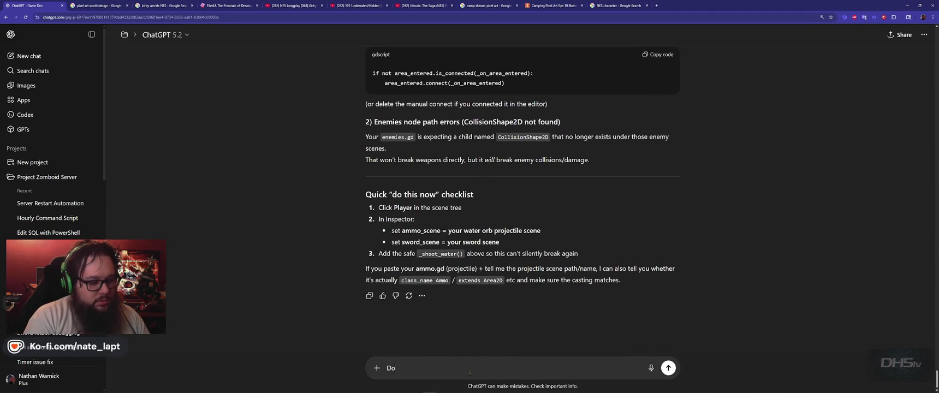
{"action": "type", "text": "es the \"Ammo"}
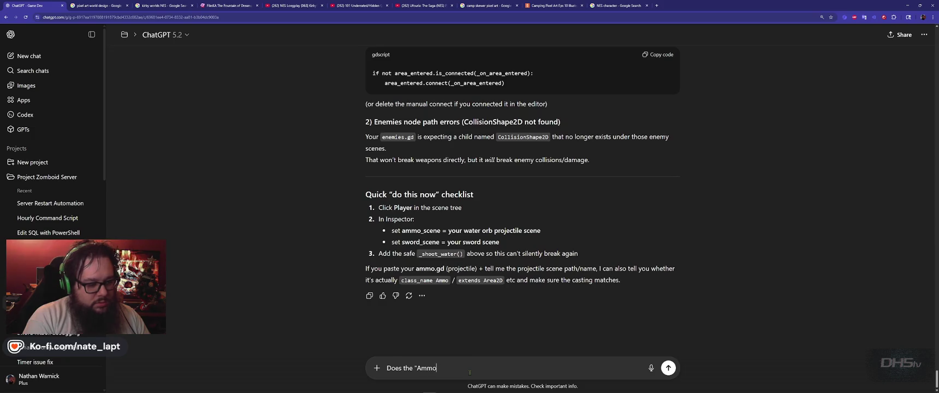
{"action": "type", "text": "\" the Water"}
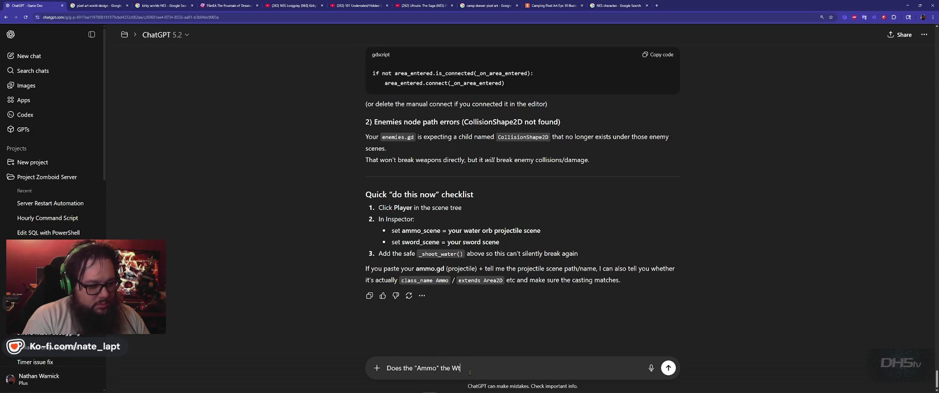
{"action": "key", "text": "alt+Tab"}
{"action": "key", "text": "alt+Tab"}
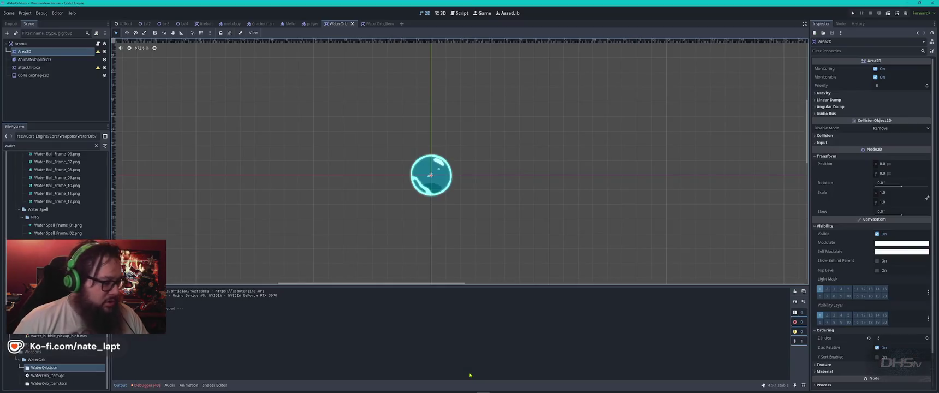
{"action": "key", "text": "alt+Tab"}
{"action": "type", "text": "Or"}
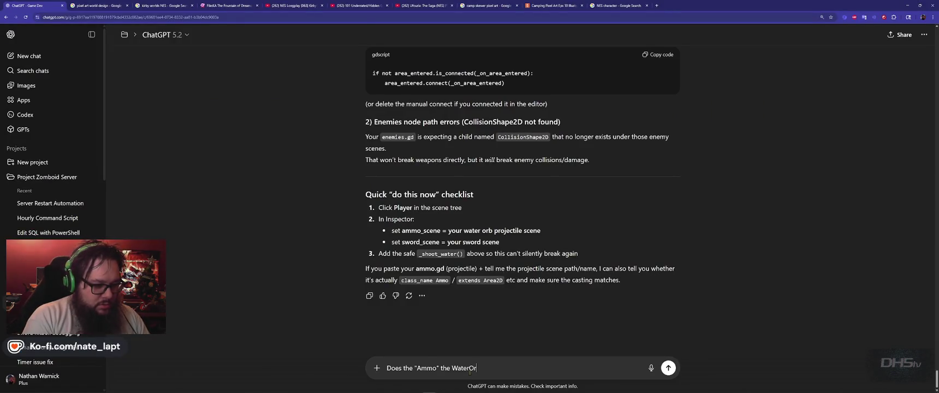
{"action": "type", "text": "b s"}
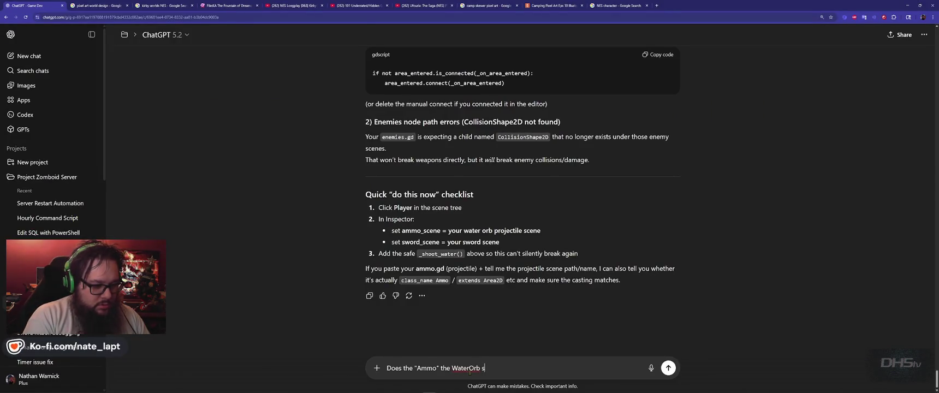
{"action": "type", "text": "hoot from the wea"}
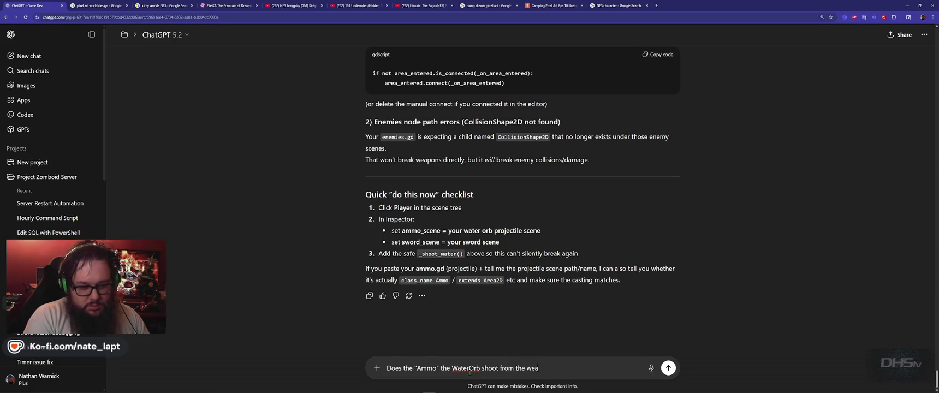
{"action": "type", "text": "pon slot? if not how do we tell it to"}
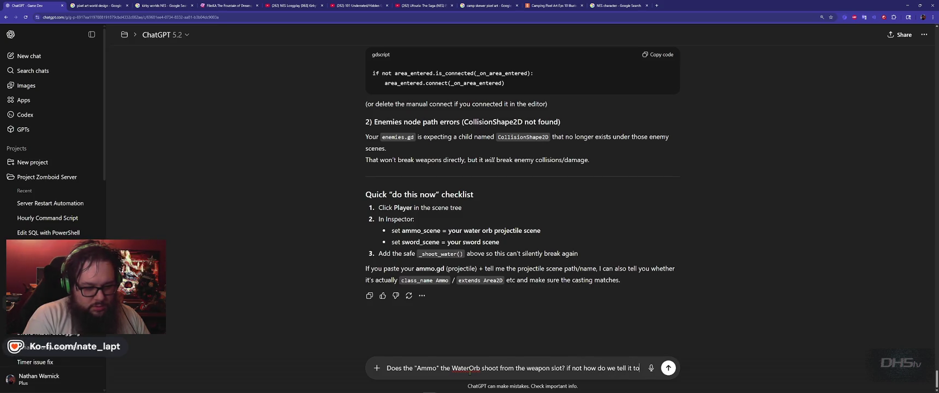
{"action": "type", "text": " fire from there"}
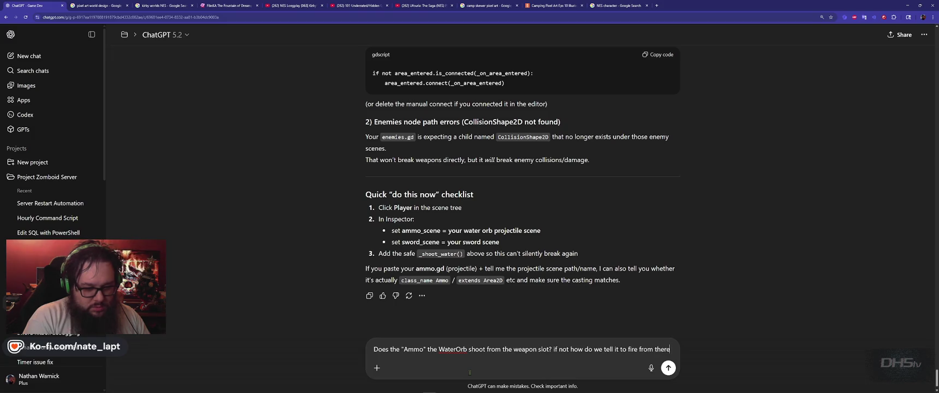
{"action": "key", "text": "Return"}
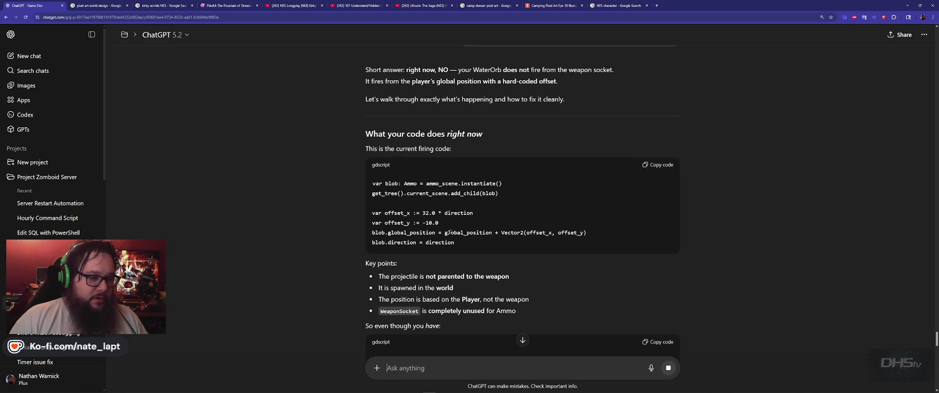
Read down ChatGPT's reply to the 'Step 1: Add a muzzle/spawn point' section.
{"action": "scroll", "coordinate": [447, 232], "scroll_direction": "down", "scroll_amount": 3}
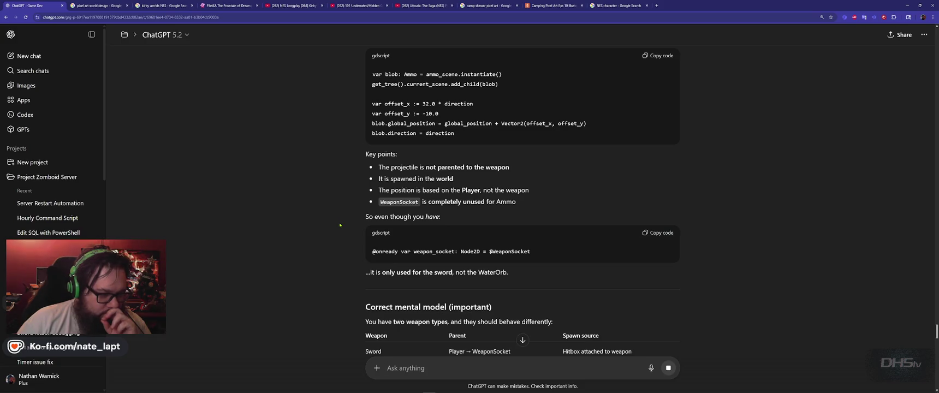
{"action": "scroll", "coordinate": [340, 222], "scroll_direction": "down", "scroll_amount": 3}
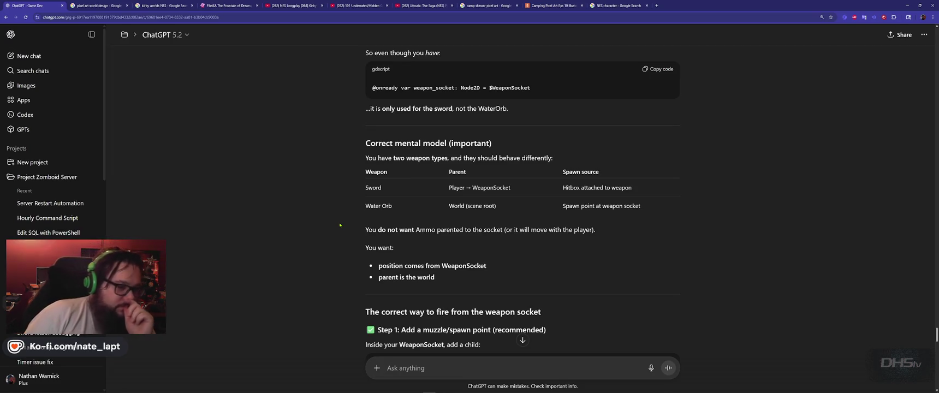
{"action": "scroll", "coordinate": [339, 222], "scroll_direction": "down", "scroll_amount": 3}
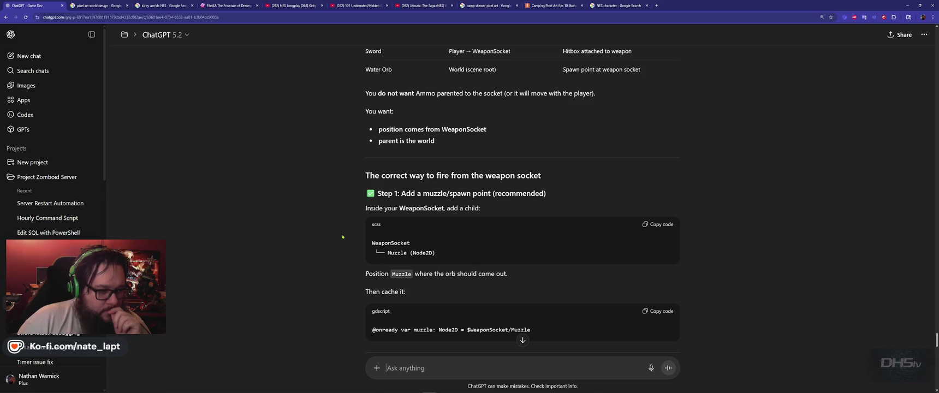
{"action": "scroll", "coordinate": [343, 236], "scroll_direction": "down", "scroll_amount": 1}
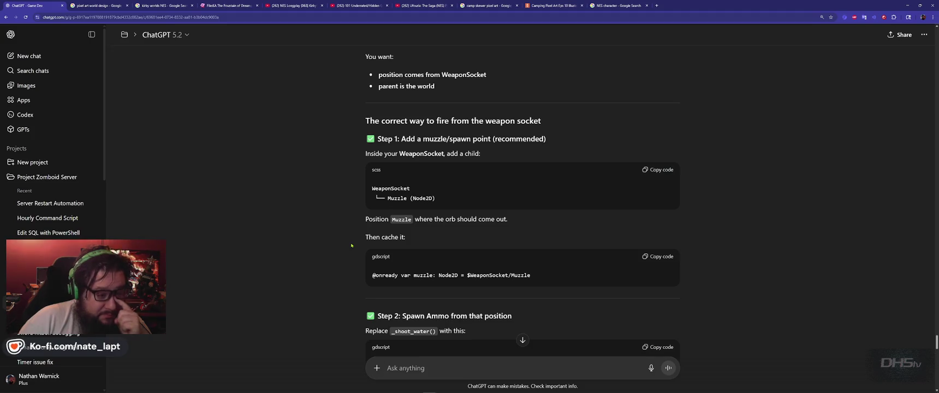
{"action": "key", "text": "alt+Tab"}
{"action": "key", "text": "alt+Tab"}
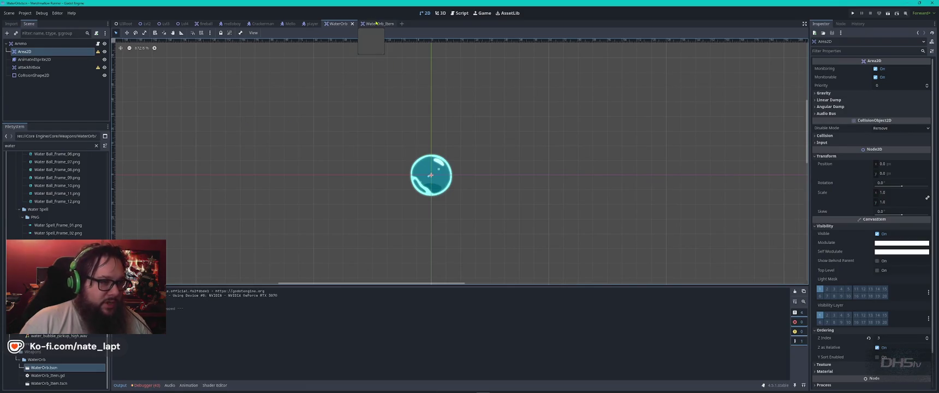
In the player scene, add a Node2D child under WeaponSocket.
{"action": "left_click", "coordinate": [311, 23]}
{"action": "right_click", "coordinate": [34, 60]}
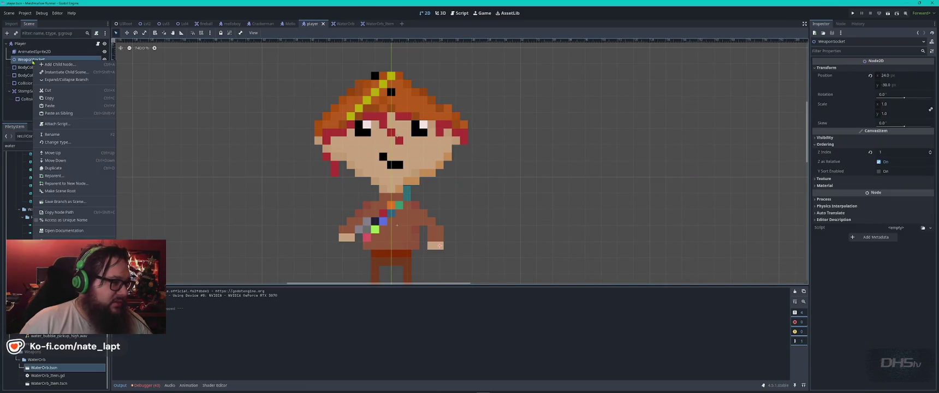
{"action": "key", "text": "alt+Tab"}
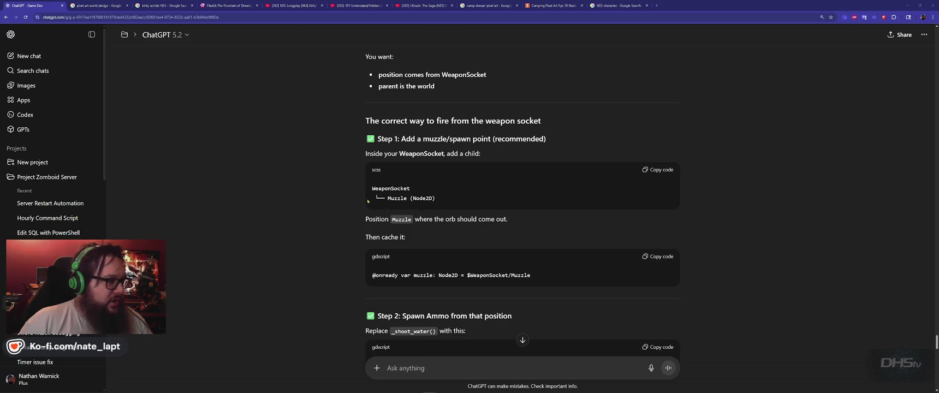
{"action": "key", "text": "alt+Tab"}
{"action": "right_click", "coordinate": [41, 59]}
{"action": "left_click", "coordinate": [58, 62]}
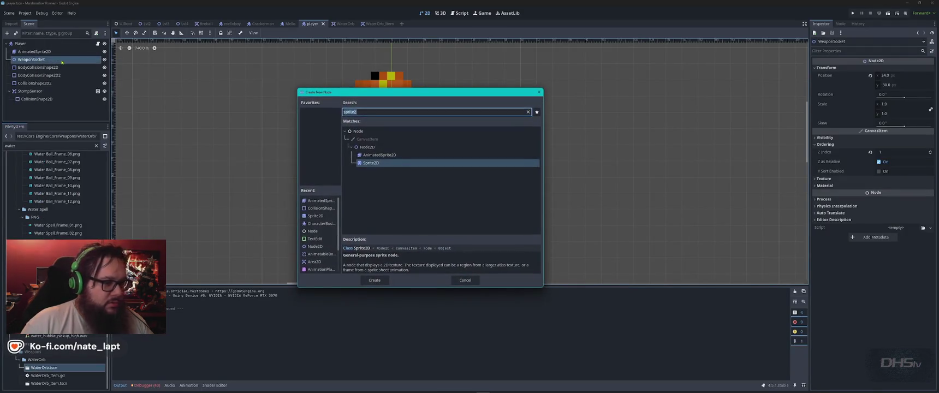
{"action": "left_click", "coordinate": [360, 132]}
{"action": "left_click", "coordinate": [371, 112]}
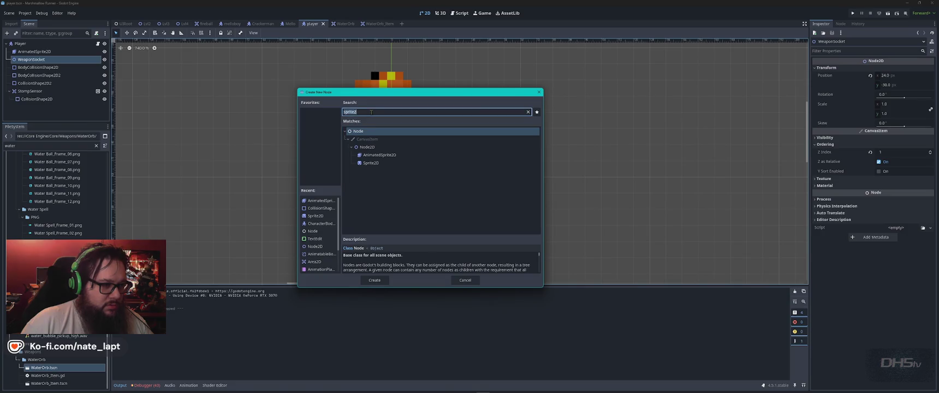
{"action": "type", "text": "node2"}
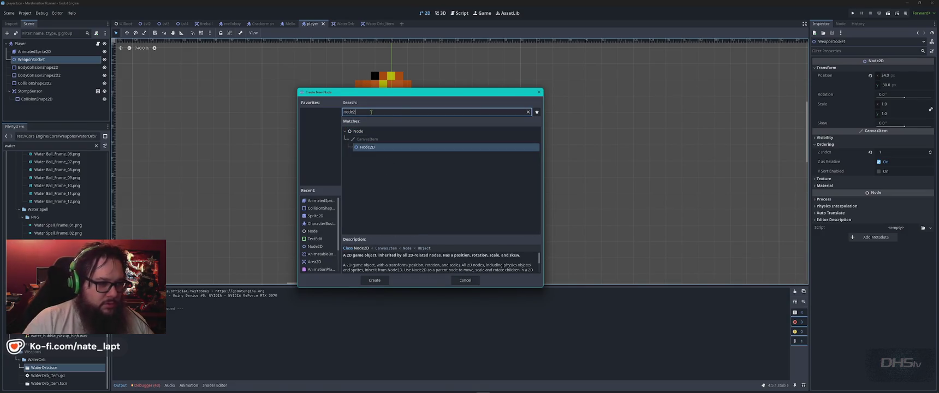
{"action": "key", "text": "Return"}
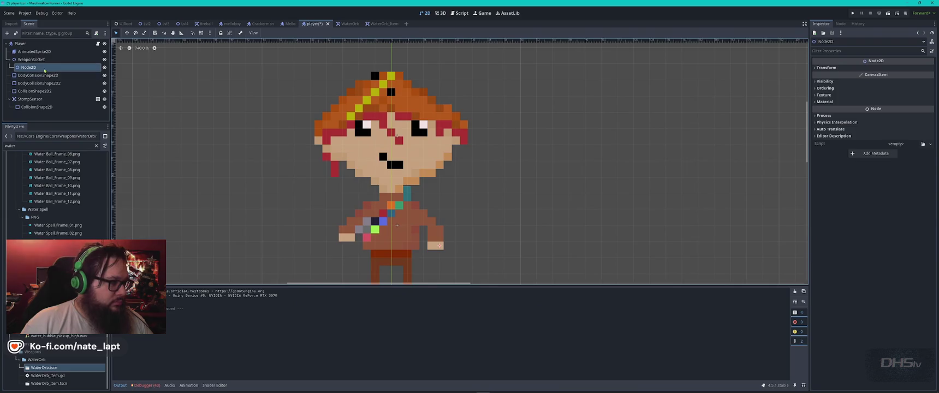
Rename the new Node2D to muzzle, correcting the spelling against ChatGPT's guide.
{"action": "double_click", "coordinate": [41, 68]}
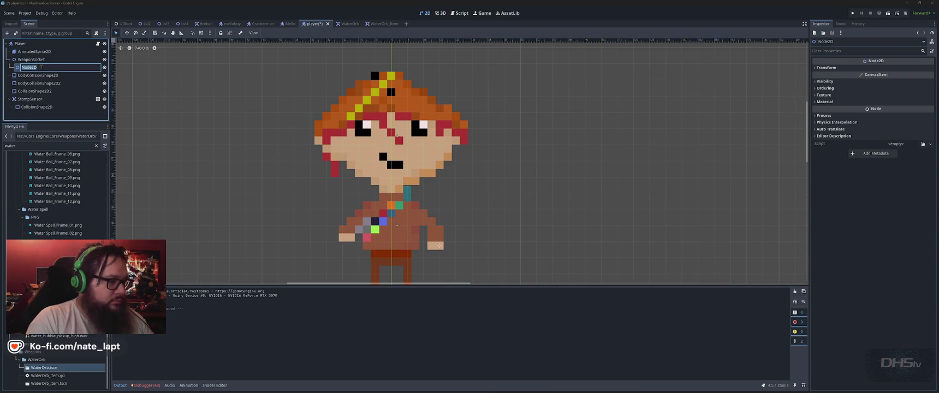
{"action": "type", "text": "mus"}
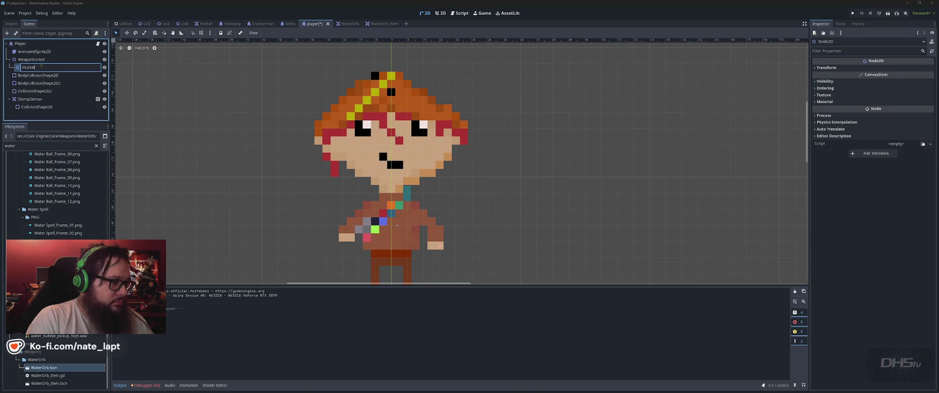
{"action": "key", "text": "Return"}
{"action": "key", "text": "alt+Tab"}
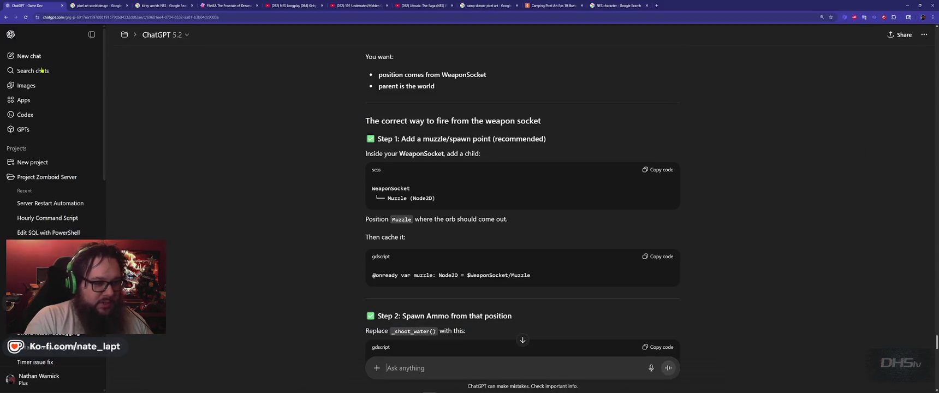
{"action": "key", "text": "alt+Tab"}
{"action": "double_click", "coordinate": [41, 67]}
{"action": "key", "text": "Return"}
{"action": "key", "text": "alt+Tab"}
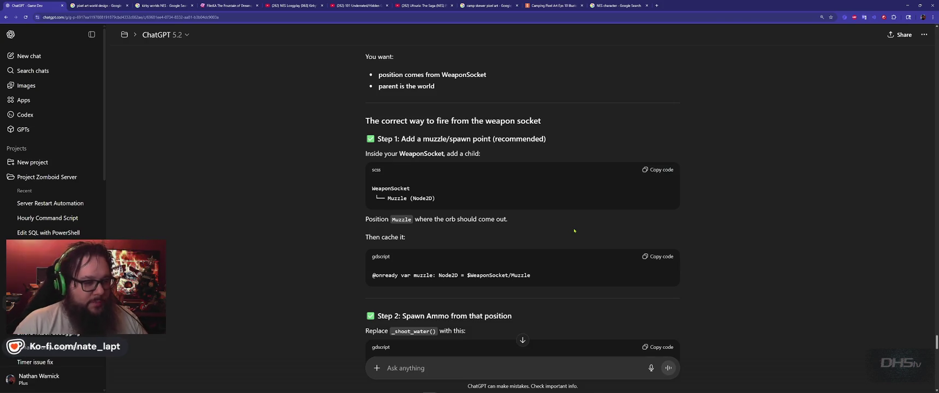
{"action": "key", "text": "alt+Tab"}
Toggle the muzzle and WeaponSocket visibility icons to check where muzzle sits on the player.
{"action": "scroll", "coordinate": [501, 200], "scroll_direction": "down", "scroll_amount": 1}
{"action": "right_click", "coordinate": [531, 247]}
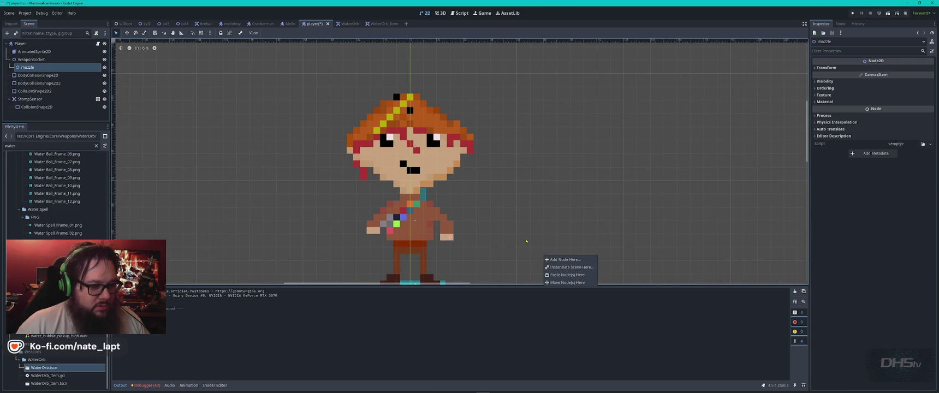
{"action": "left_click", "coordinate": [562, 208]}
{"action": "scroll", "coordinate": [562, 207], "scroll_direction": "down", "scroll_amount": 3}
{"action": "scroll", "coordinate": [562, 208], "scroll_direction": "right", "scroll_amount": 2}
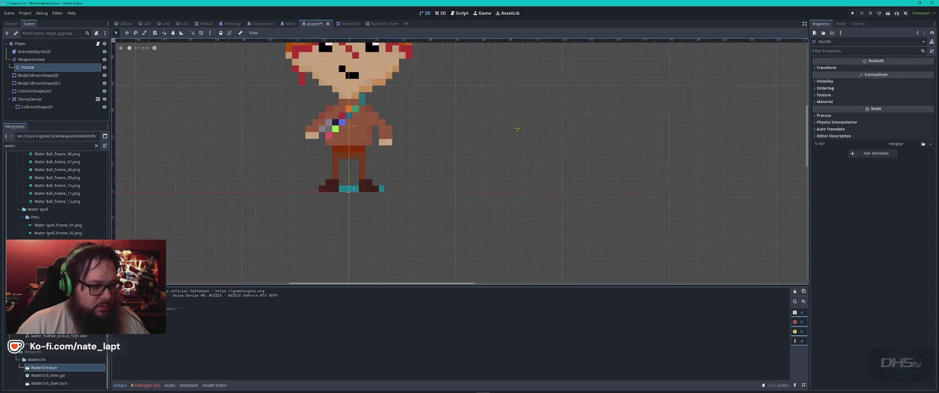
{"action": "left_click", "coordinate": [105, 68]}
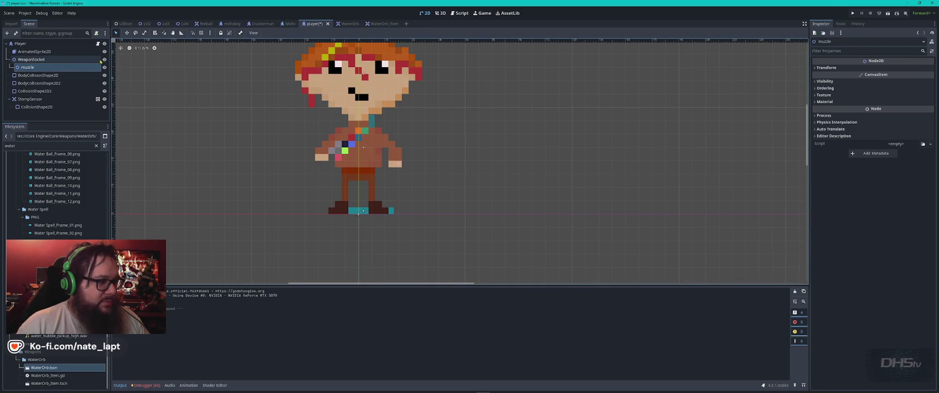
{"action": "left_click", "coordinate": [105, 59]}
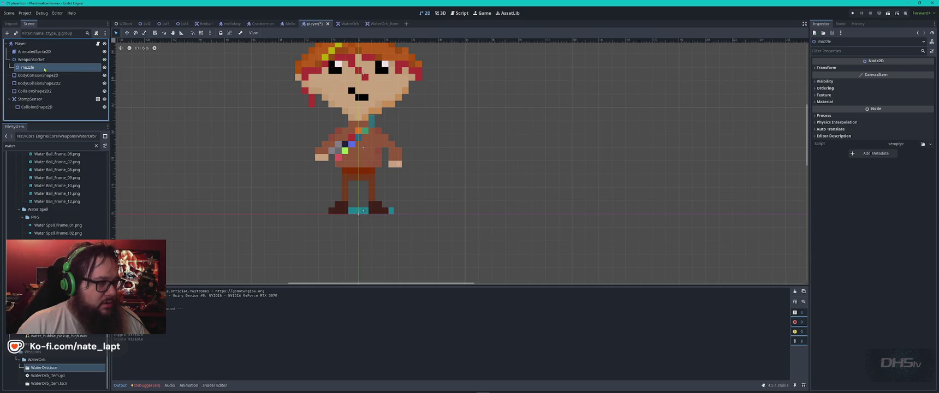
{"action": "key", "text": "alt+Tab"}
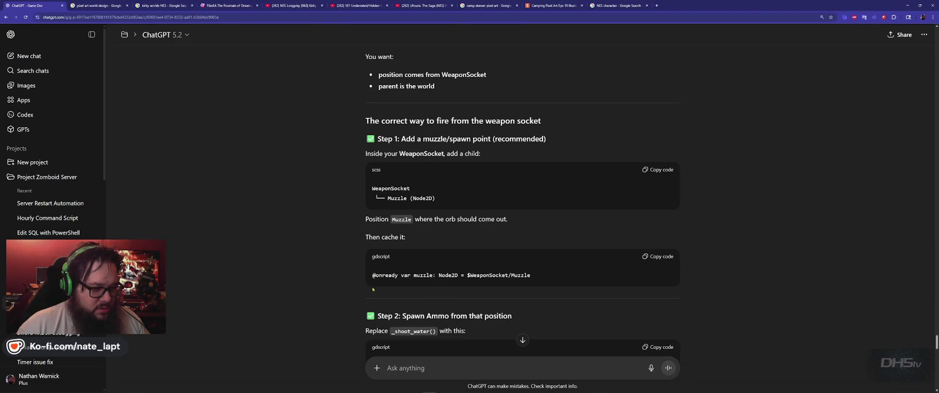
{"action": "scroll", "coordinate": [343, 307], "scroll_direction": "down", "scroll_amount": 2}
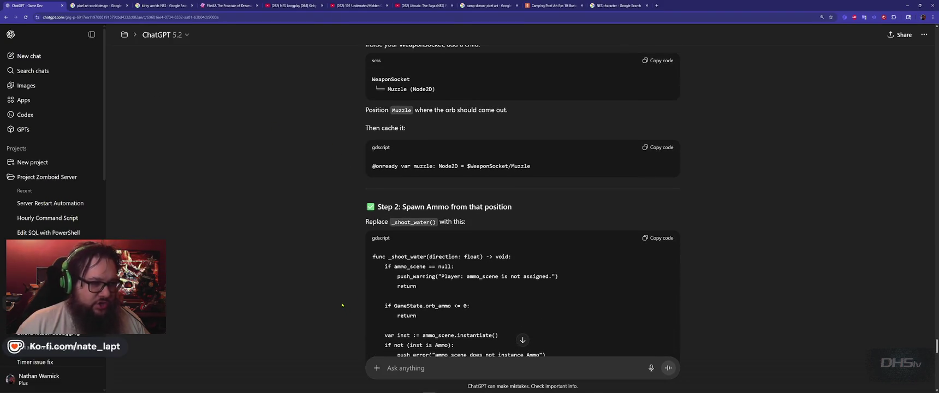
{"action": "key", "text": "alt+Tab"}
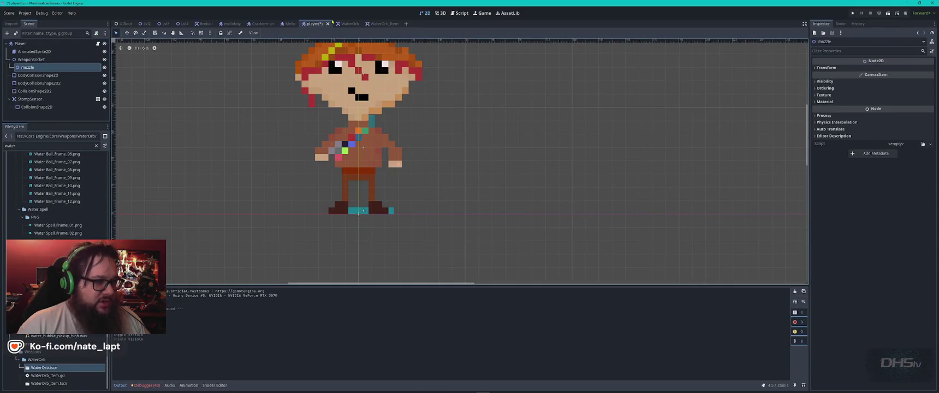
{"action": "left_click", "coordinate": [460, 13]}
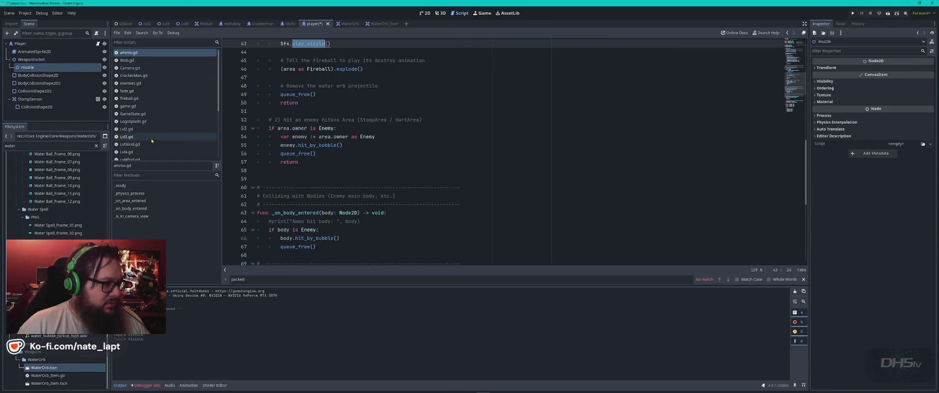
{"action": "left_click", "coordinate": [98, 43]}
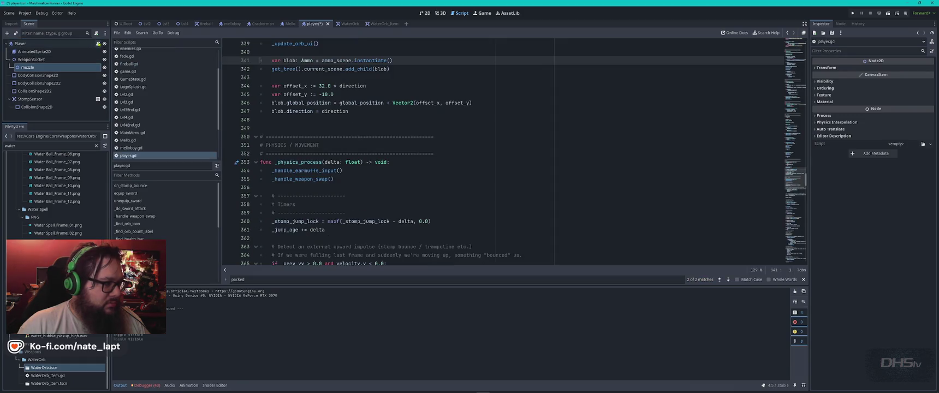
{"action": "scroll", "coordinate": [471, 159], "scroll_direction": "up", "scroll_amount": 9}
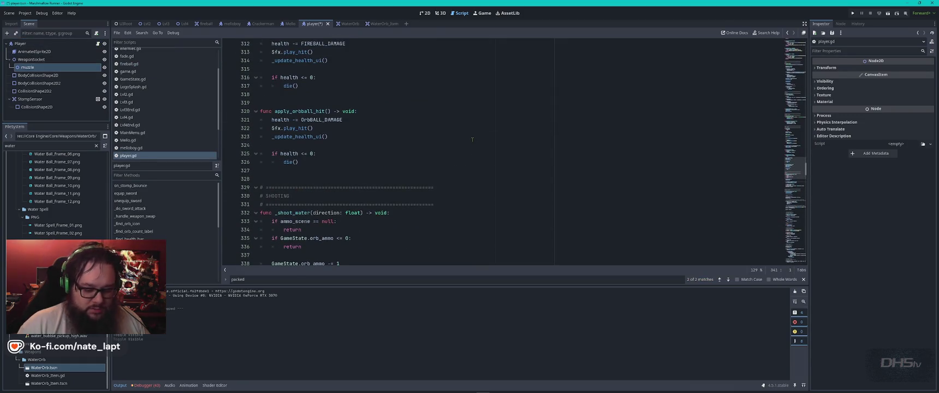
{"action": "key", "text": "ctrl+Home"}
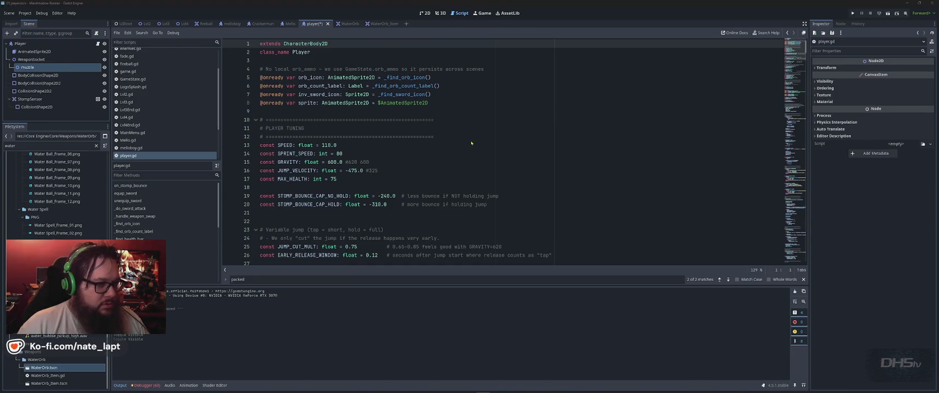
{"action": "key", "text": "alt+Tab"}
{"action": "key", "text": "alt+Tab"}
{"action": "left_click", "coordinate": [467, 102]}
{"action": "key", "text": "Return"}
{"action": "type", "text": "@onready var muzzle: Node2D = $WeaponSocket/Muzzle"}
{"action": "key", "text": "alt+Tab"}
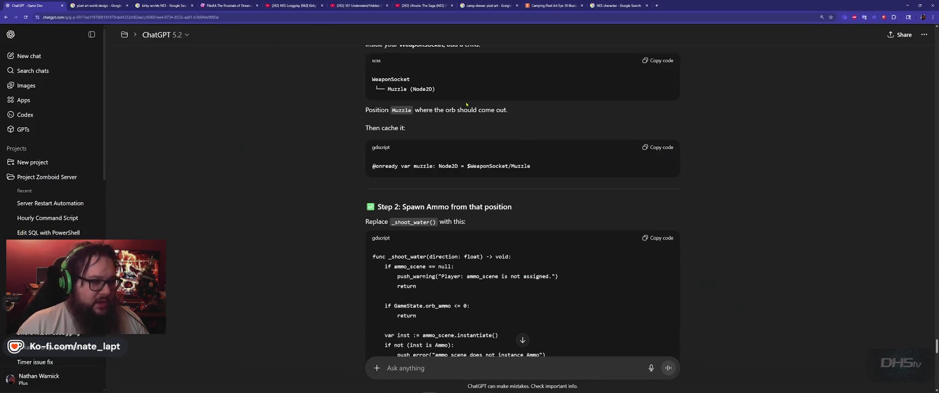
Copy ChatGPT's replacement _shoot_water code.
{"action": "scroll", "coordinate": [343, 213], "scroll_direction": "down", "scroll_amount": 2}
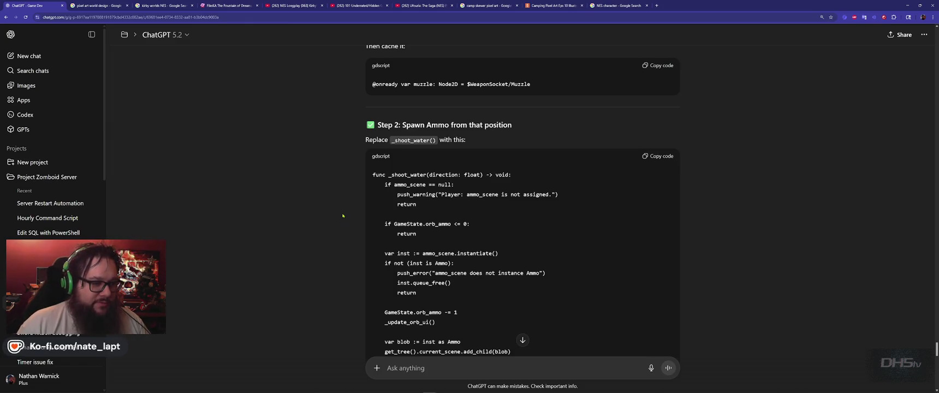
{"action": "scroll", "coordinate": [343, 216], "scroll_direction": "down", "scroll_amount": 5}
{"action": "scroll", "coordinate": [503, 196], "scroll_direction": "up", "scroll_amount": 4}
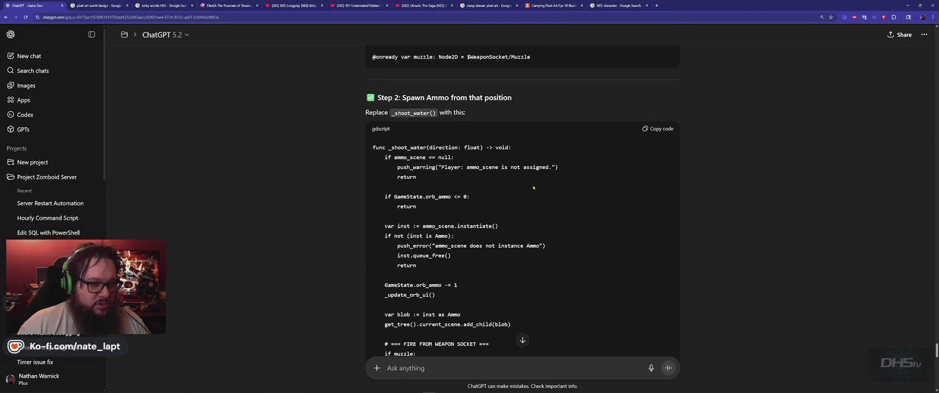
{"action": "left_click", "coordinate": [660, 129]}
{"action": "scroll", "coordinate": [467, 199], "scroll_direction": "down", "scroll_amount": 8}
{"action": "scroll", "coordinate": [467, 199], "scroll_direction": "up", "scroll_amount": 2}
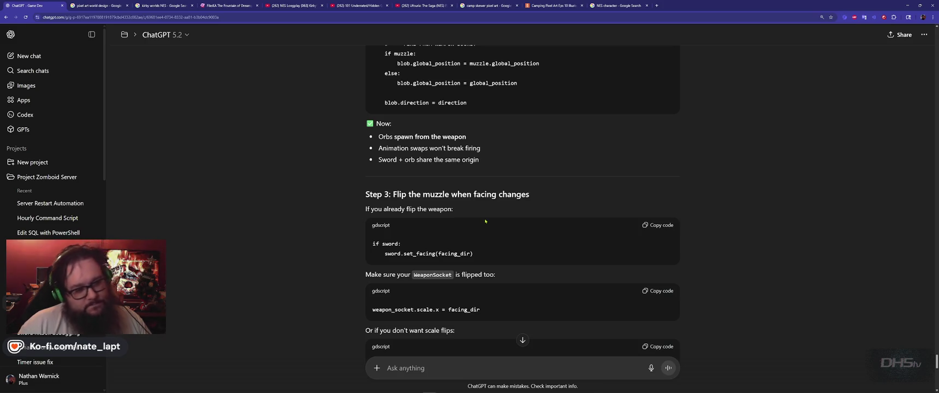
{"action": "scroll", "coordinate": [485, 221], "scroll_direction": "up", "scroll_amount": 4}
{"action": "scroll", "coordinate": [485, 221], "scroll_direction": "up", "scroll_amount": 2}
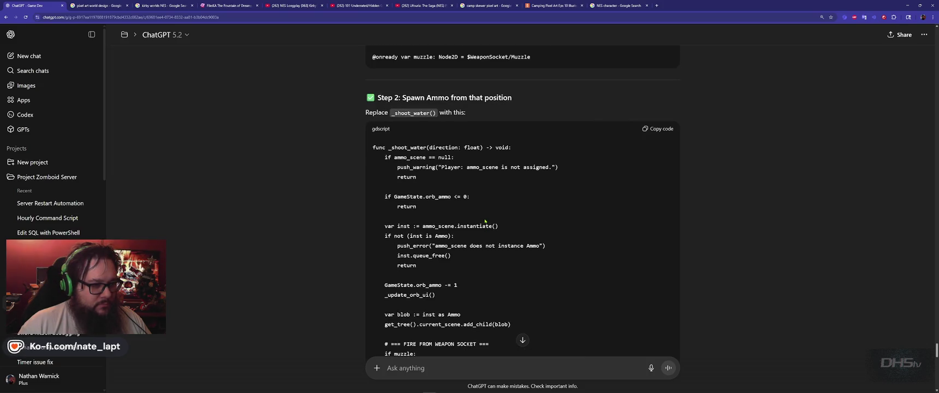
{"action": "scroll", "coordinate": [485, 221], "scroll_direction": "down", "scroll_amount": 3}
{"action": "key", "text": "alt+Tab"}
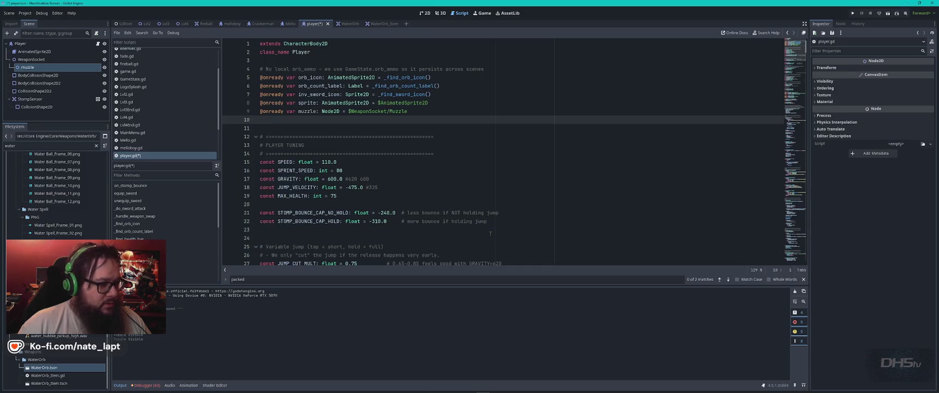
Search player.gd for 'water' and step through the matches.
{"action": "scroll", "coordinate": [419, 193], "scroll_direction": "down", "scroll_amount": 9}
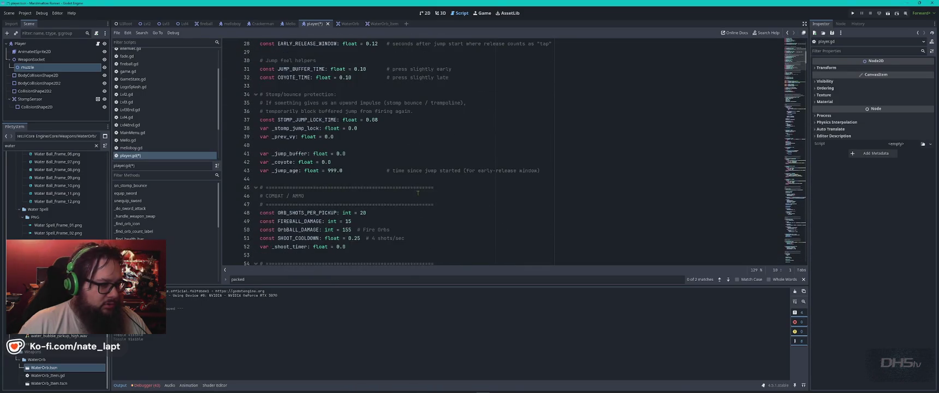
{"action": "scroll", "coordinate": [418, 193], "scroll_direction": "down", "scroll_amount": 10}
{"action": "key", "text": "ctrl+f"}
{"action": "type", "text": "water"}
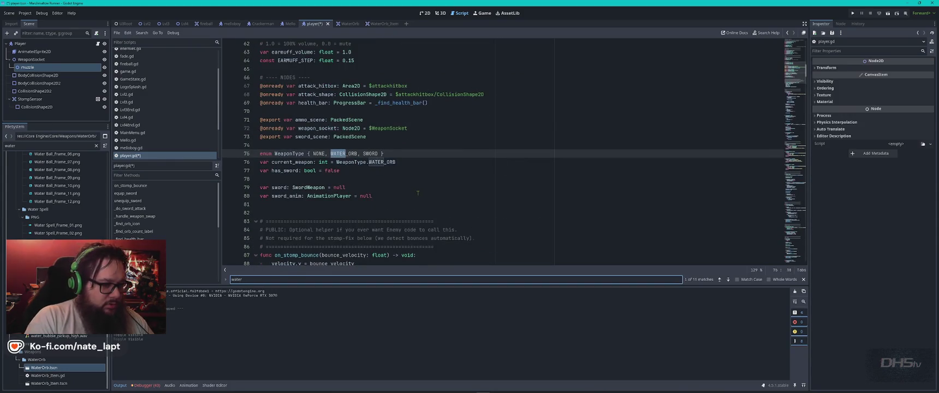
{"action": "key", "text": "Return"}
{"action": "key", "text": "Return"}
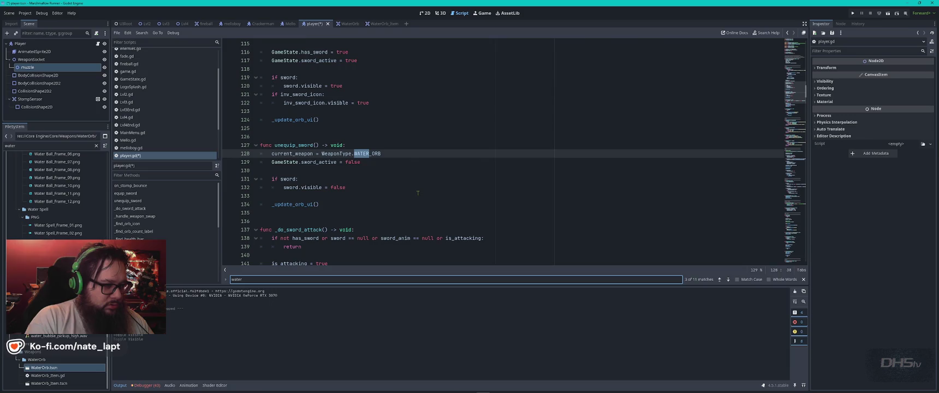